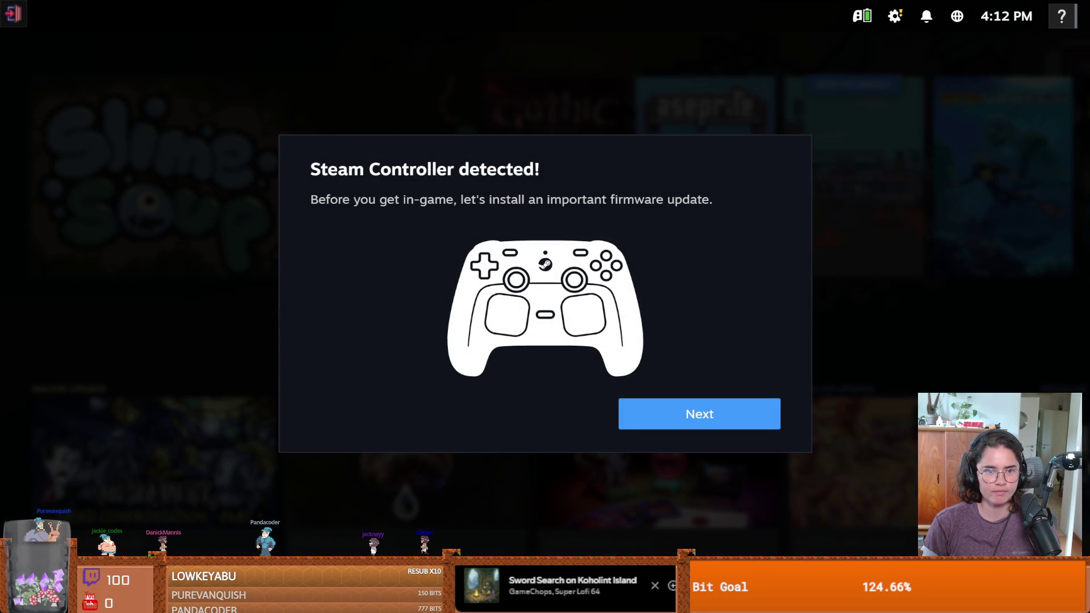
Start the Steam Controller firmware update, which fails, then open the main navigation menu
left_click(705, 421)
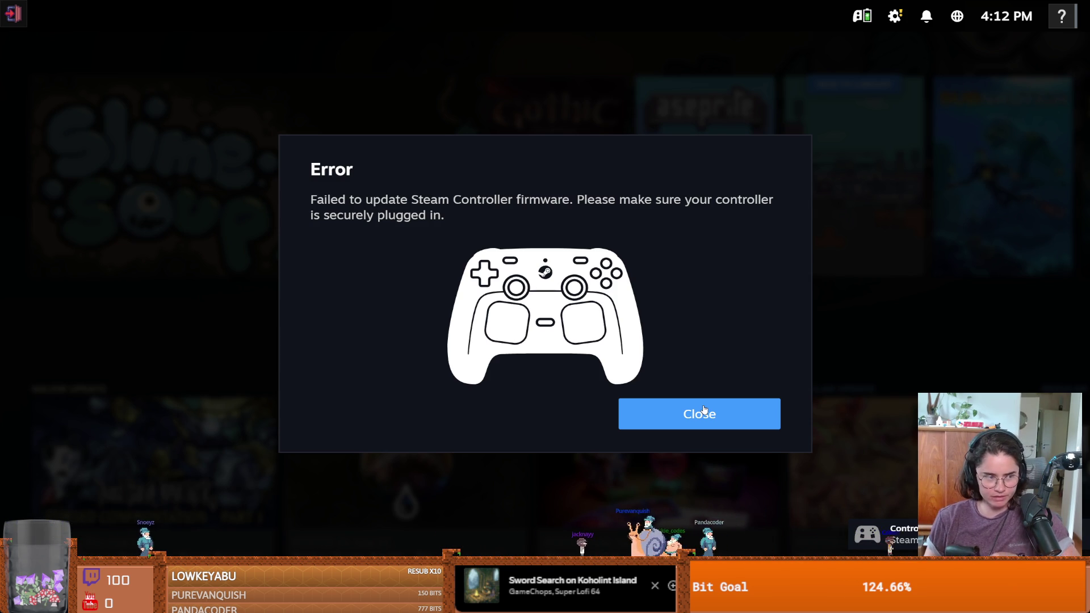
key("ctrl+1")
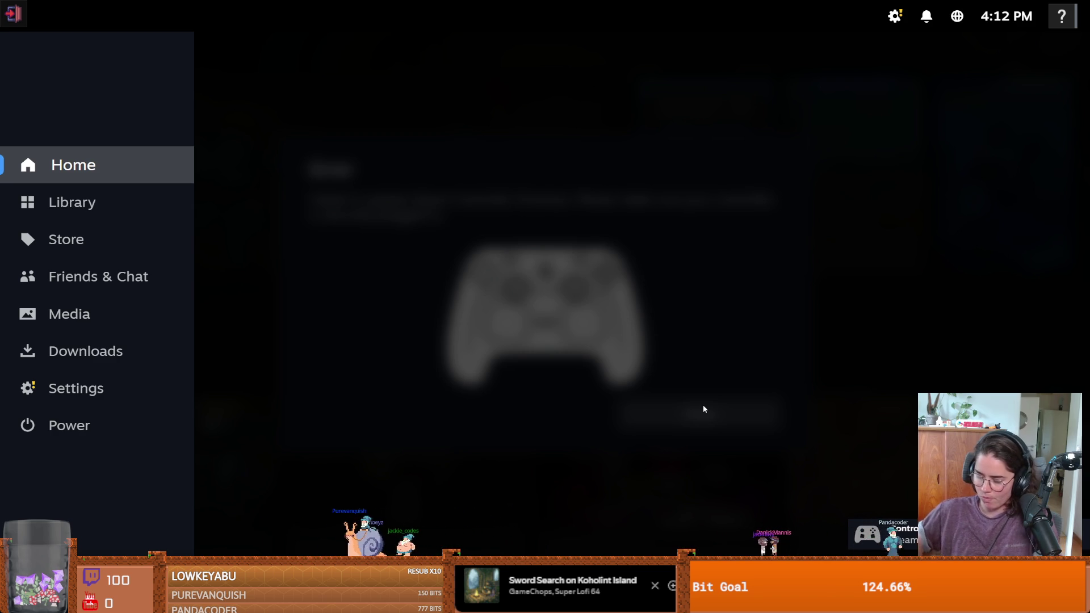
Dismiss the firmware error and browse the Home page, checking Slime Soup Demo's options
left_click(656, 401)
left_click(657, 411)
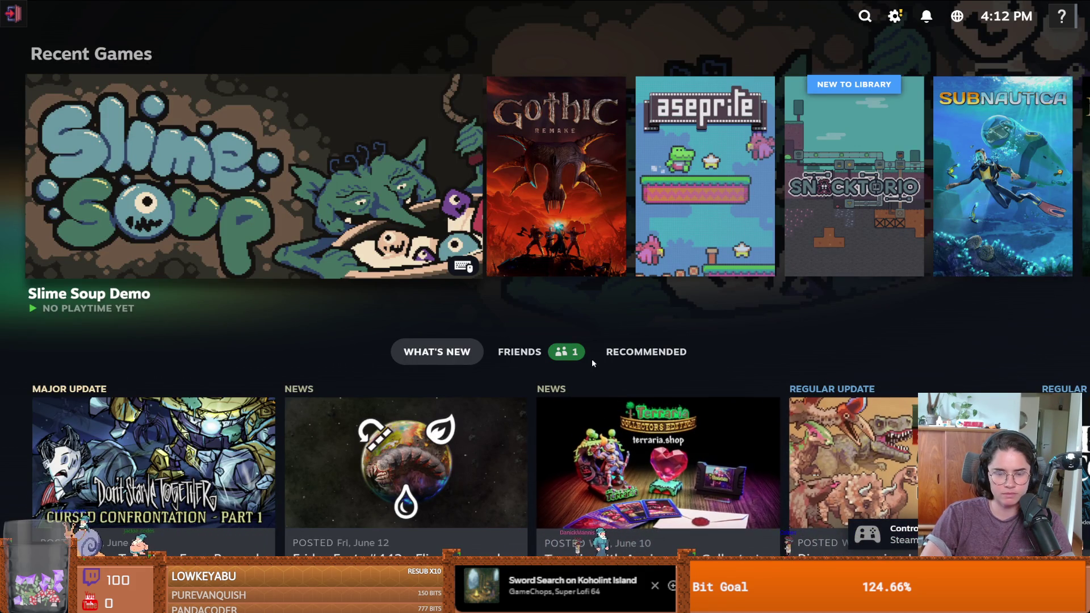
key("ctrl+1")
key("Escape")
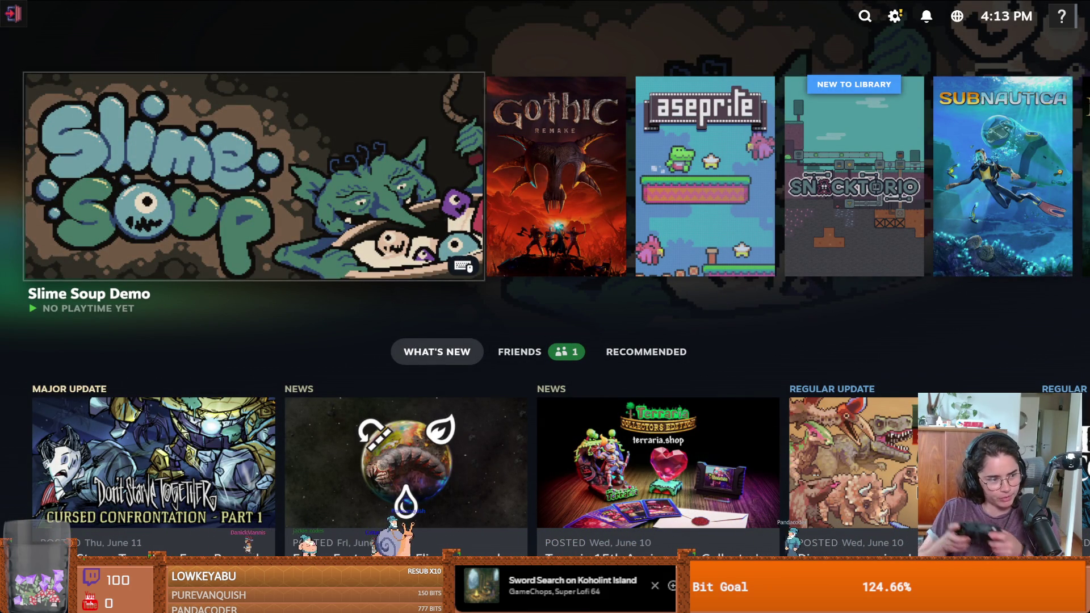
key("Down")
key("Right")
key("Right")
key("Up")
key("Right")
key("Right")
key("Left")
key("Left")
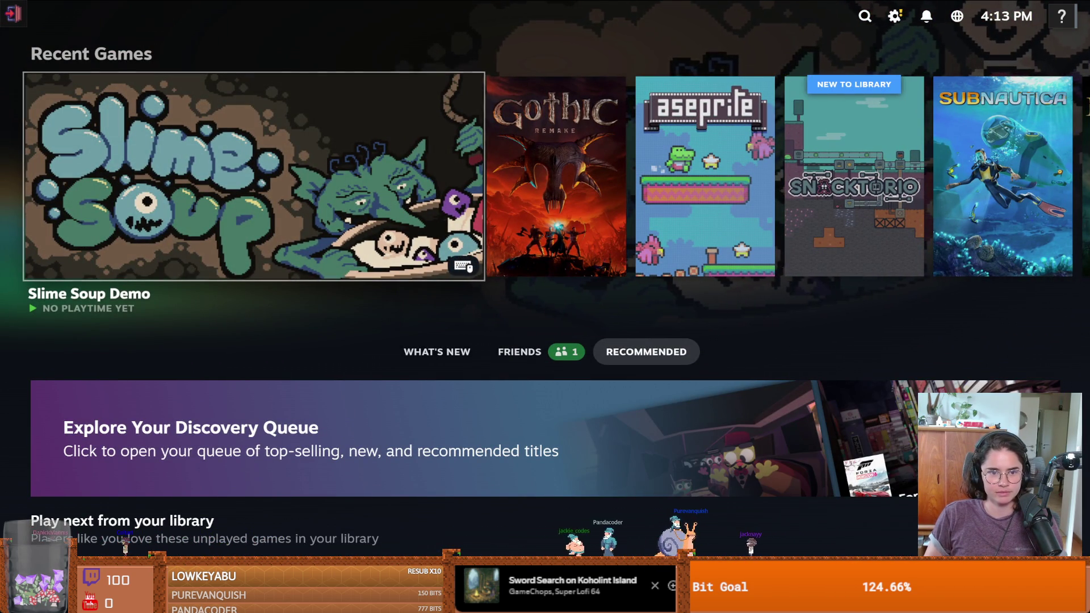
right_click(444, 192)
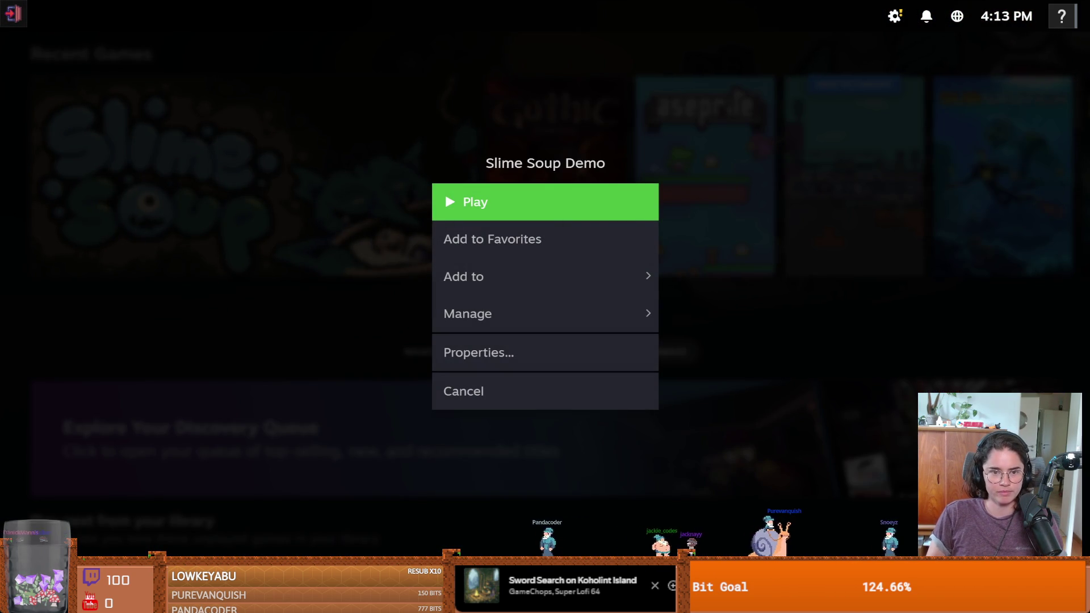
key("Escape")
Toggle the main navigation menu open and closed several times
key("Escape")
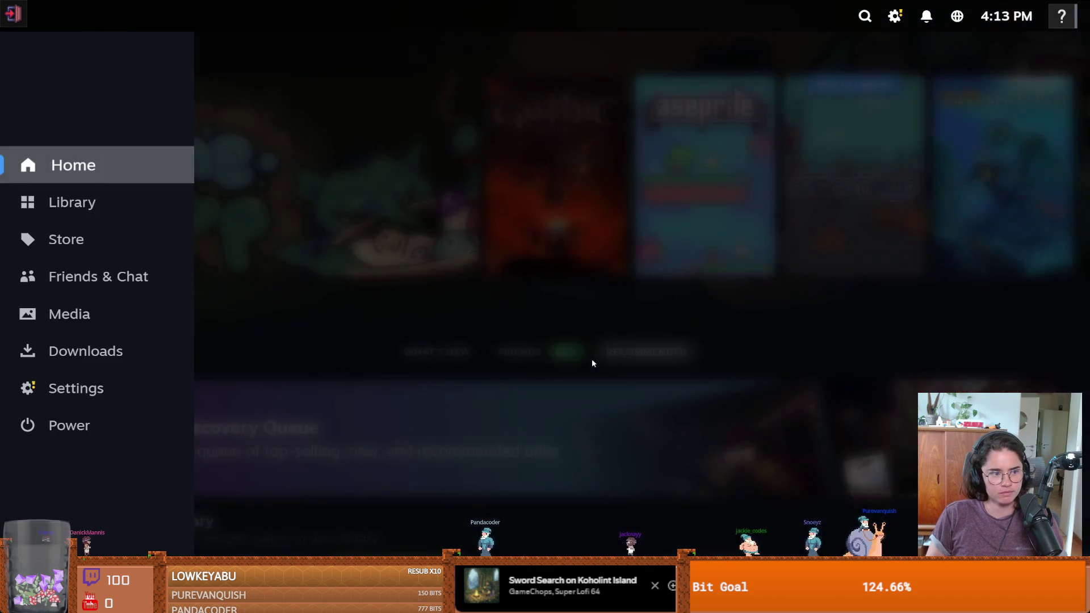
left_click(591, 359)
key("Escape")
left_click(591, 359)
key("Escape")
left_click(591, 359)
key("Escape")
left_click(592, 358)
key("Up")
key("Escape")
Minimize Steam from the power options to reach the Godot editor
key("Down")
key("Down")
key("Down")
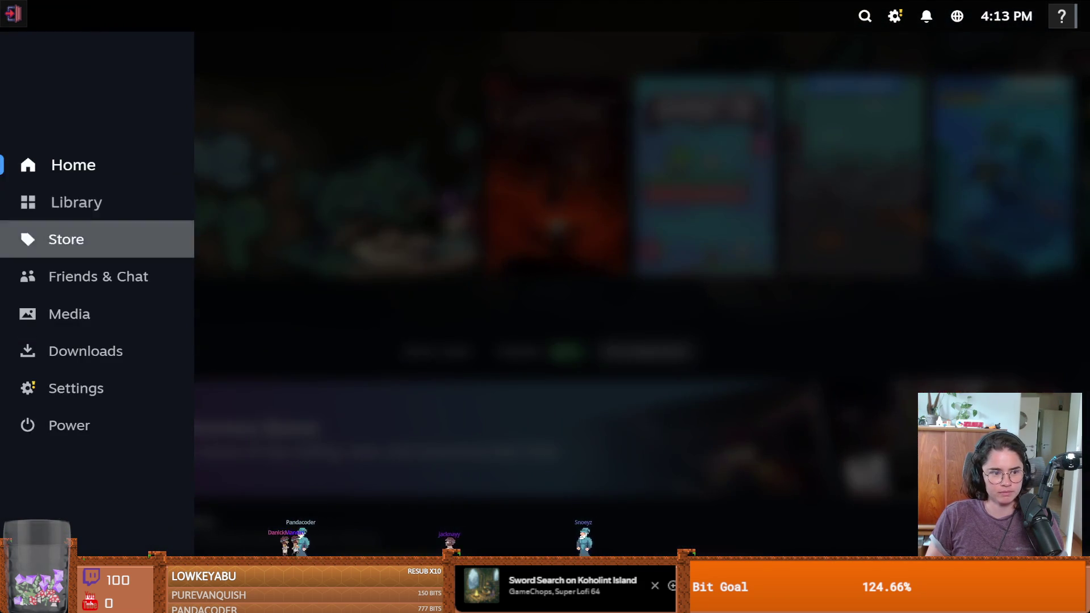
key("Down")
key("Down")
key("Down")
key("Return")
key("Down")
key("Down")
key("Down")
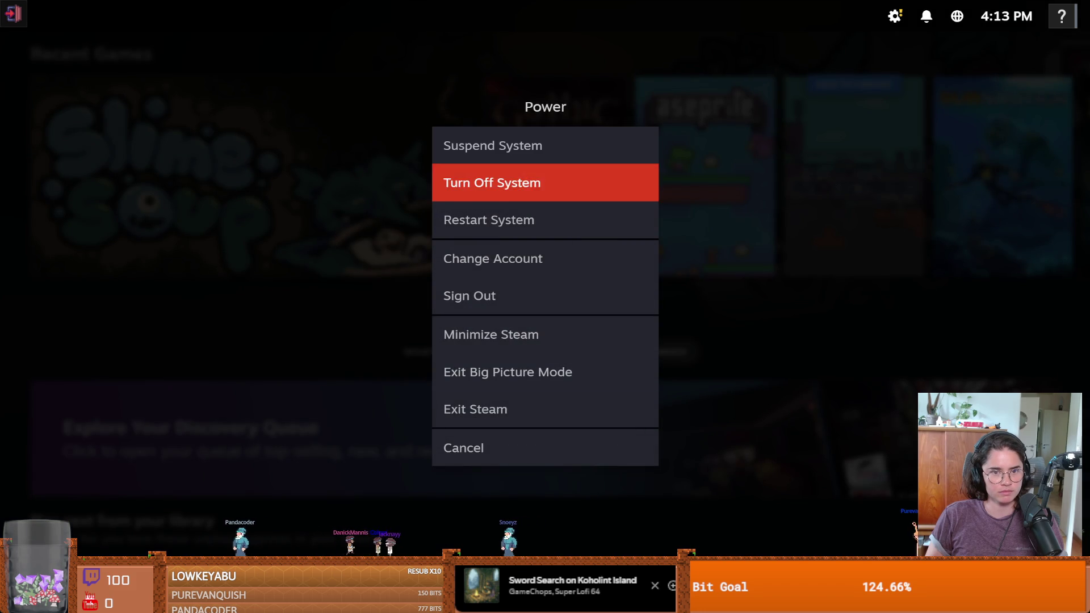
key("Return")
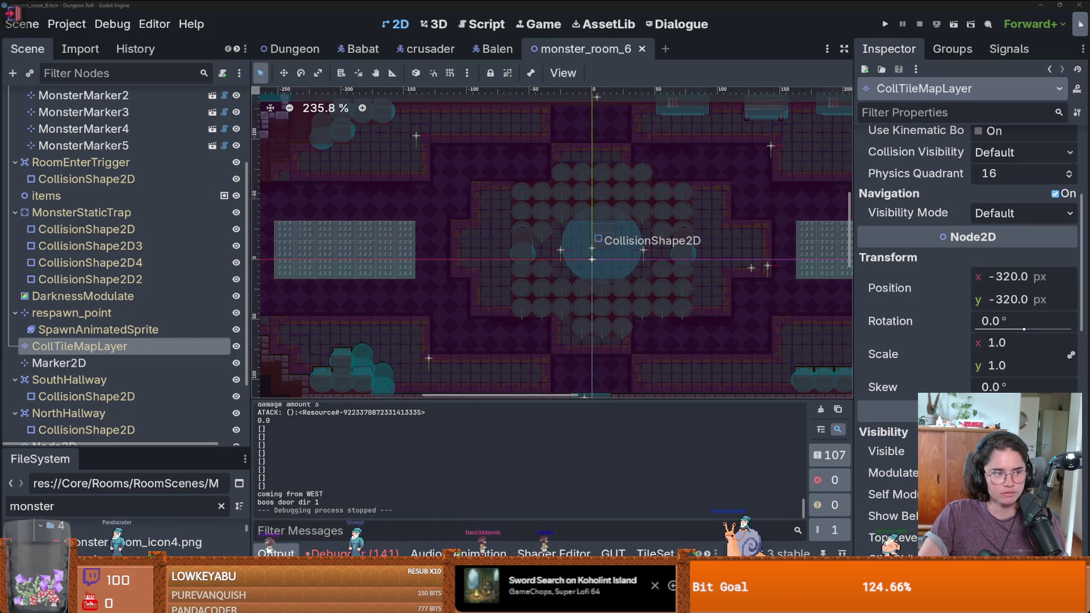
Bring Steam Big Picture back to the front and open its settings
key("alt+Tab")
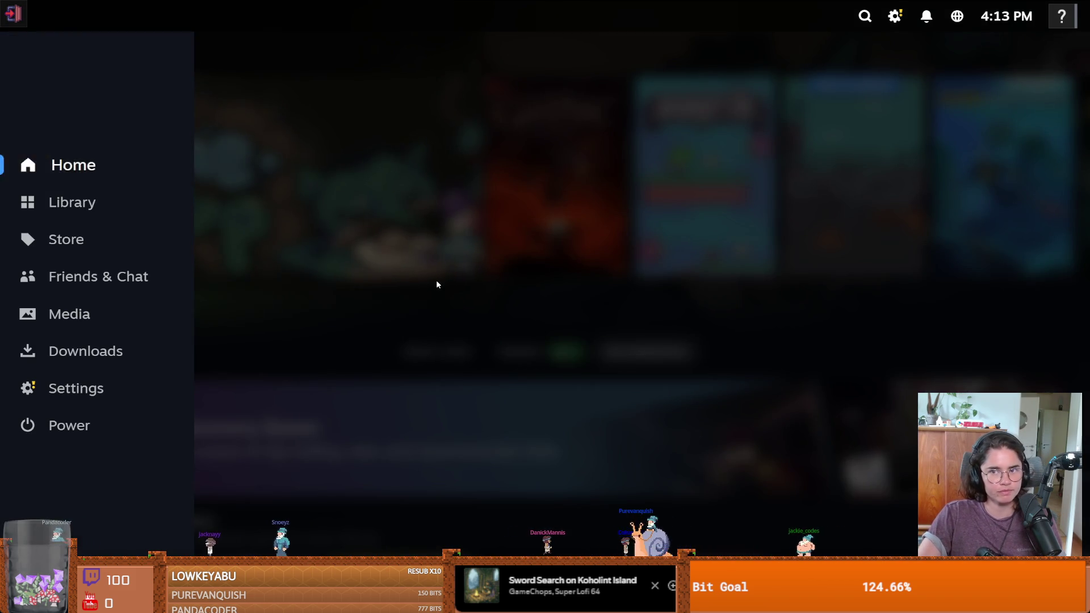
key("Escape")
left_click(895, 15)
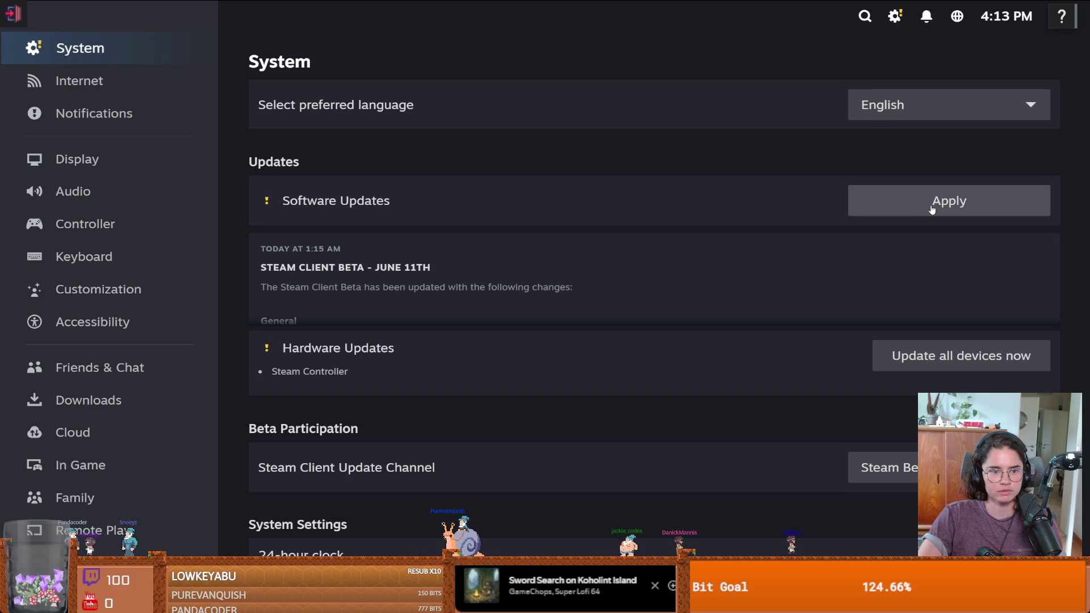
Scroll to Hardware Updates and choose 'Update all devices now' for the Steam Controller
scroll(708, 323, "down", 3)
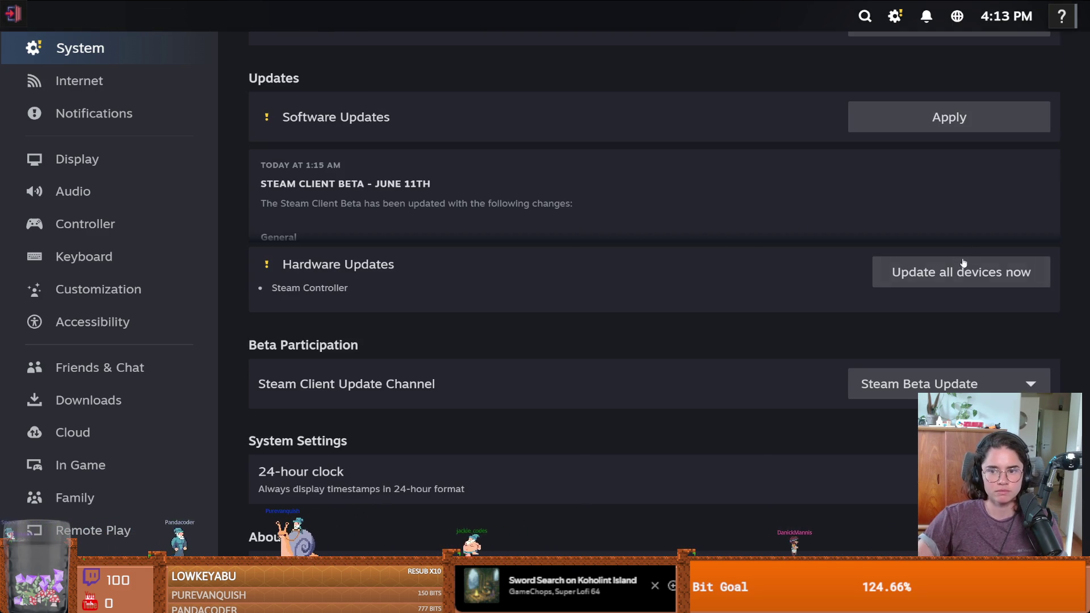
left_click(962, 268)
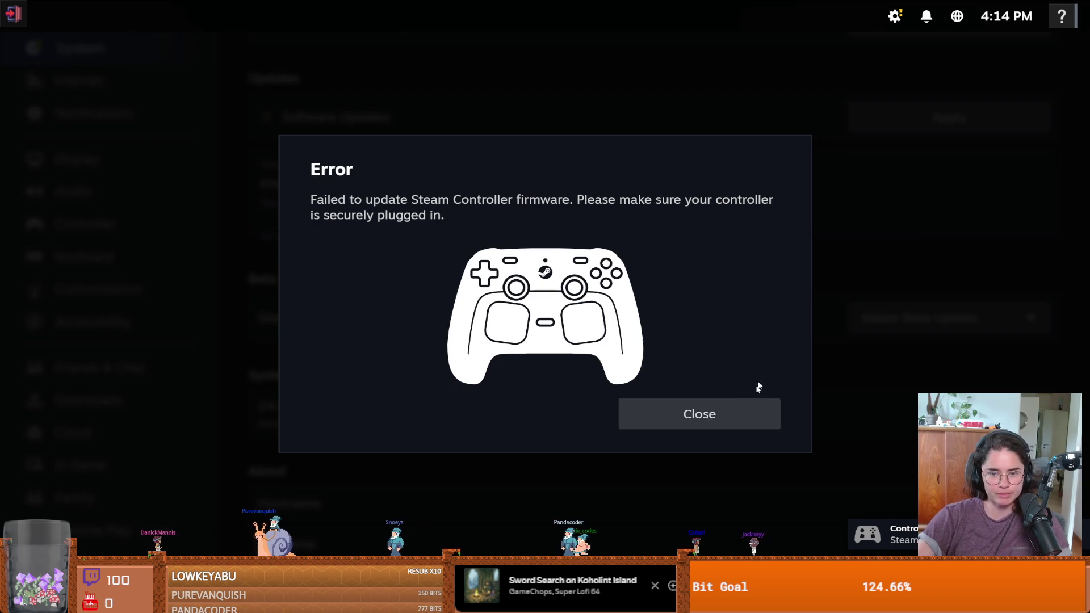
Dismiss the error, rerun the controller firmware update, and close both Puck notices
left_click(749, 413)
left_click(714, 405)
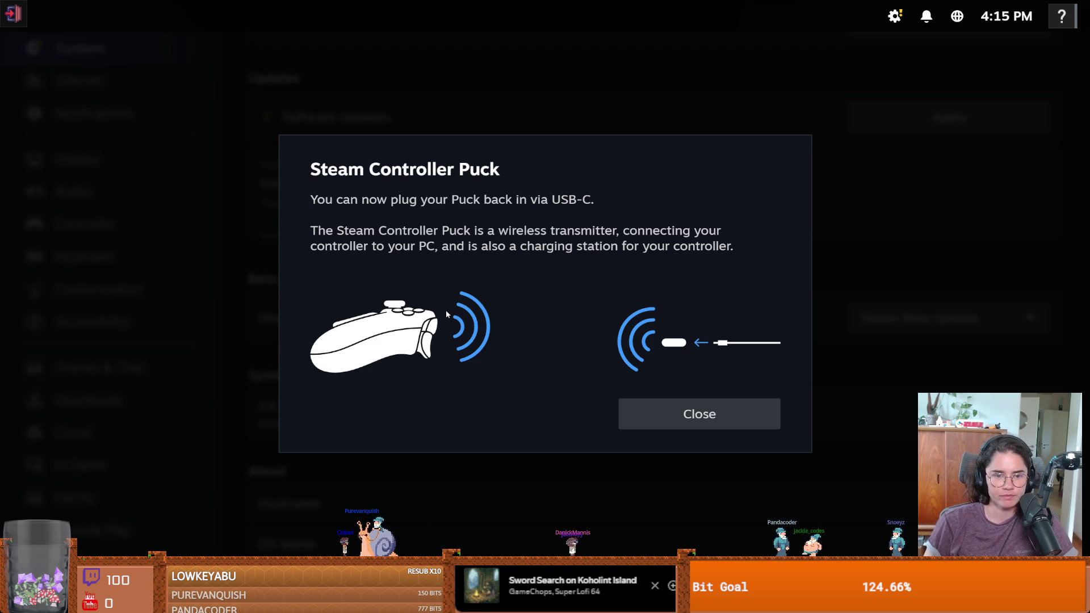
left_click(659, 409)
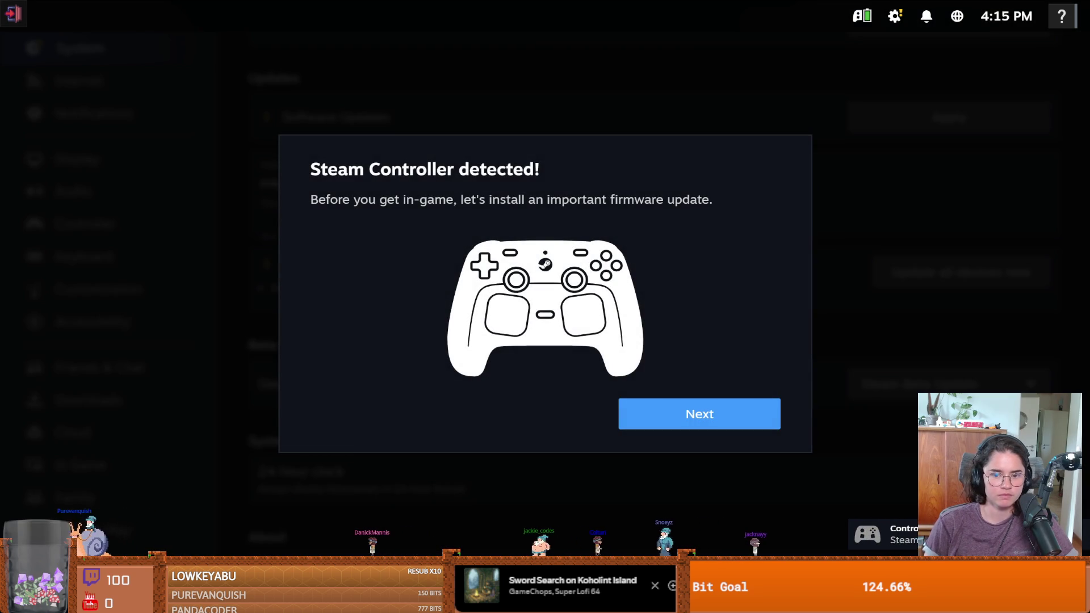
key("Return")
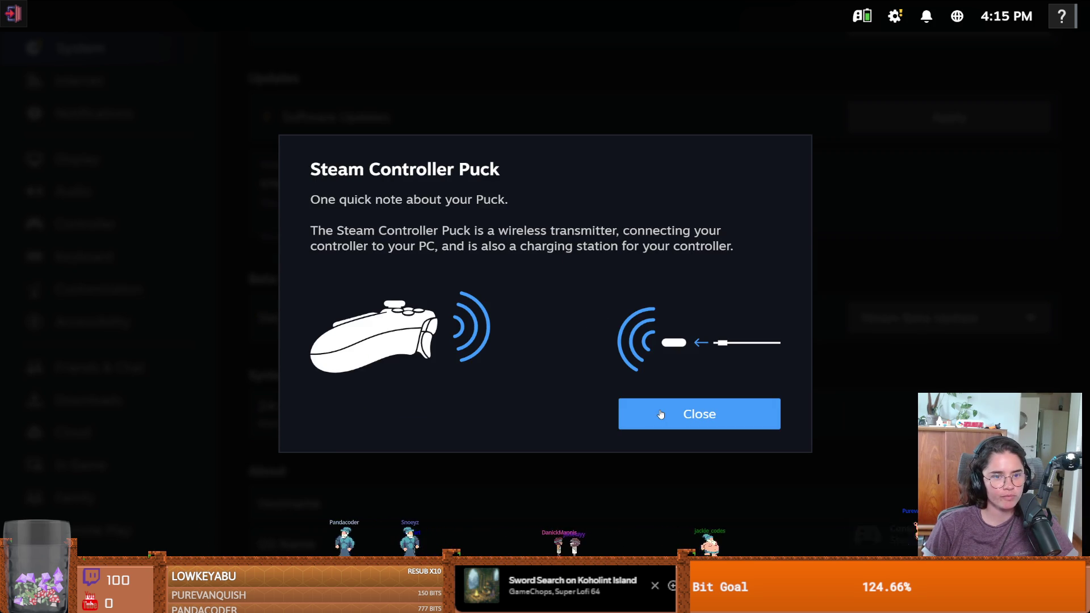
left_click(661, 415)
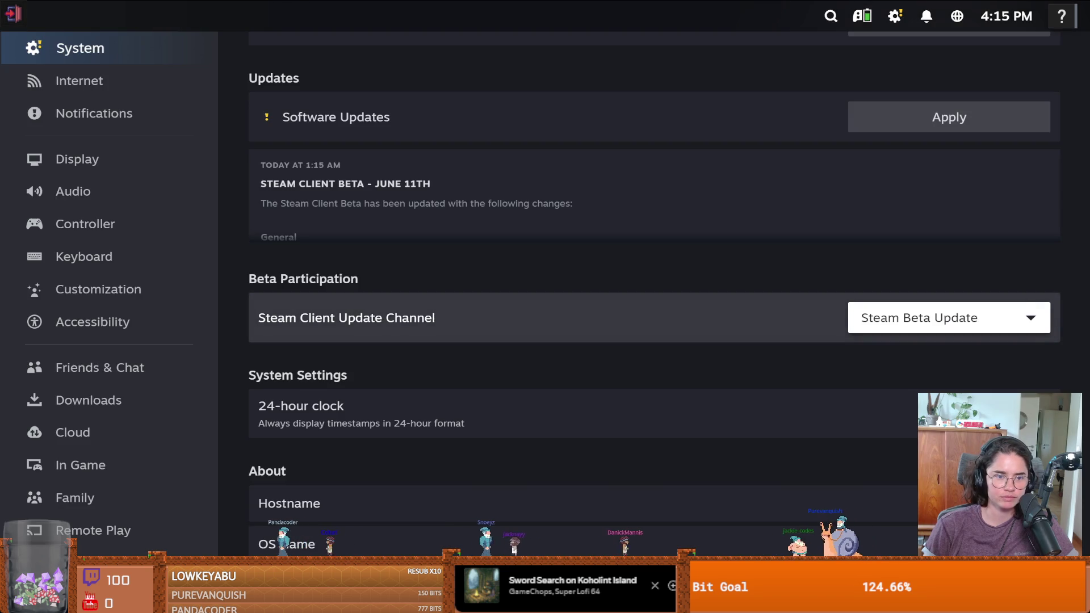
Go back Home, select the Slime Soup Demo tile, and launch it from its game page
key("Escape")
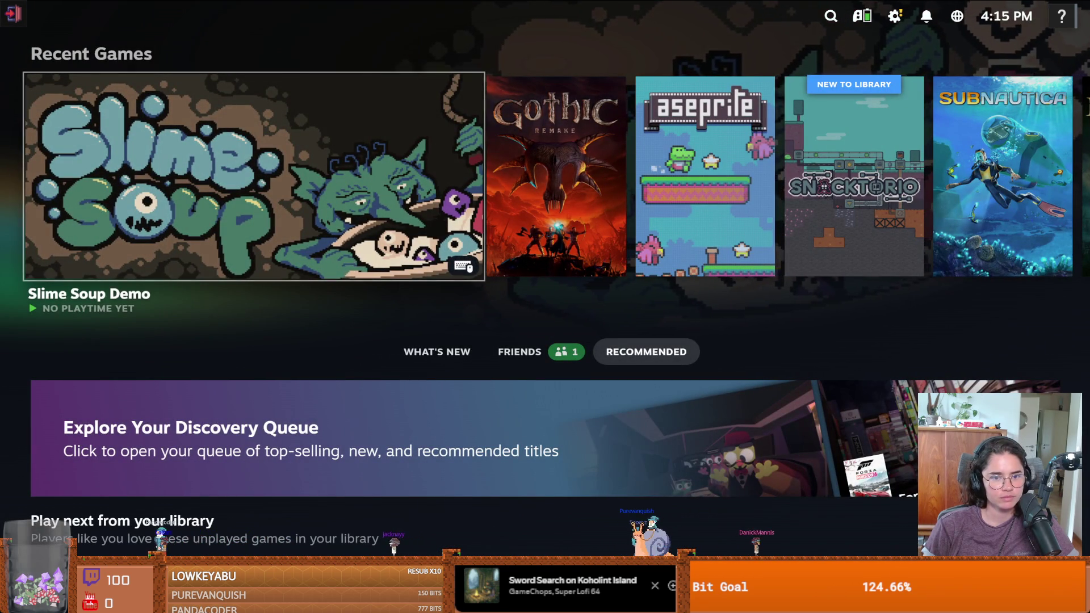
key("Right")
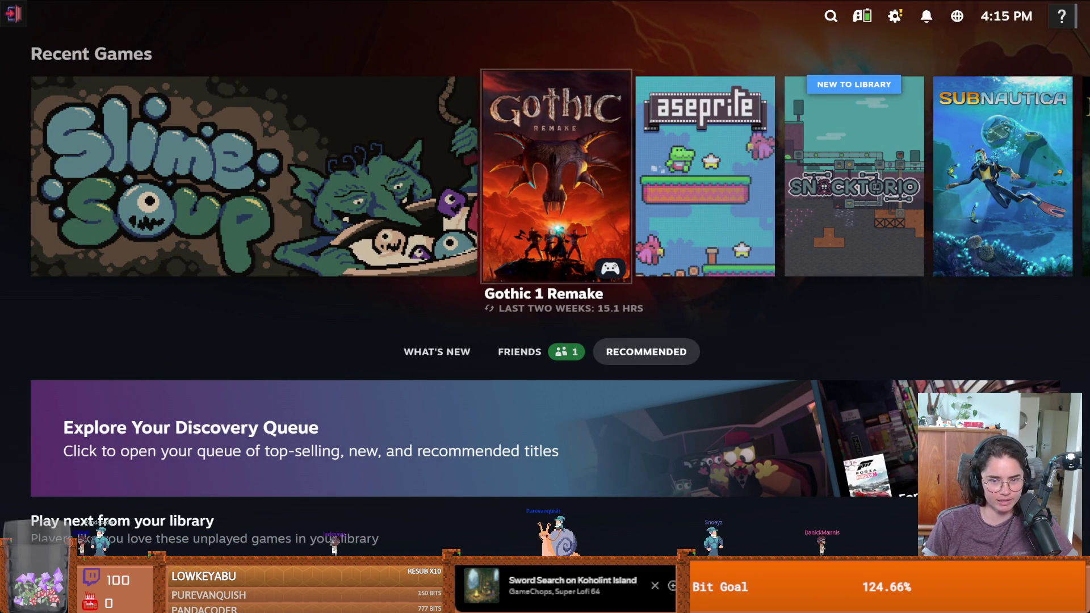
key("Left")
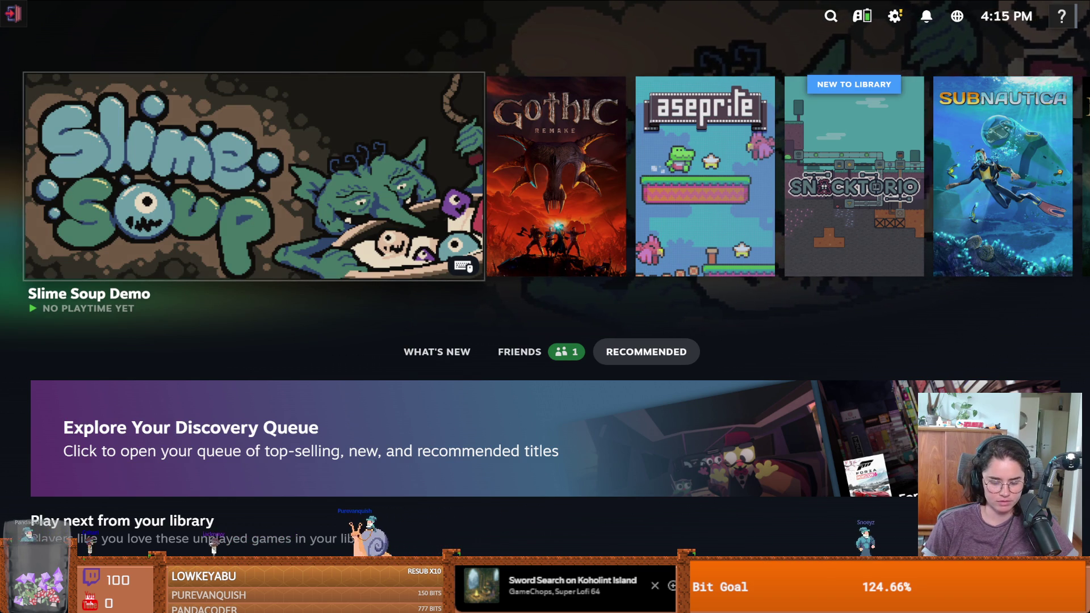
key("ctrl+2")
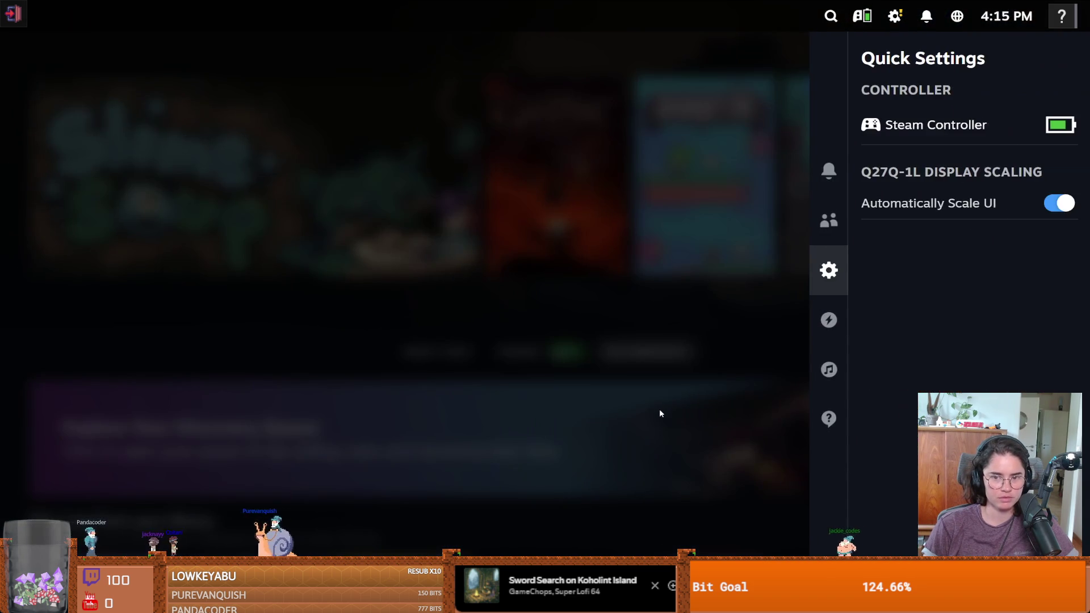
left_click(659, 409)
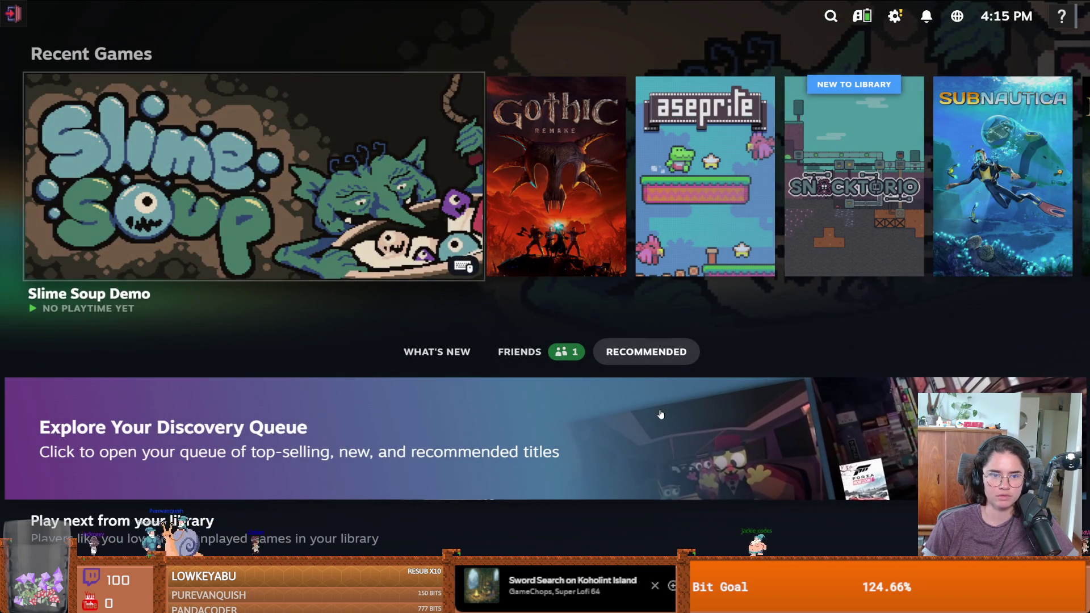
key("Right")
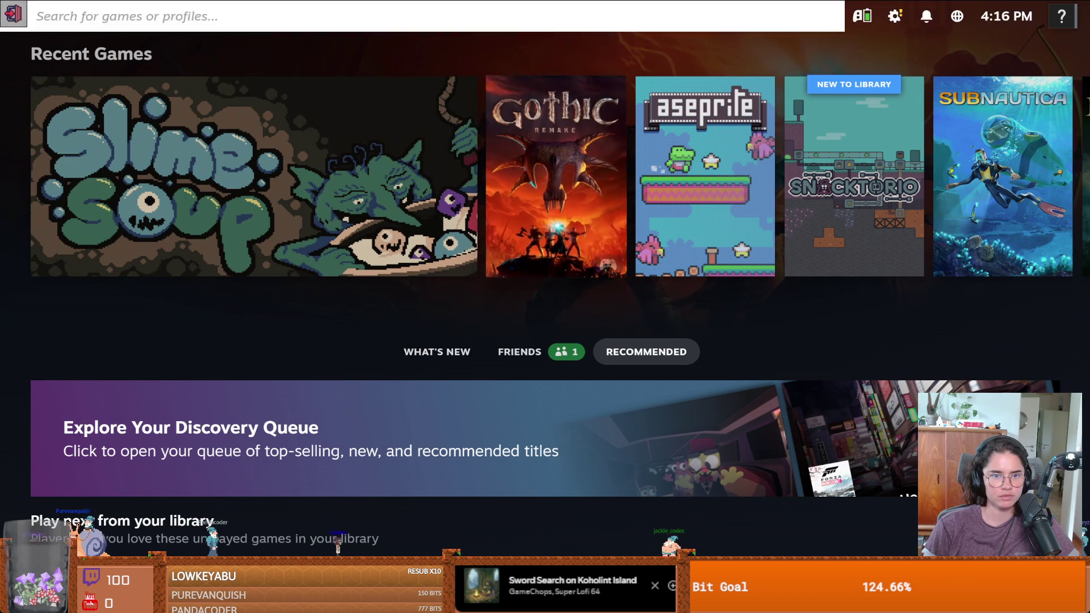
key("Left")
key("Return")
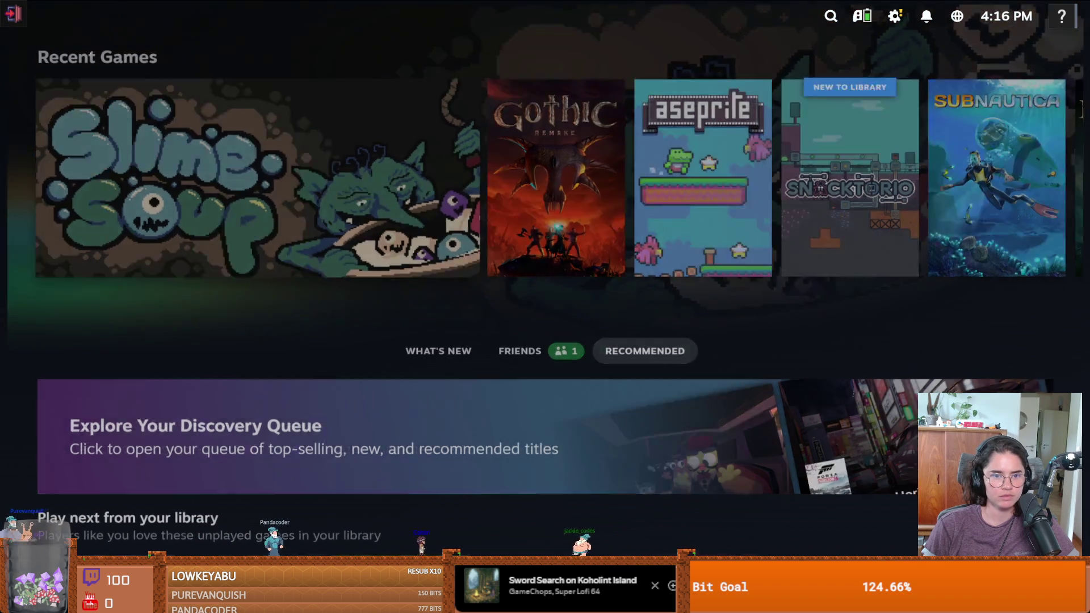
key("Return")
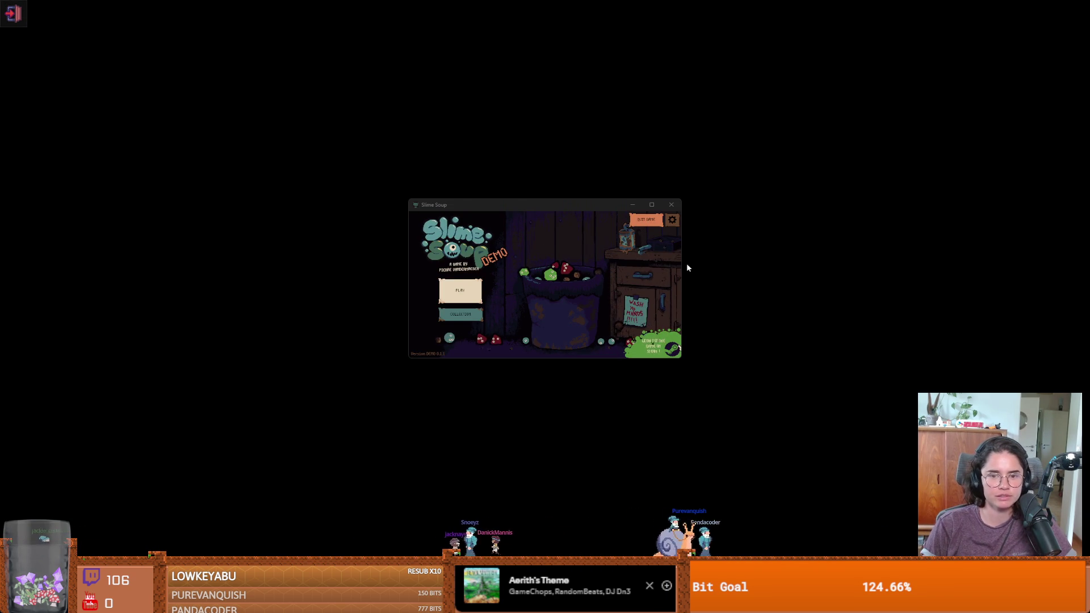
Maximize the game window, then start a new game with the Simple Cauldron
left_click(651, 204)
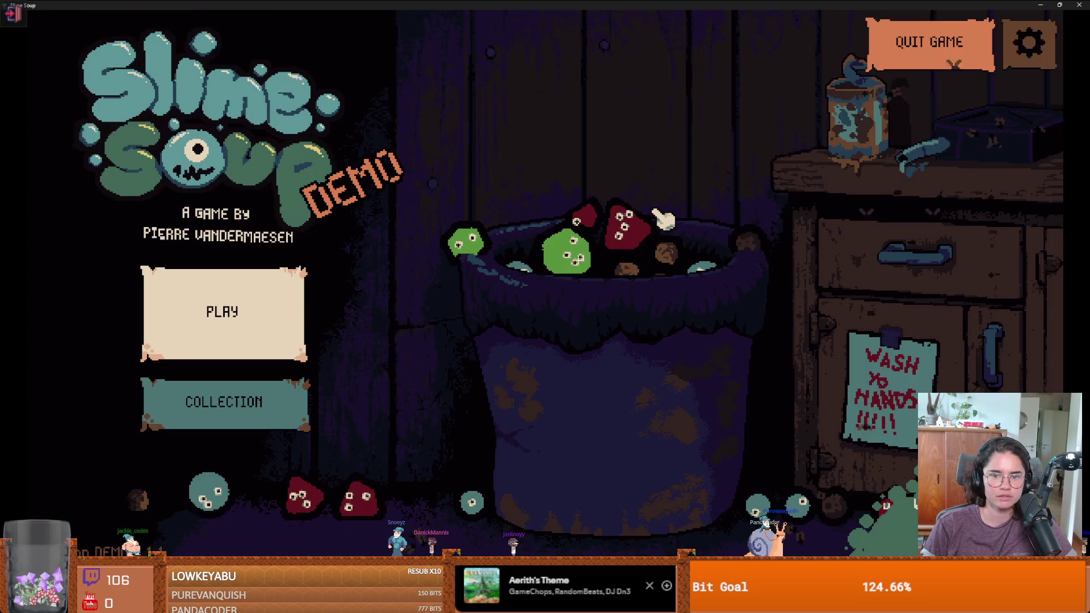
left_click(287, 314)
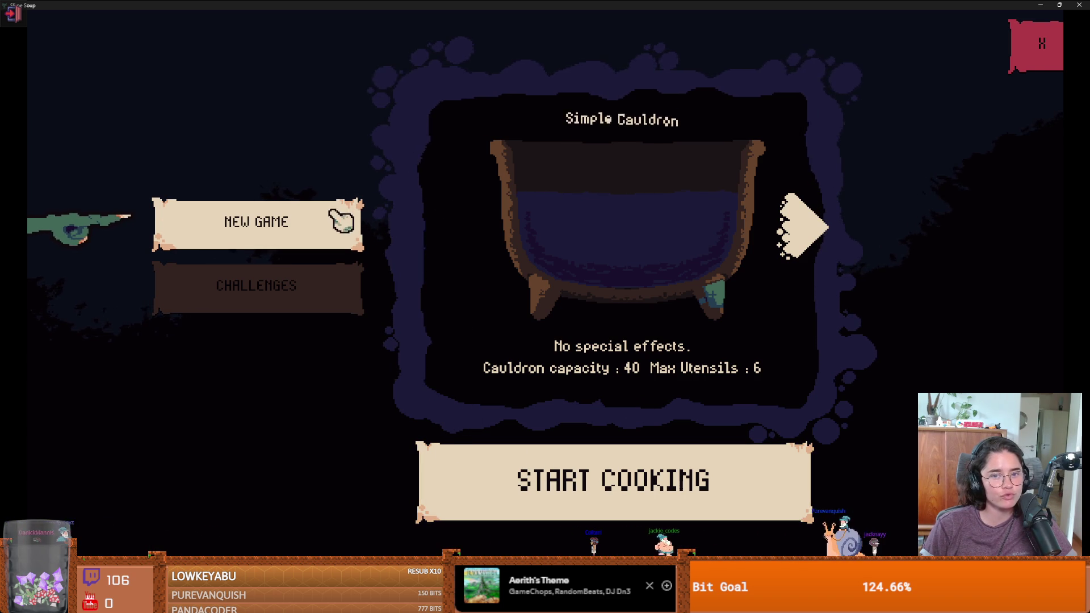
left_click(520, 466)
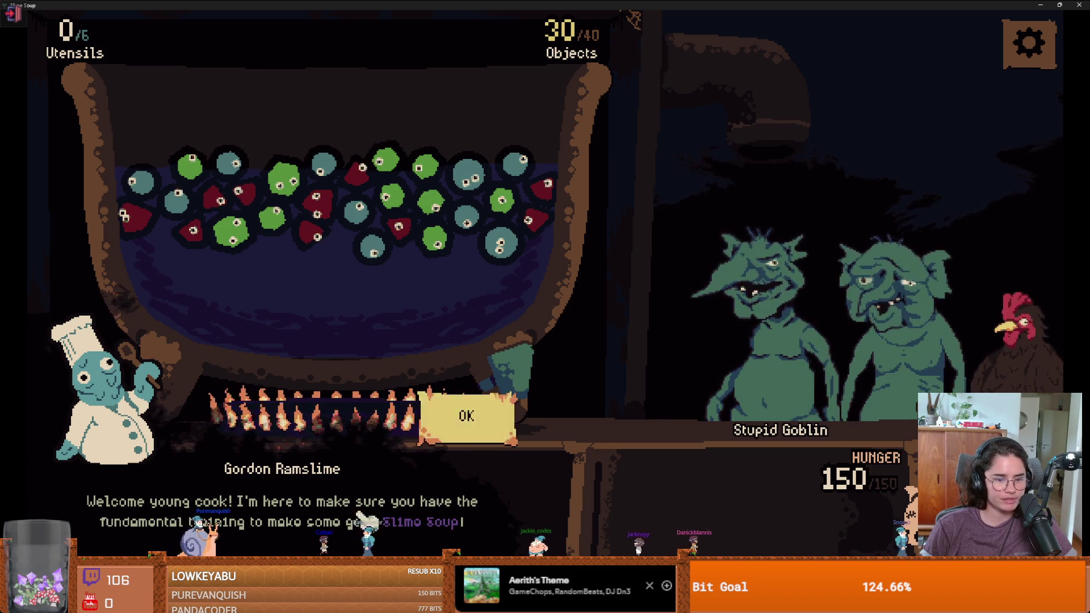
Get past the cauldron intro and merge a line of green slimes into one big slime
left_click(479, 406)
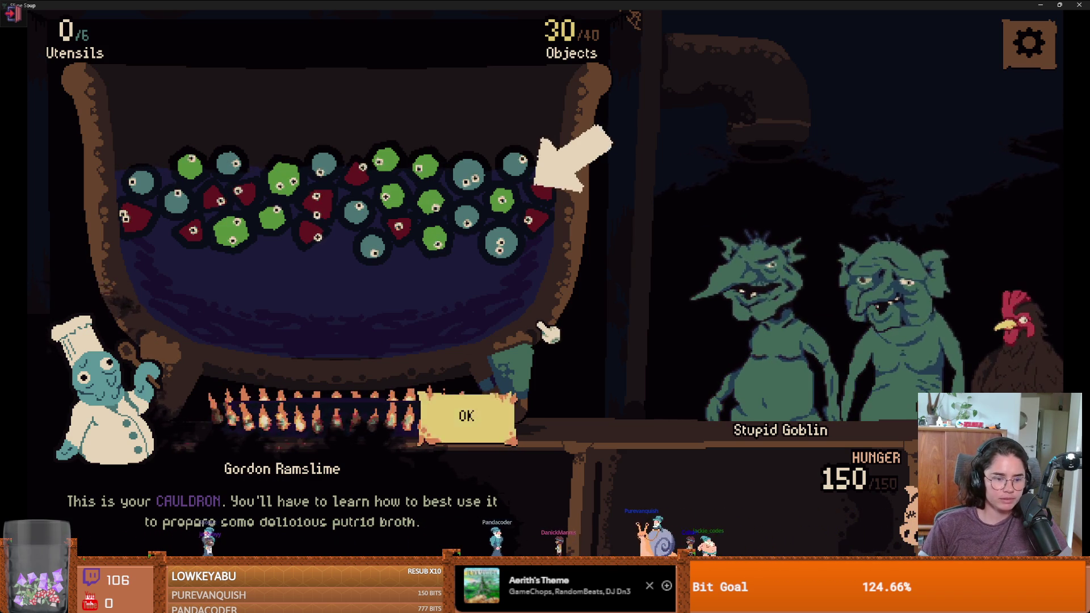
left_click(480, 441)
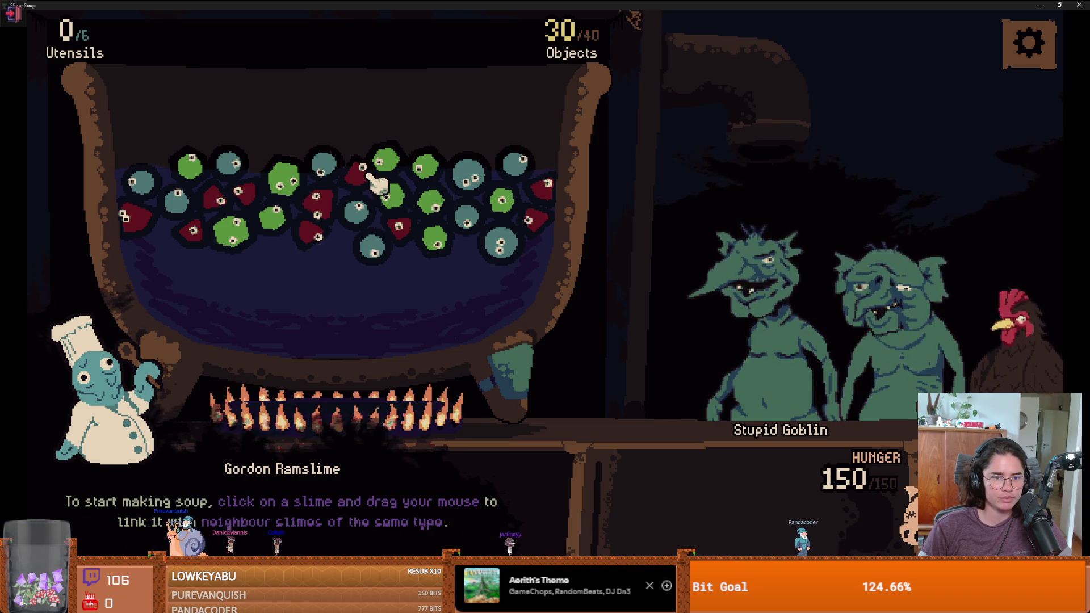
mouse_move(381, 164)
left_mouse_down()
mouse_move(417, 196)
mouse_move(440, 246)
left_mouse_up()
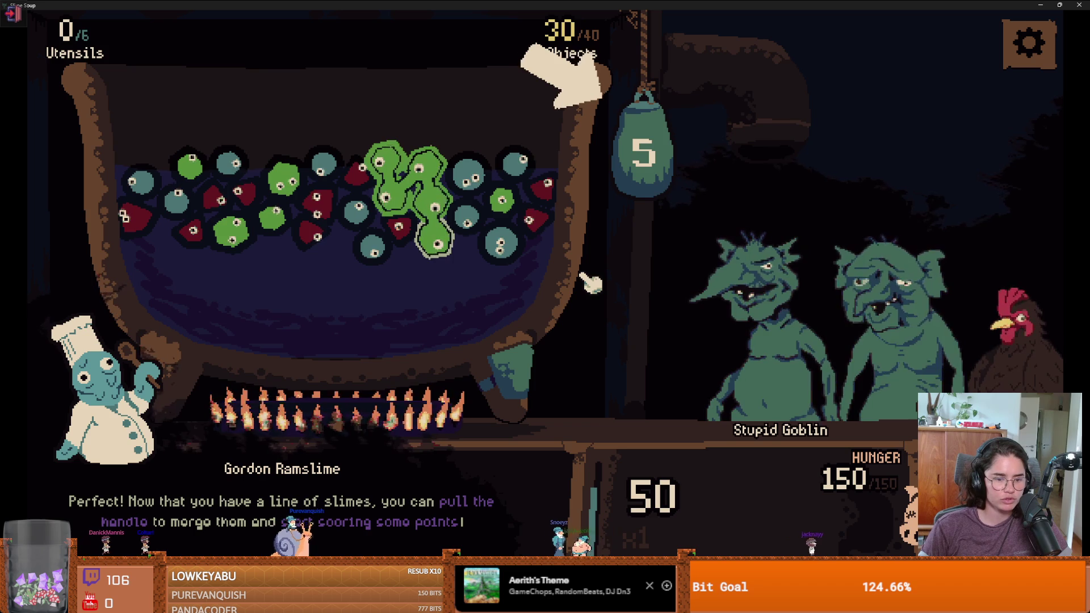
mouse_move(641, 156)
left_mouse_down()
mouse_move(620, 282)
mouse_move(569, 389)
mouse_move(602, 397)
left_mouse_up()
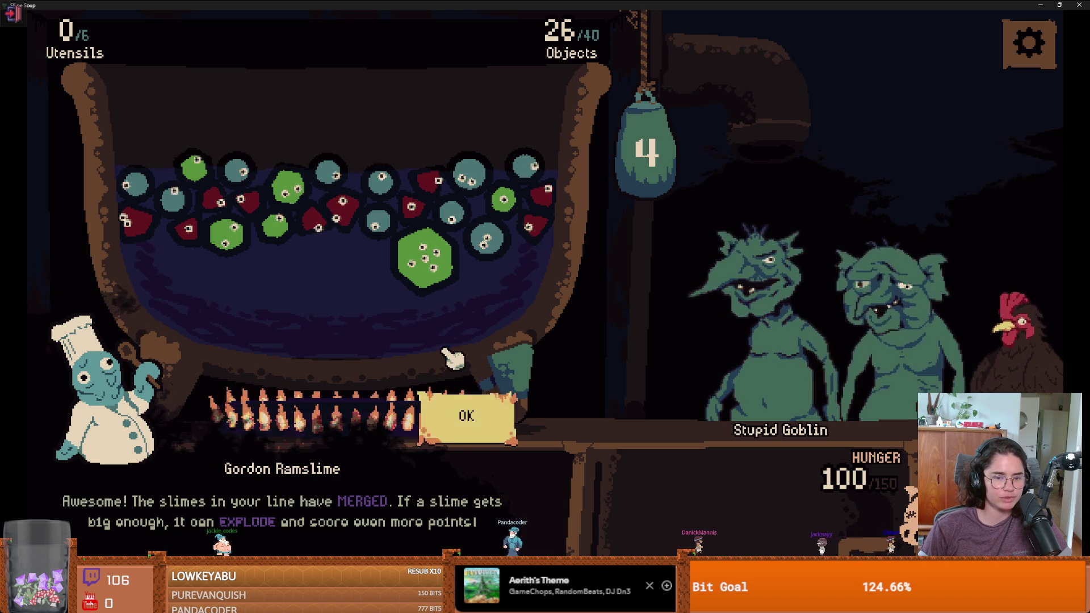
Advance the chef's tutorial messages up to the Cans of Slime explanation
left_click(462, 405)
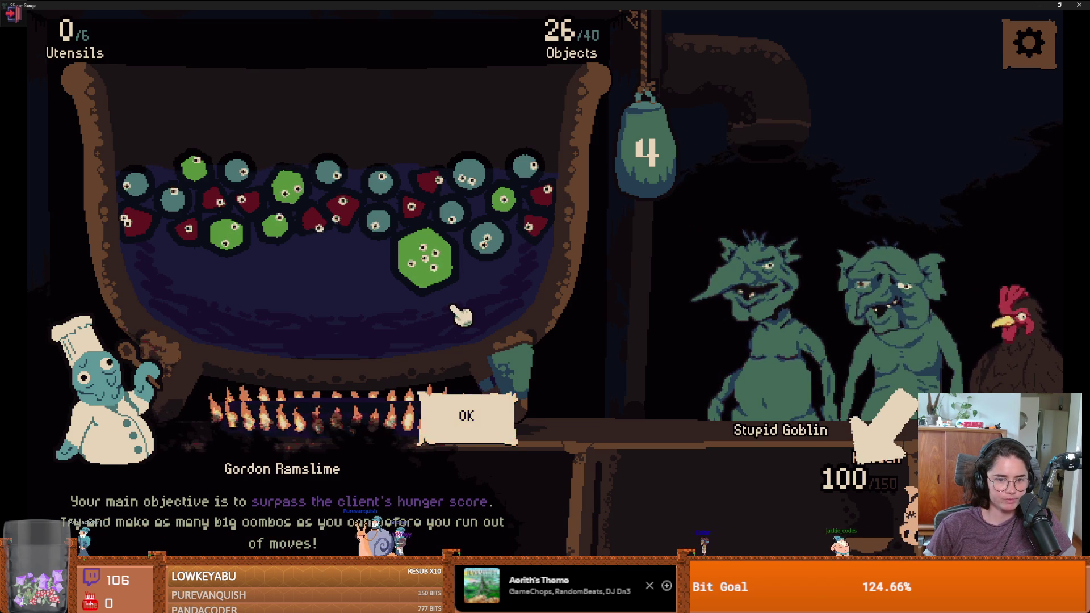
left_click(465, 422)
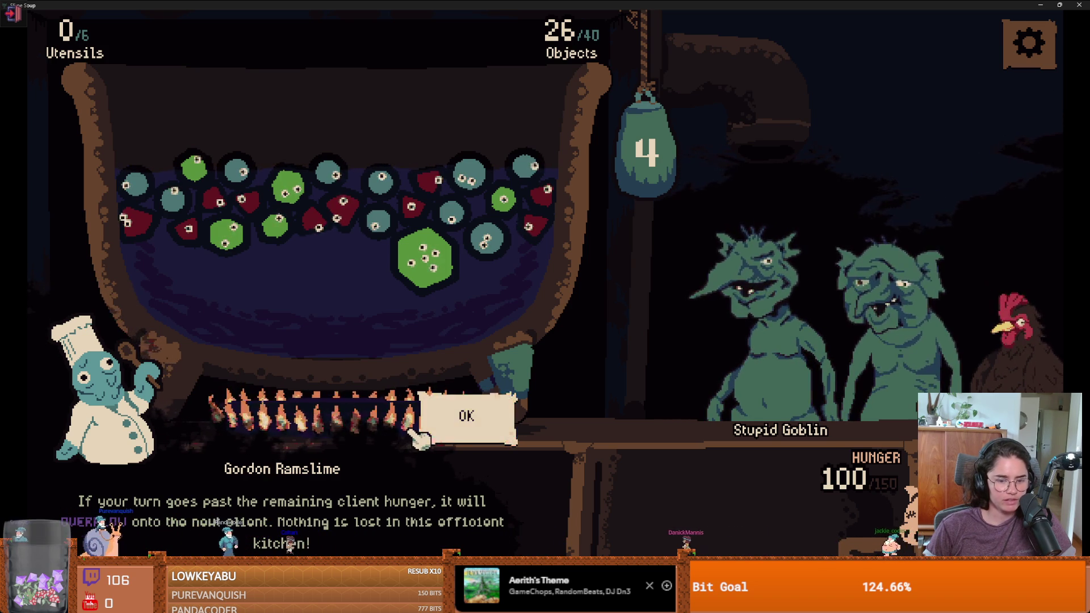
left_click(449, 435)
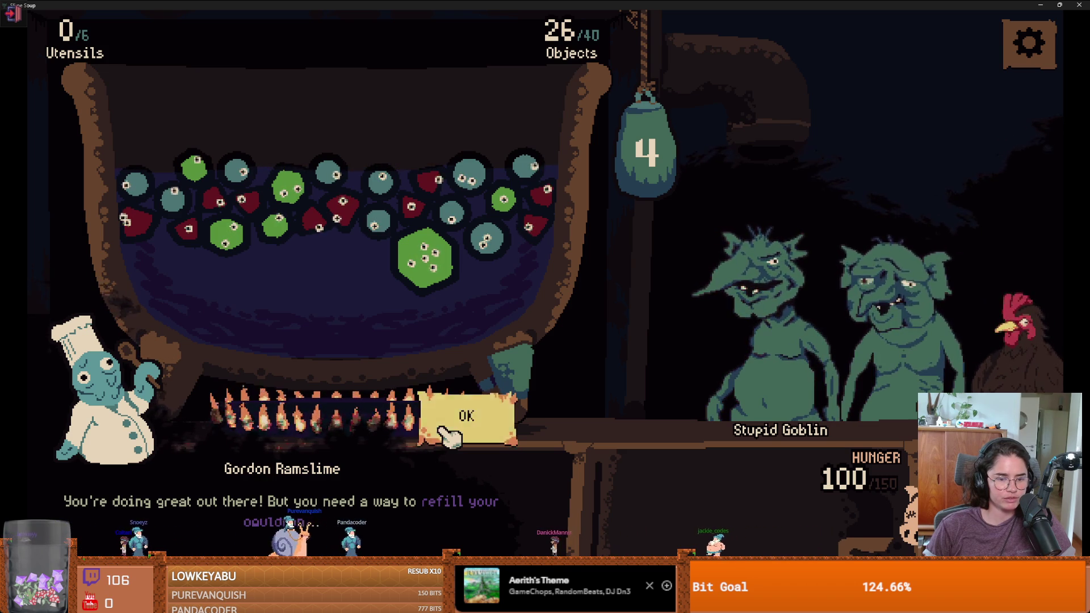
left_click(448, 434)
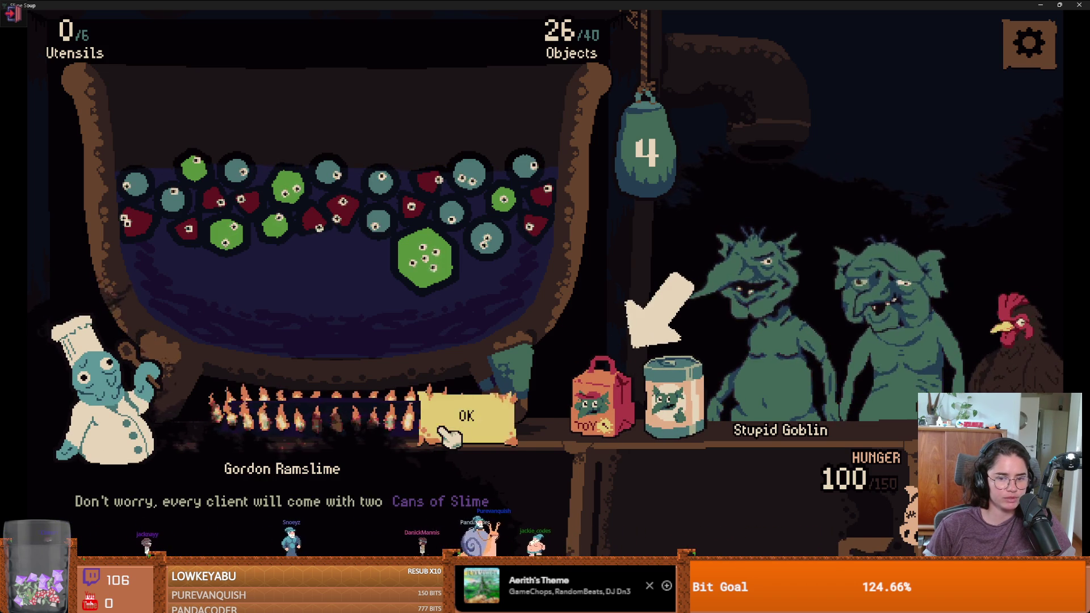
Drop the toy bag into the cauldron, reaching 32/40 objects and 1/6 utensils
left_click(502, 433)
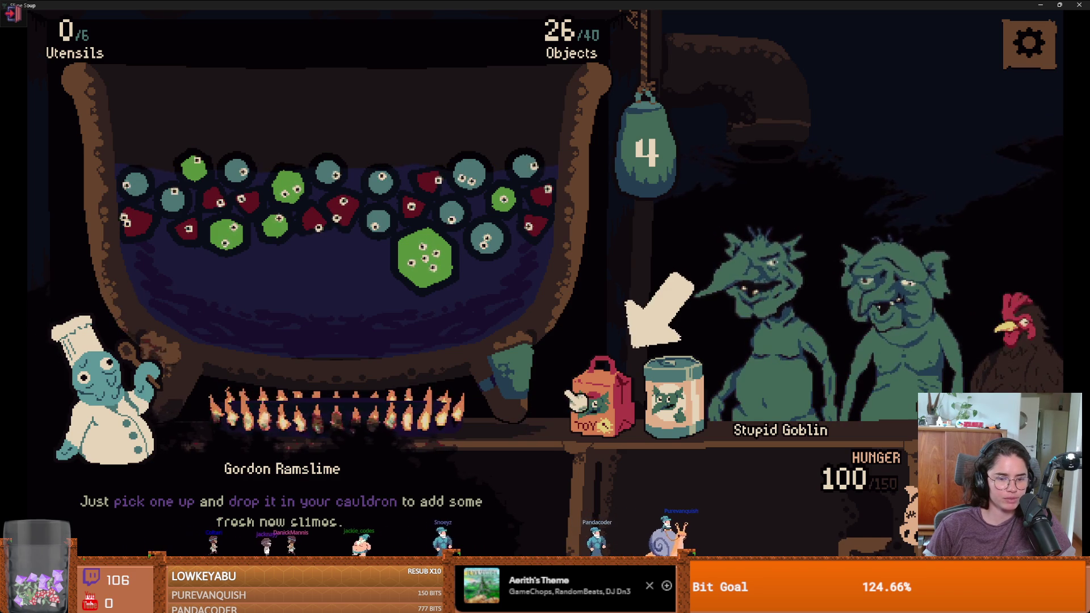
left_click_drag(590, 401, 548, 276)
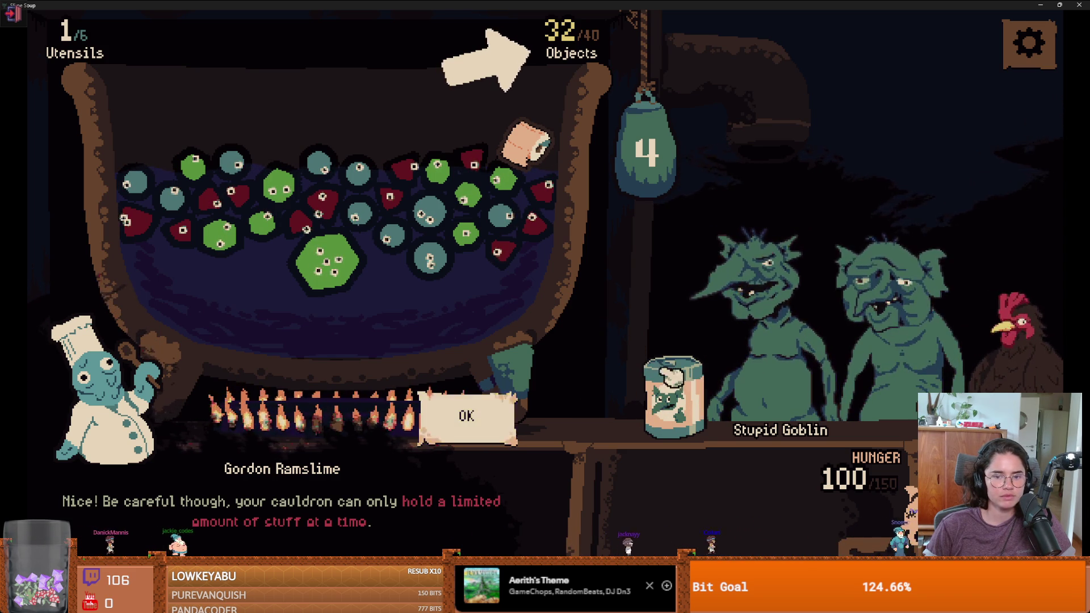
left_click(471, 438)
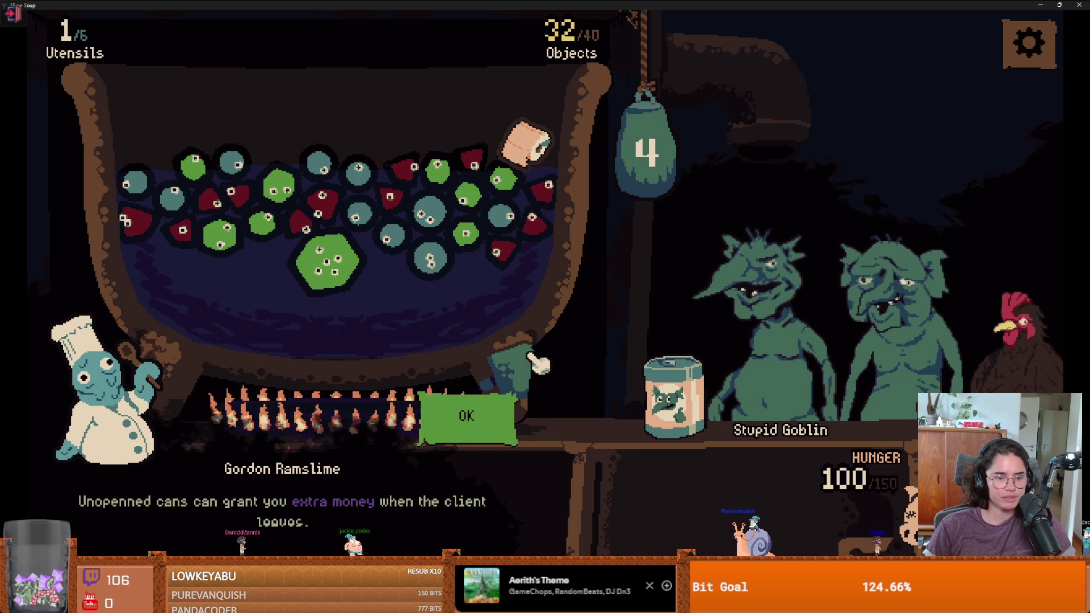
left_click(474, 443)
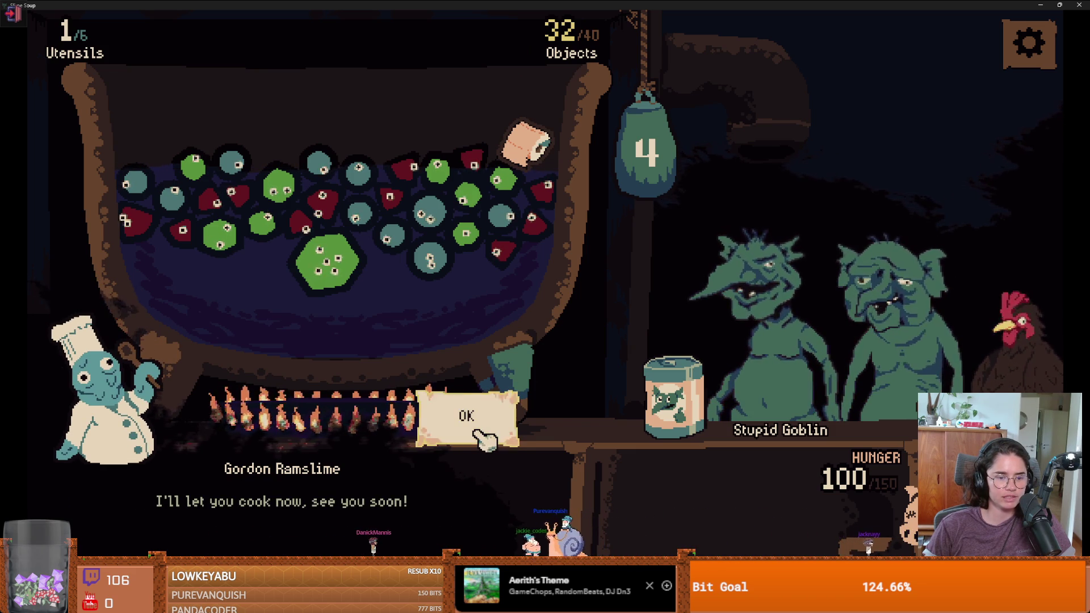
End the tutorial and merge a long chain of blue slimes to serve the Stupid Goblin
left_click(481, 436)
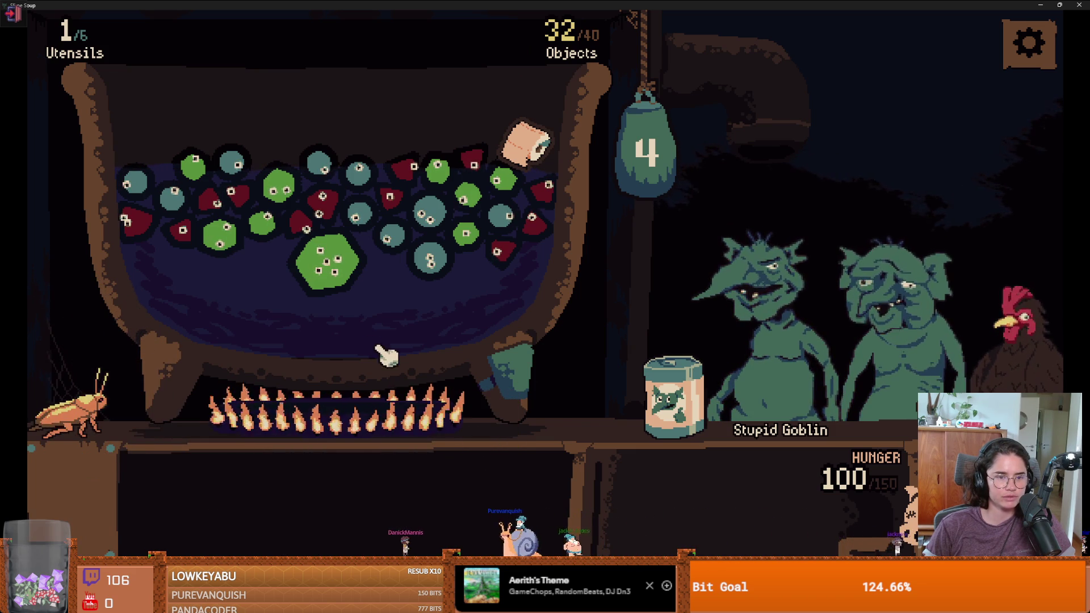
left_click(329, 180)
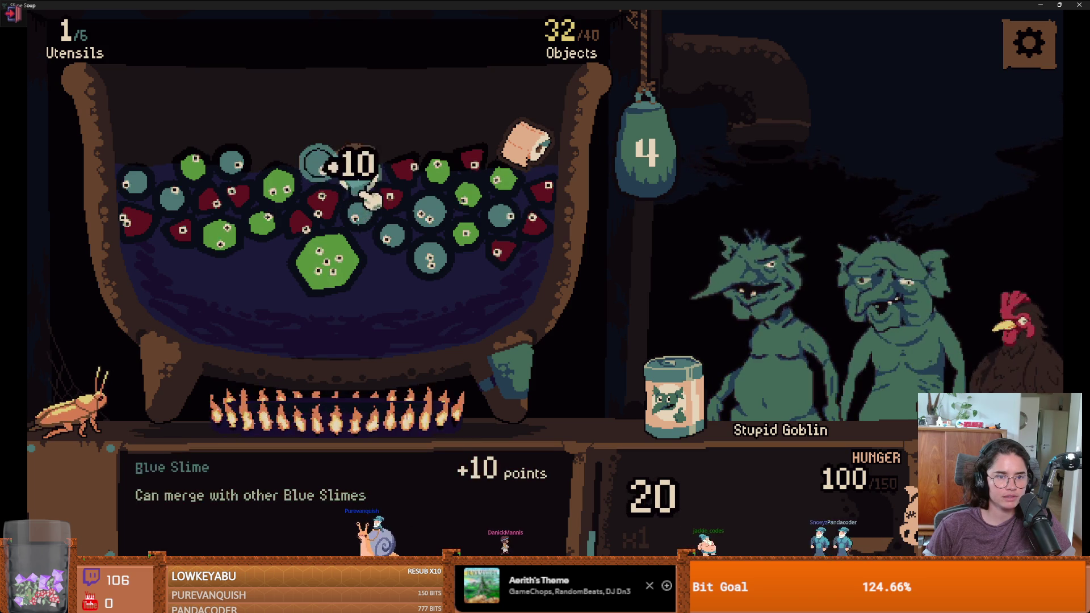
left_click(428, 271)
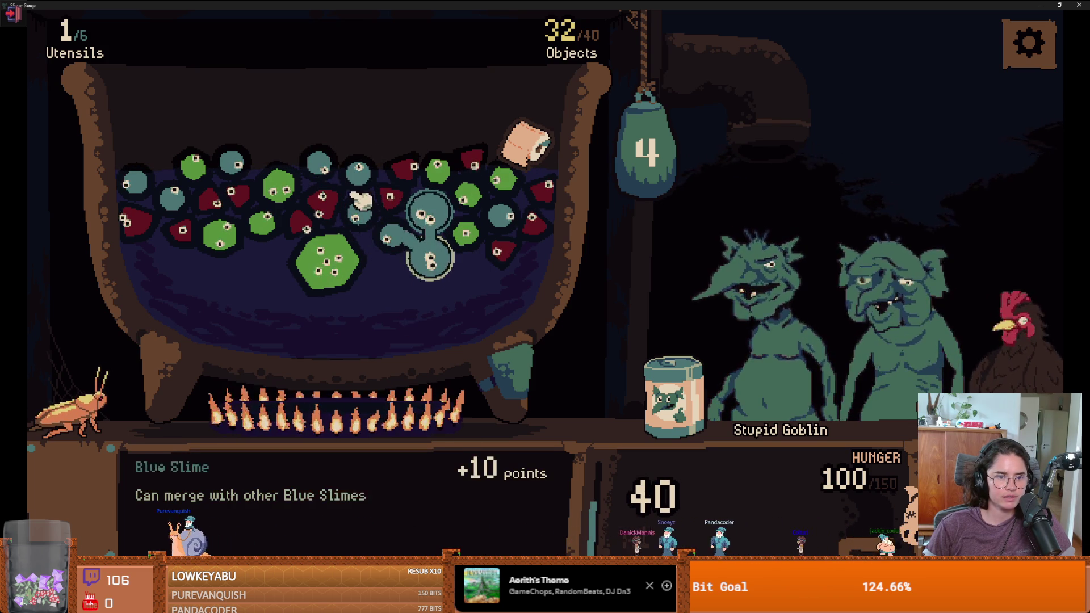
left_click(361, 219)
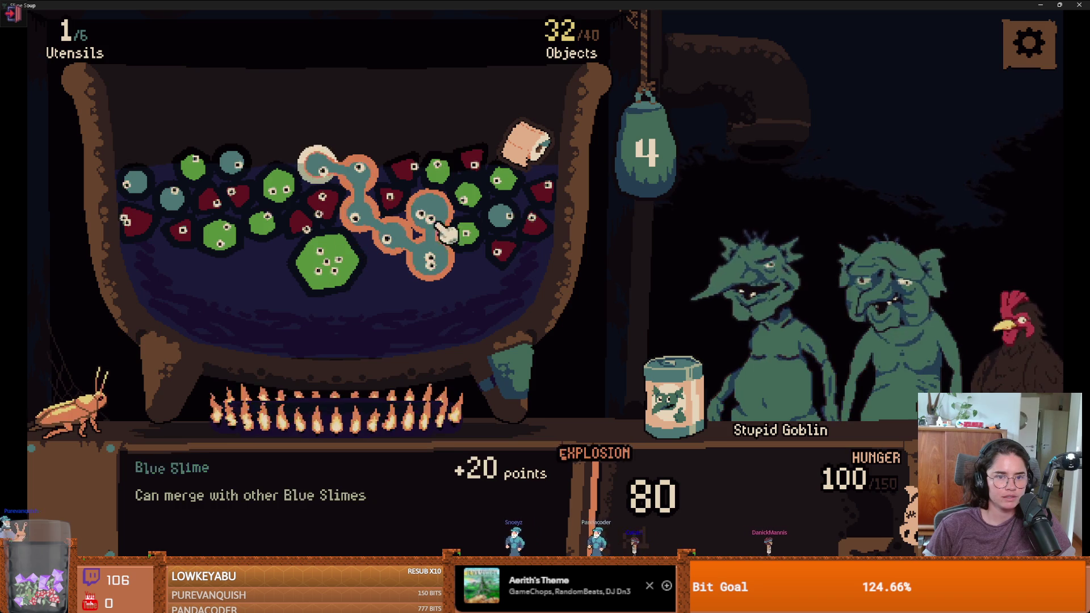
left_click(440, 172)
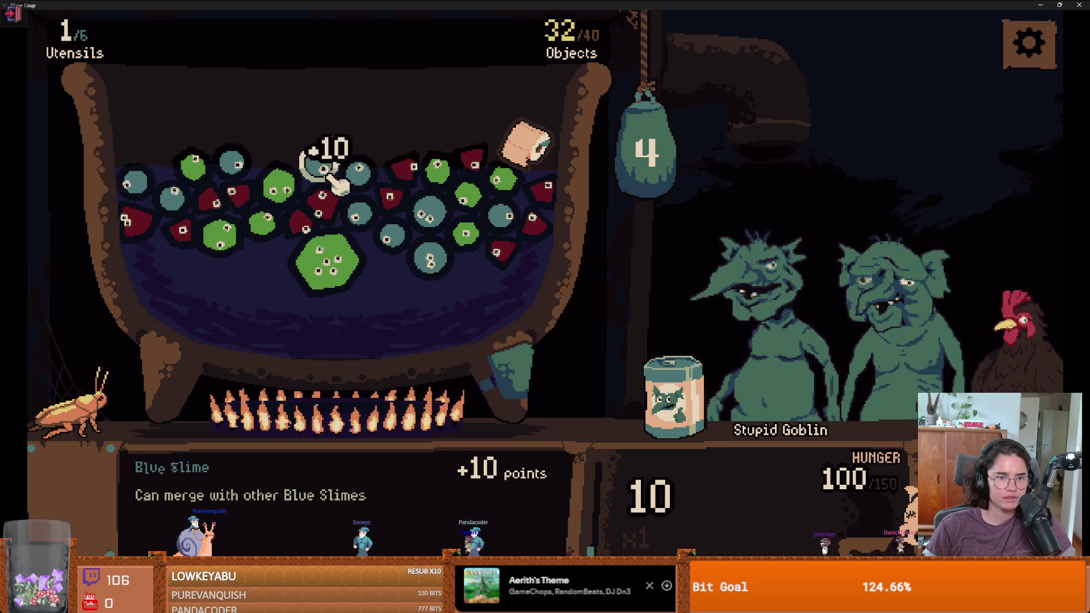
mouse_move(327, 176)
left_mouse_down()
mouse_move(358, 168)
mouse_move(363, 204)
mouse_move(397, 250)
left_mouse_up()
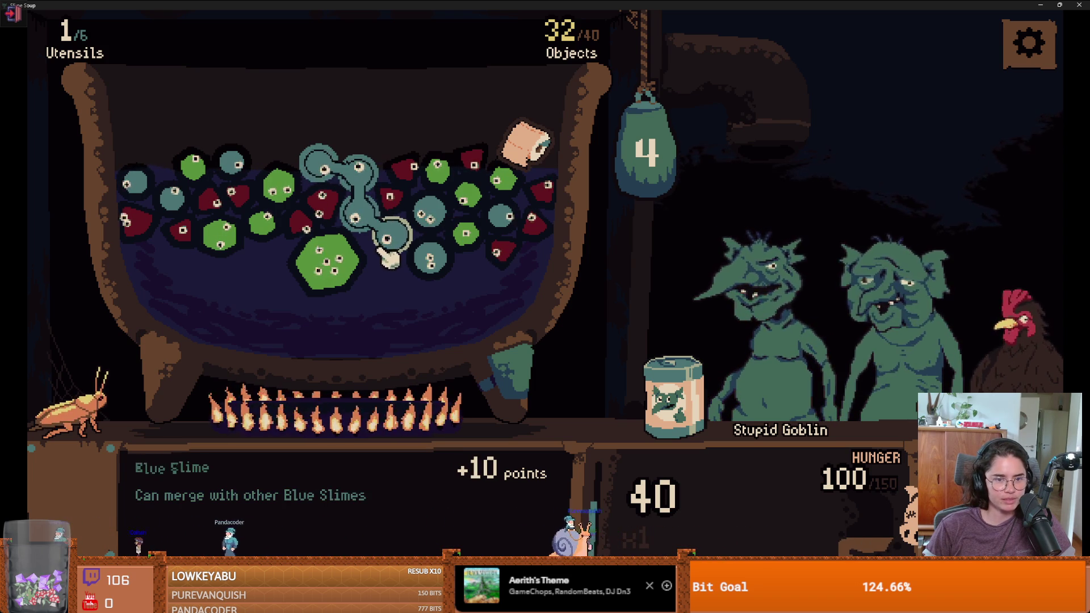
left_click(430, 264)
left_click(392, 235)
left_click(358, 182)
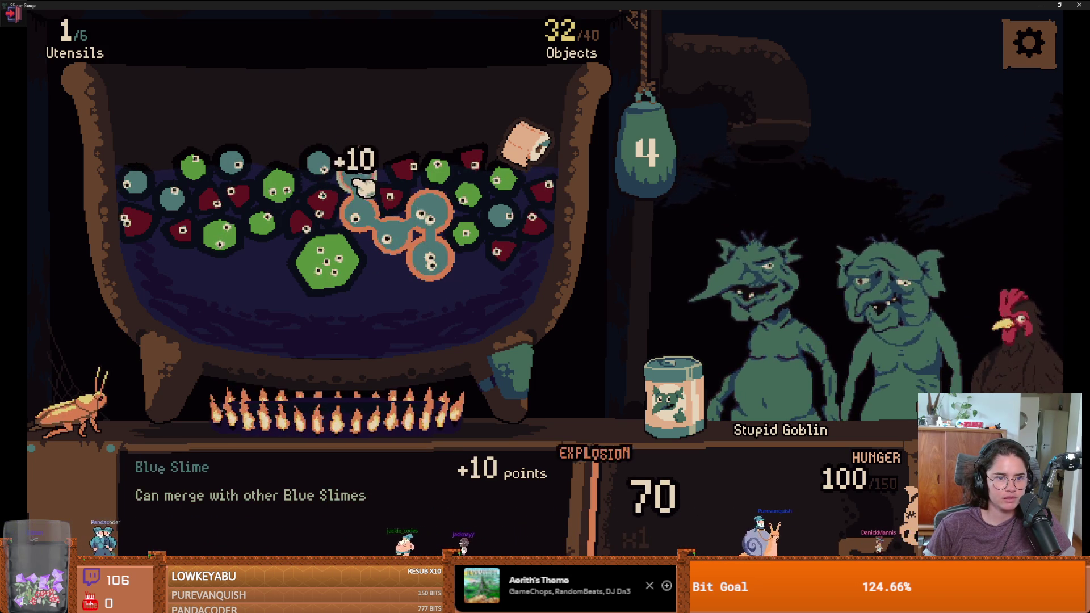
left_click(643, 177)
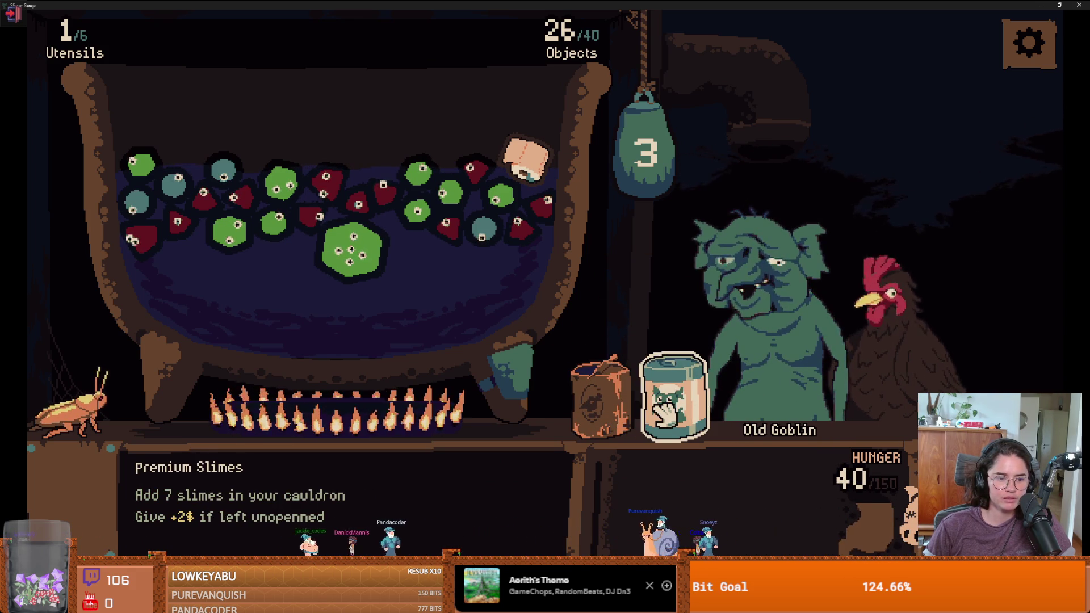
Empty the can's 7 slimes into the cauldron, then chain and merge green slimes
mouse_move(664, 408)
left_mouse_down()
mouse_move(673, 397)
mouse_move(519, 191)
left_mouse_up()
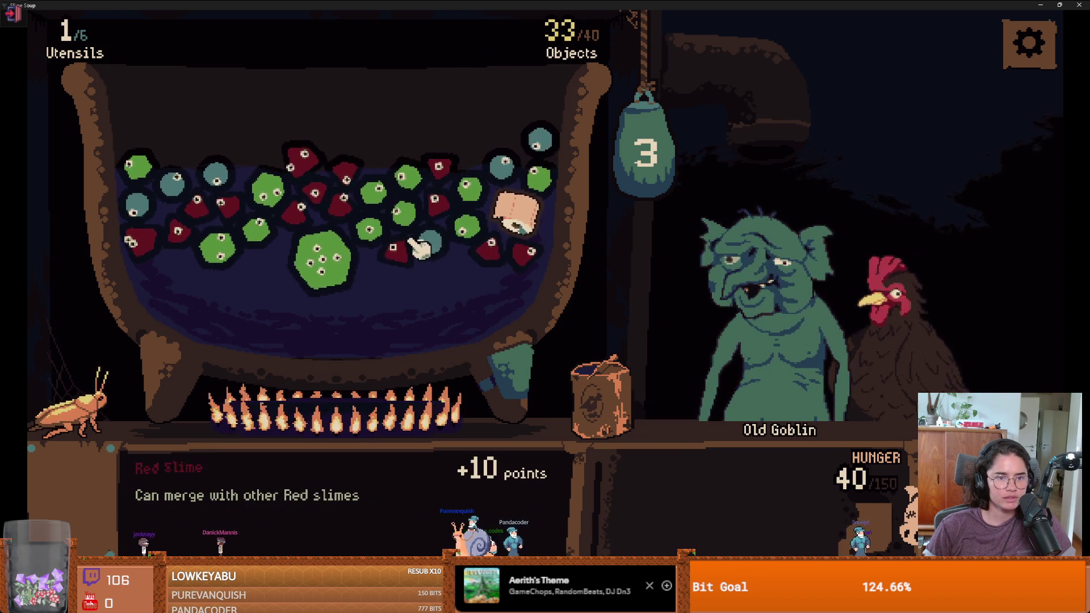
mouse_move(334, 267)
left_mouse_down()
mouse_move(377, 214)
mouse_move(406, 213)
left_mouse_up()
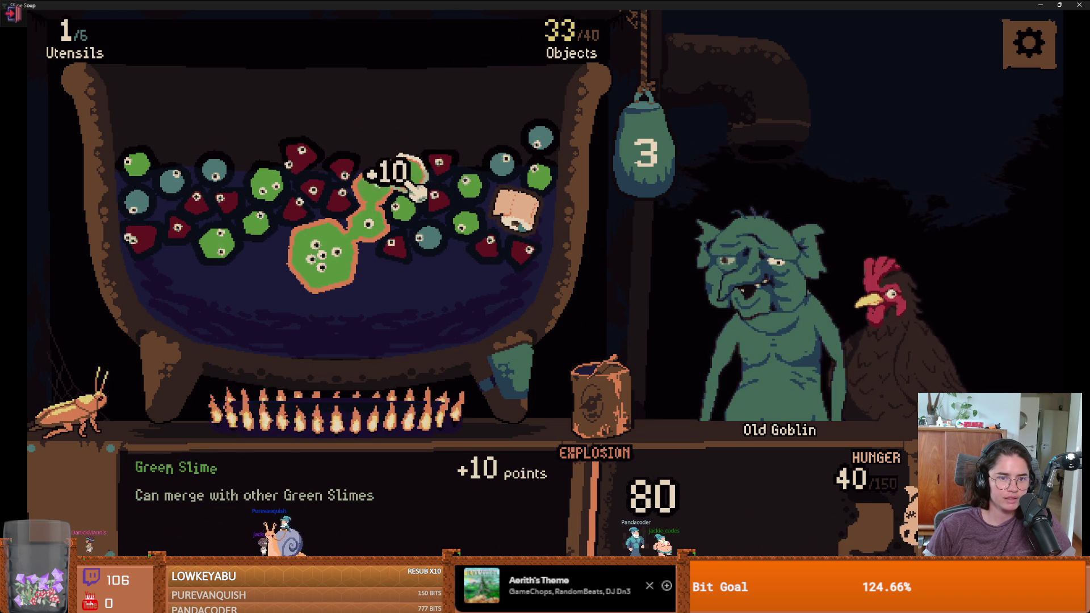
left_click_drag(335, 264, 402, 205)
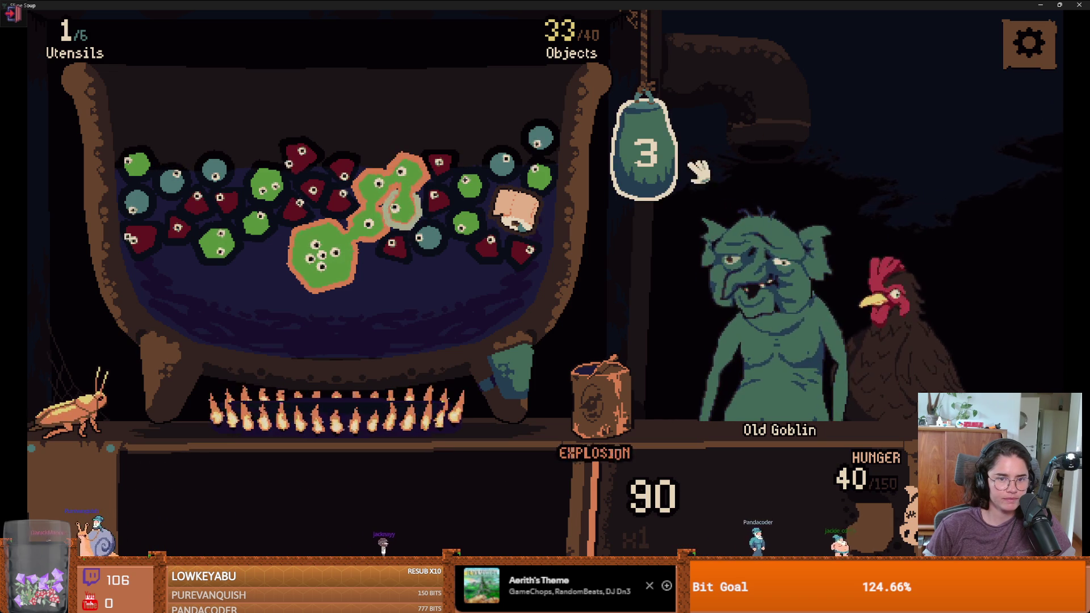
left_click(639, 184)
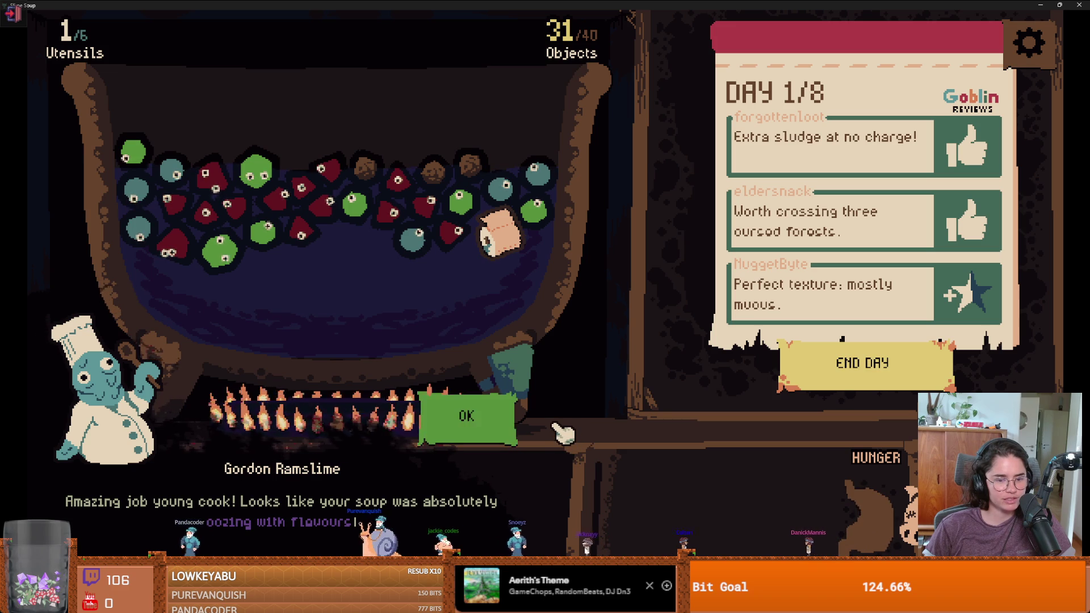
Dismiss the chef's messages, end day one, and start a new day with the Freaky Goblin at hunger 200
left_click(499, 432)
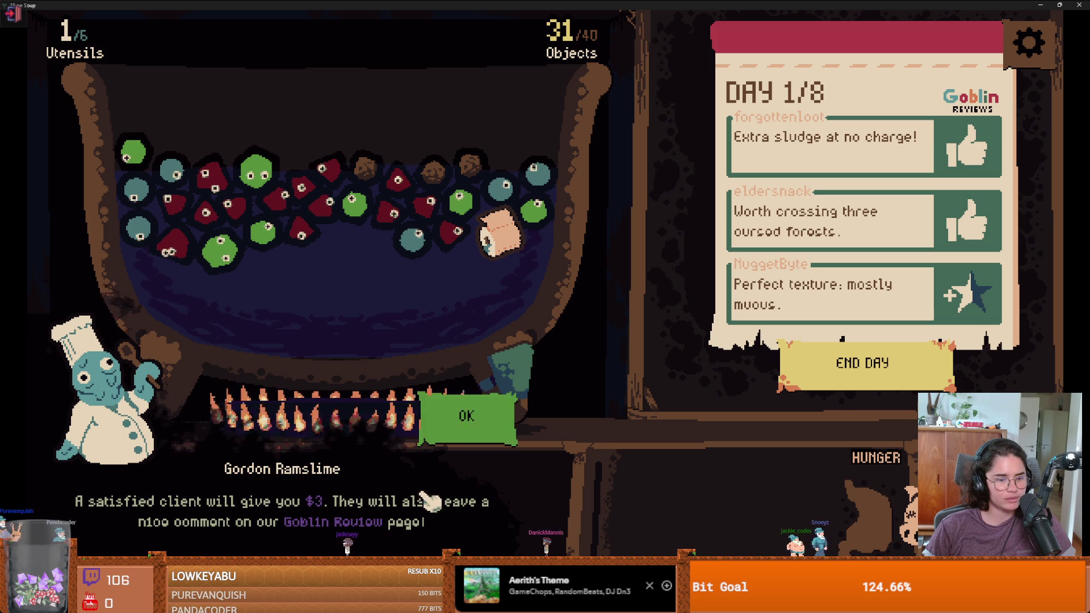
left_click(452, 435)
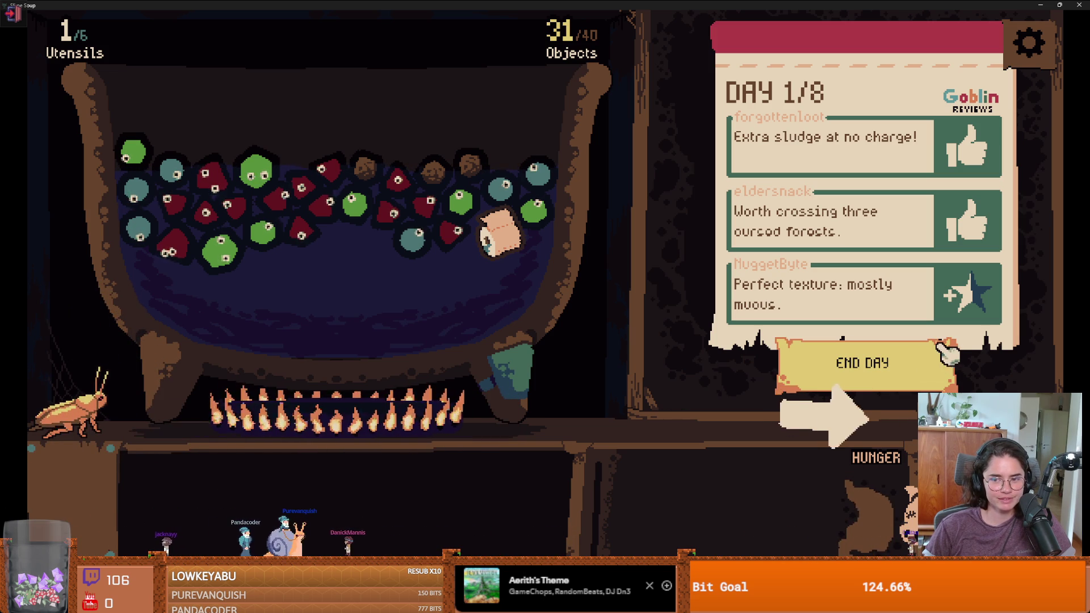
left_click(944, 351)
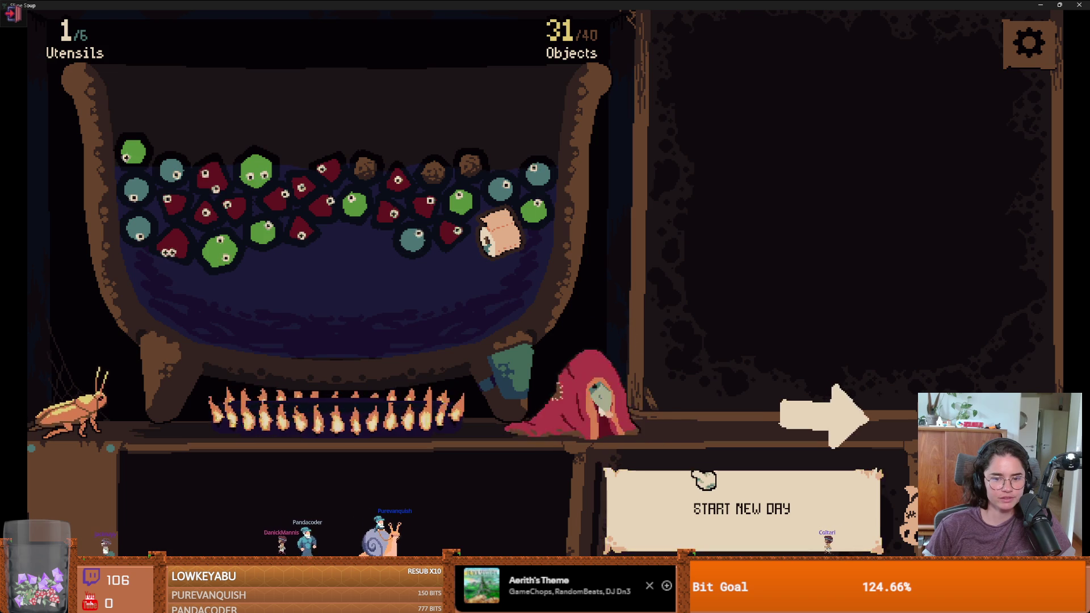
left_click(704, 480)
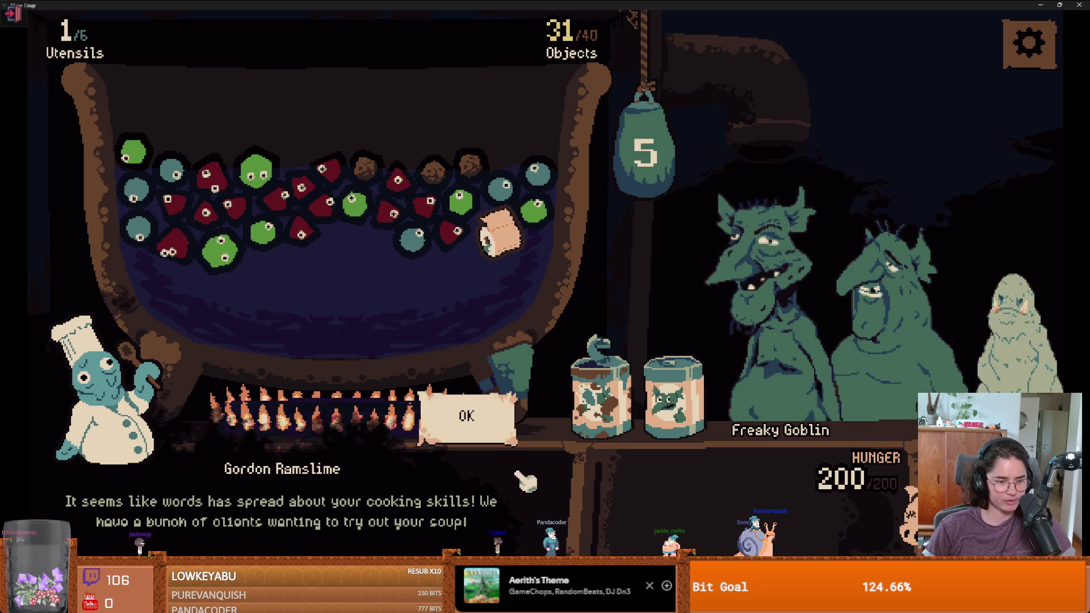
Dismiss the chef's new-day and farewell messages to resume cooking
left_click(499, 434)
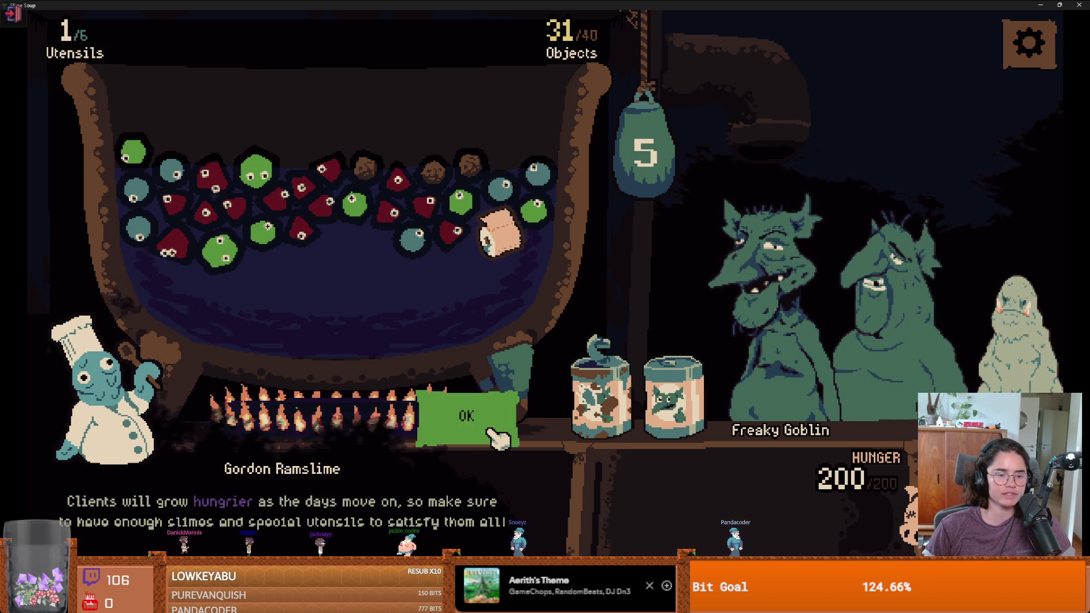
left_click(495, 419)
left_click(474, 417)
Merge the linked red slimes to feed the Freaky Goblin, reaching overflow 60 and +2$
mouse_move(171, 249)
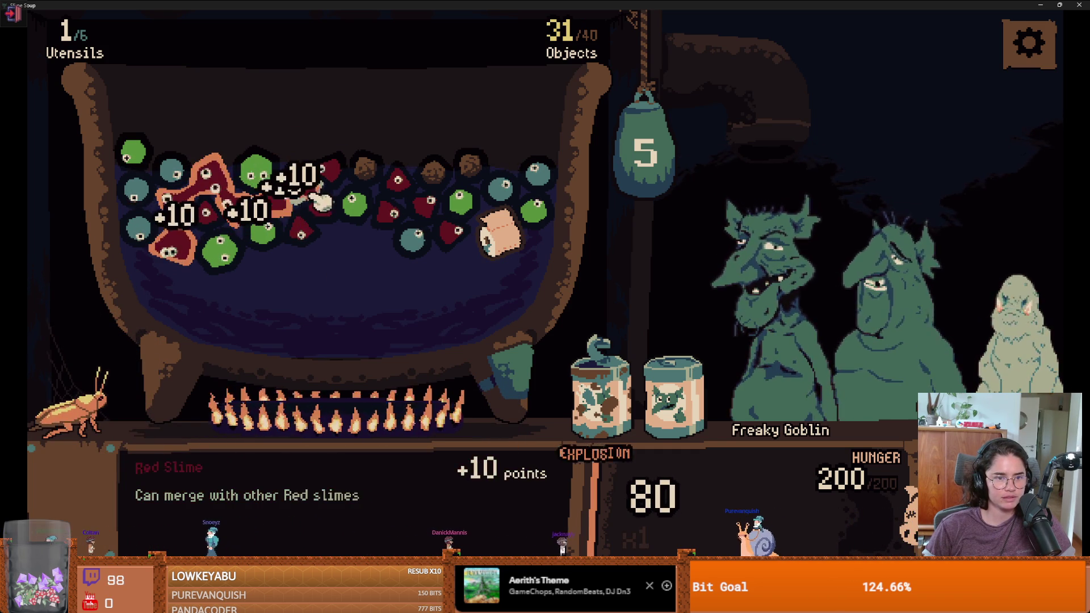
left_click(624, 152)
mouse_move(516, 269)
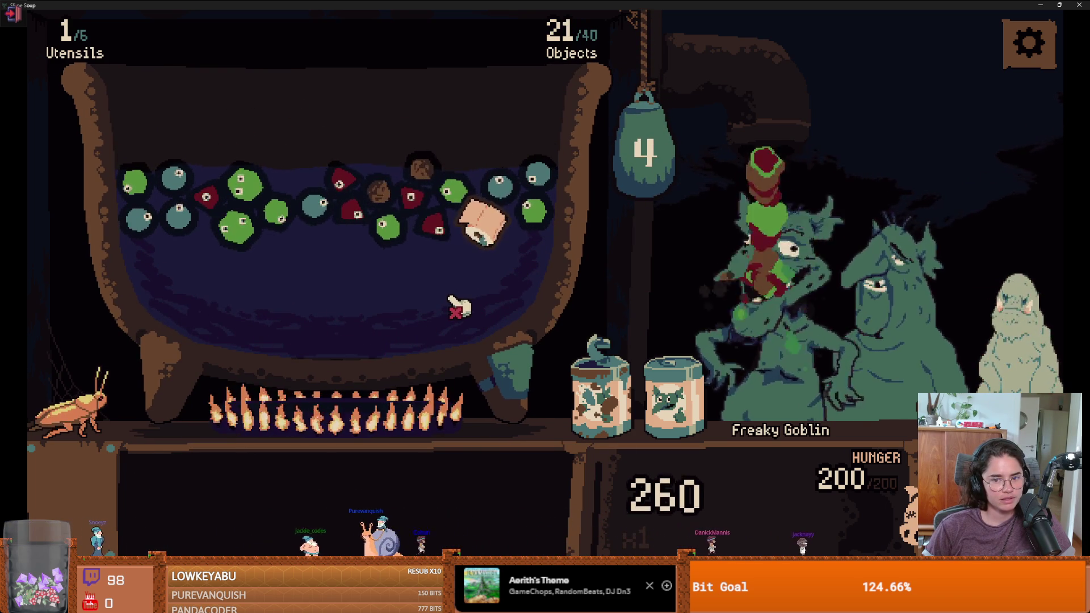
mouse_move(582, 362)
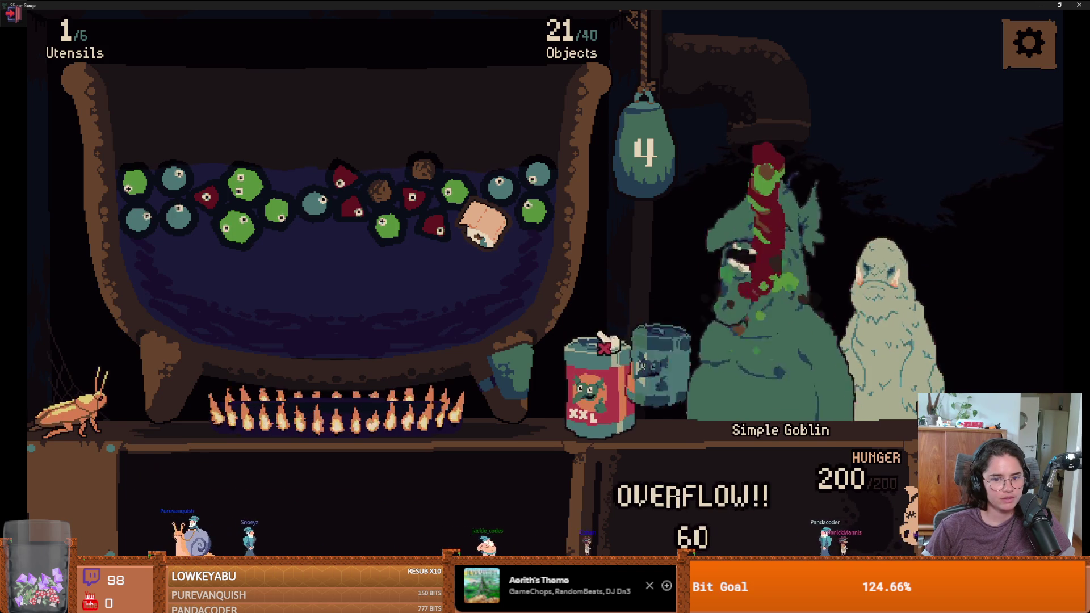
Pour in the XXL and Premium Slimes cans and serve slime chains, including green, to the Simple Goblin
left_click_drag(611, 364, 540, 170)
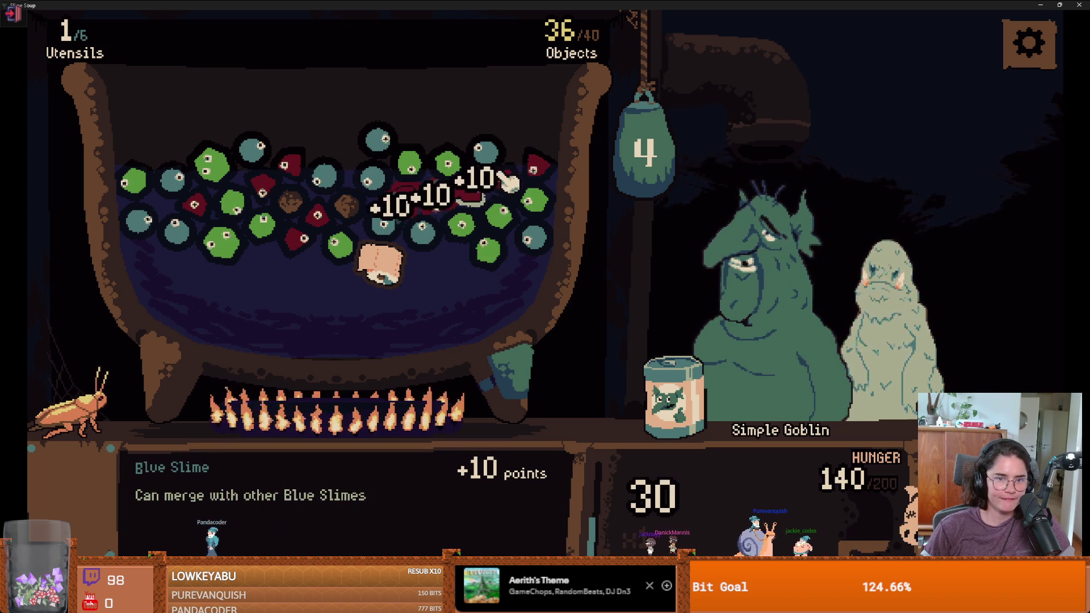
mouse_move(565, 176)
left_mouse_down()
mouse_move(437, 211)
mouse_move(576, 204)
mouse_move(590, 239)
mouse_move(579, 408)
mouse_move(377, 251)
mouse_move(397, 272)
left_mouse_up()
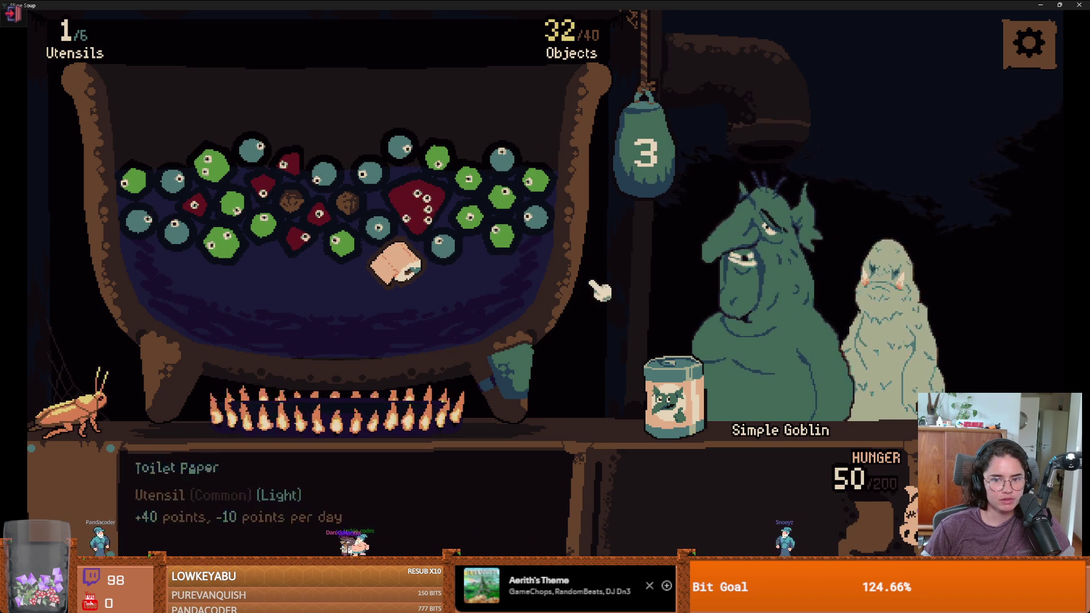
left_click_drag(664, 372, 511, 187)
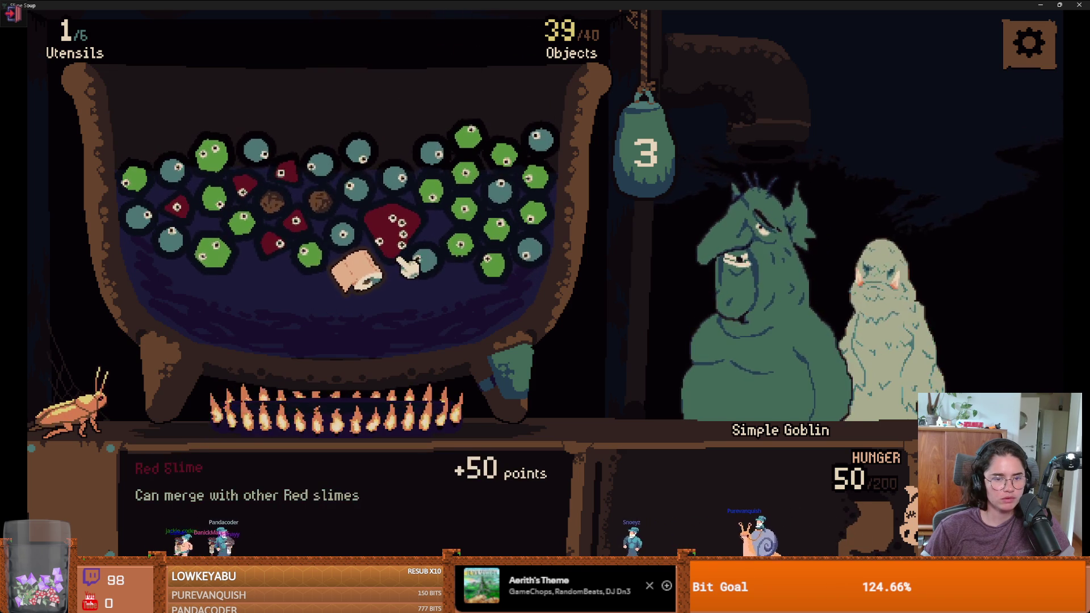
left_click(482, 256)
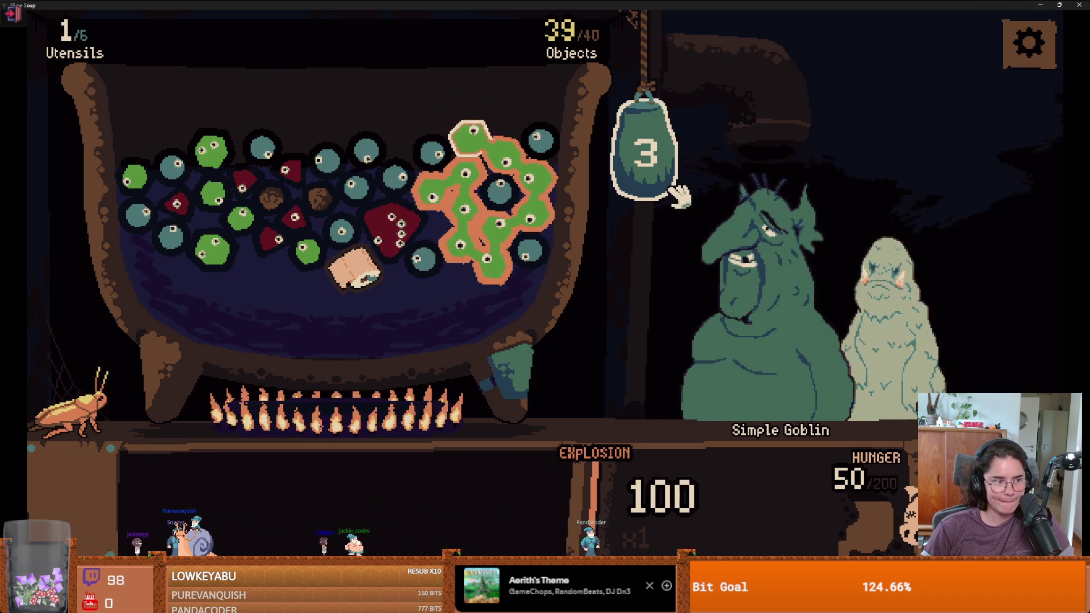
left_click(658, 165)
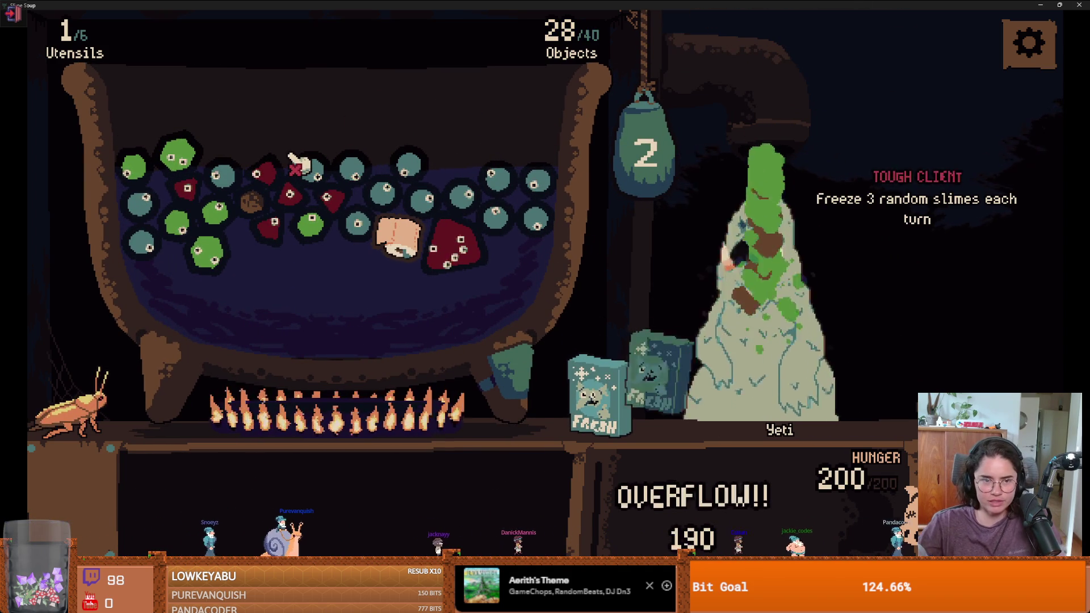
Serve a connected blue slime chain to the Yeti, then end day 2 after the reviews
left_click(320, 167)
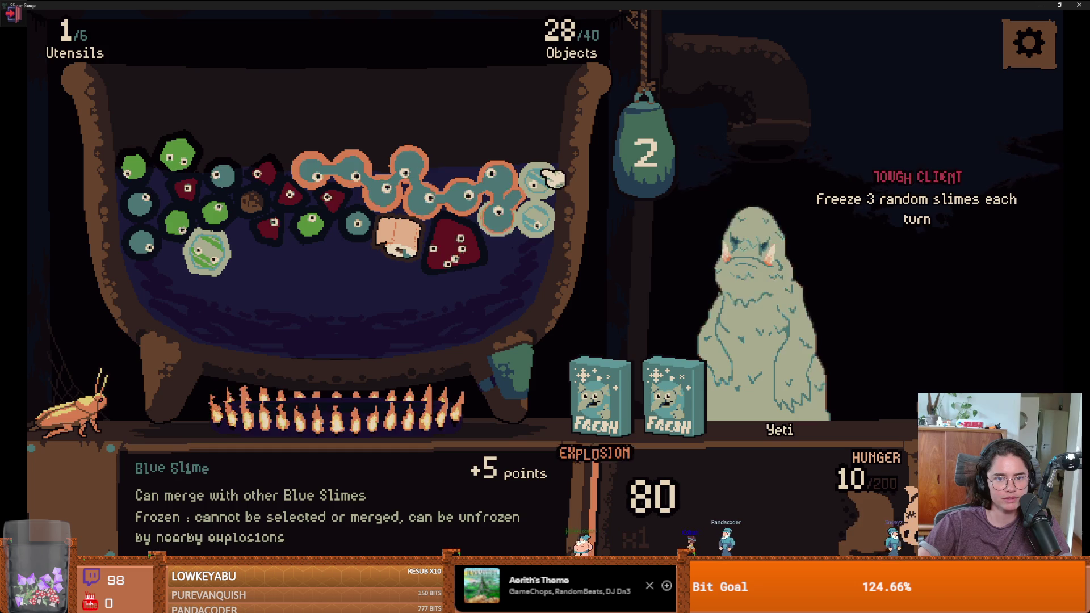
left_click(547, 197)
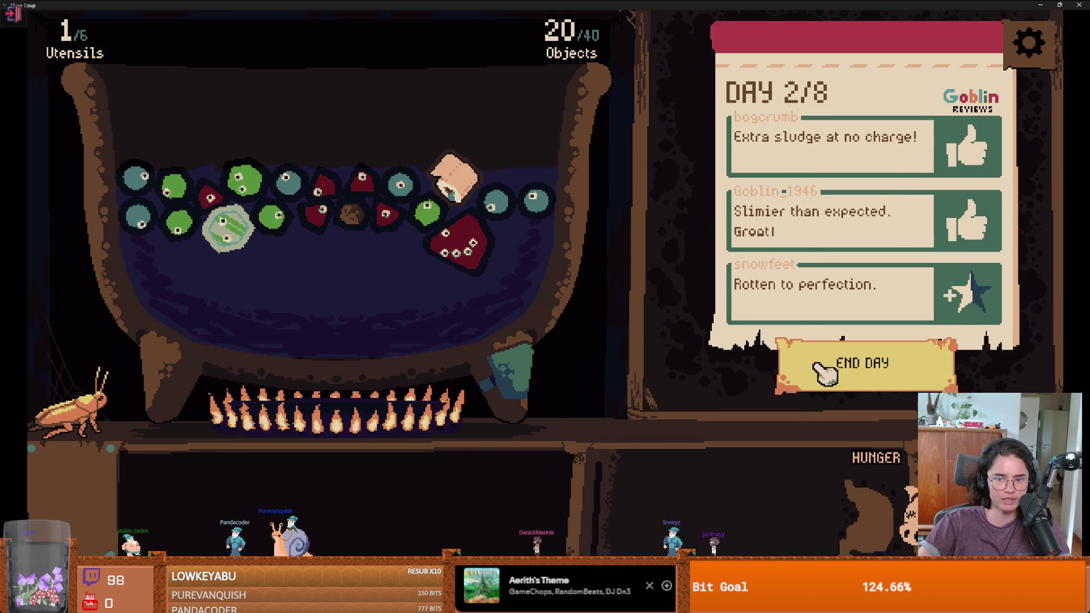
left_click(873, 380)
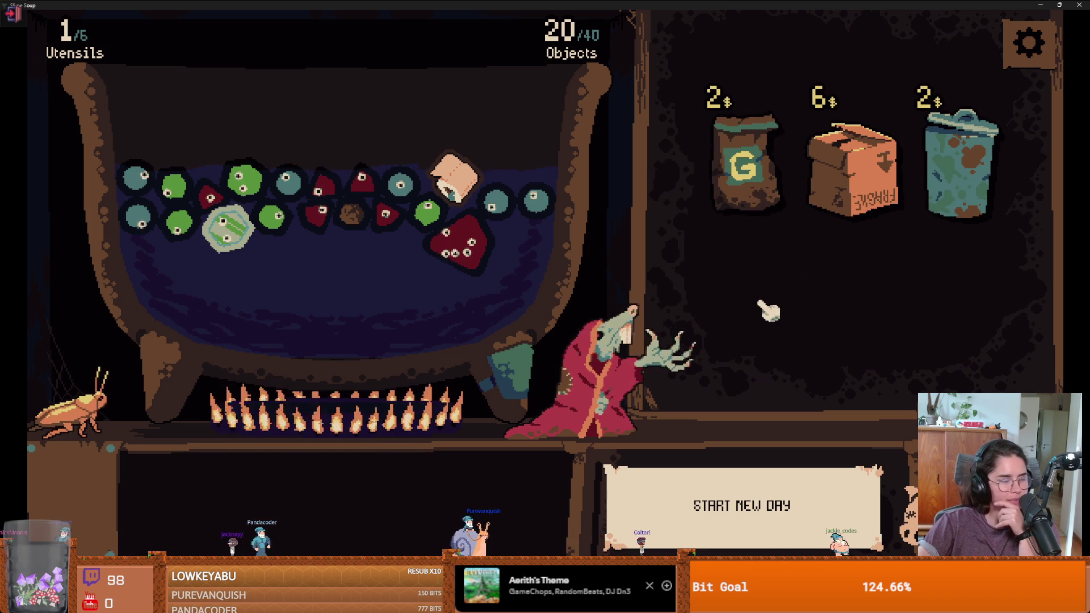
Buy the Cardboard Box of utensils in the between-days shop
left_click(846, 170)
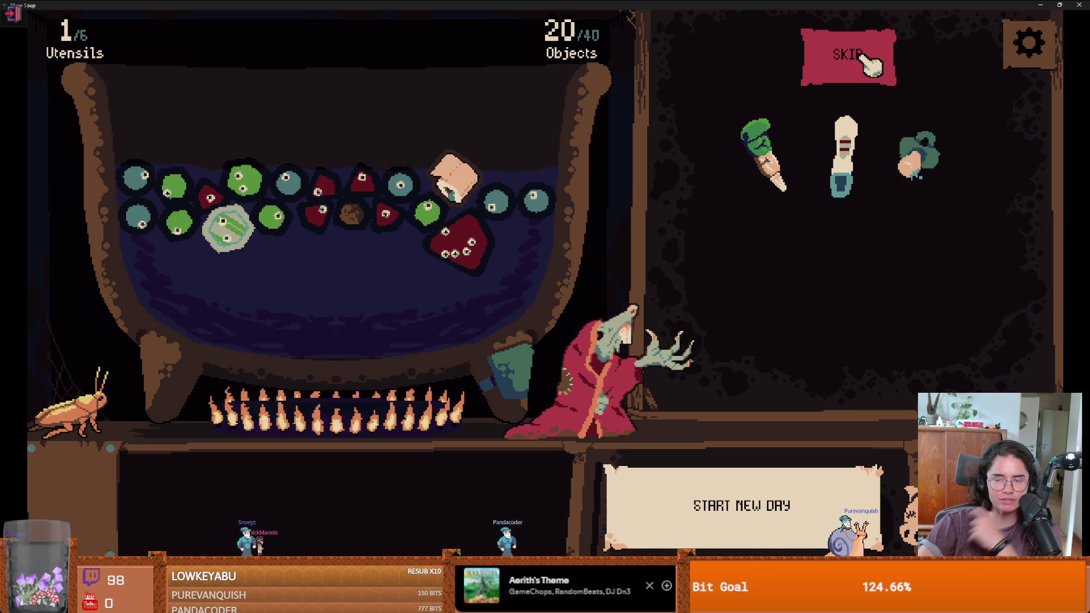
Add the middle Cardboard Box utensil to the cauldron and buy the Fast Food Bag's Ranch Sauce
left_click_drag(836, 170, 434, 159)
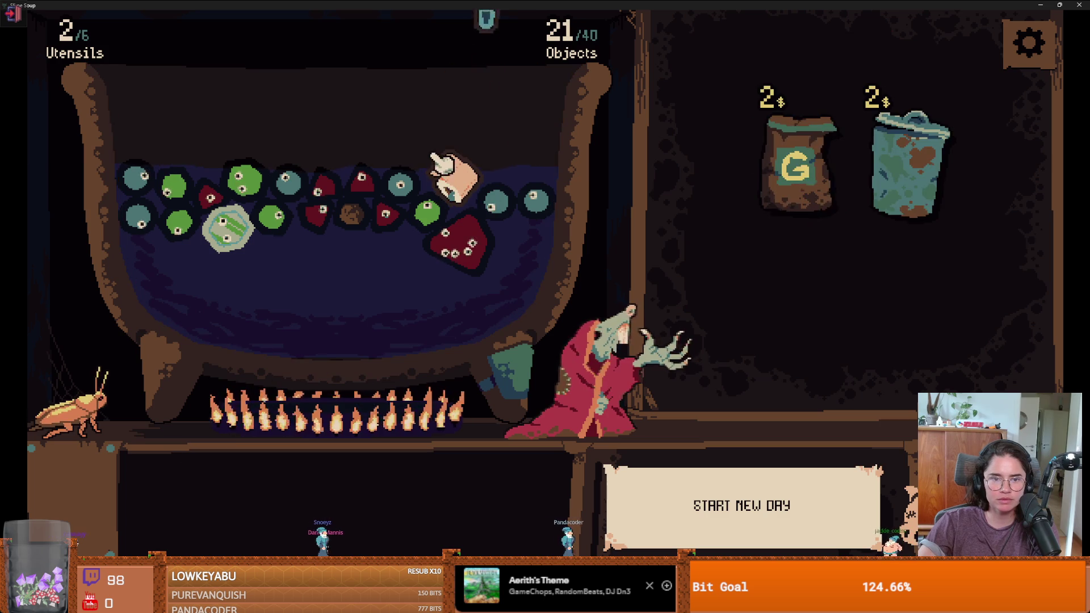
left_click(795, 165)
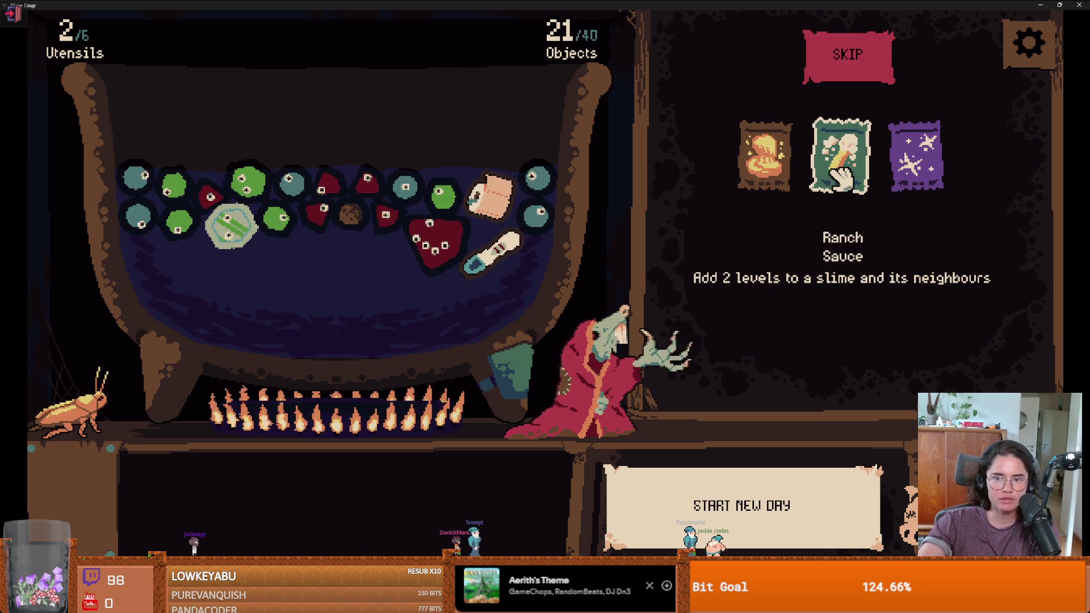
mouse_move(840, 171)
left_mouse_down()
mouse_move(474, 74)
mouse_move(828, 170)
mouse_move(369, 196)
mouse_move(372, 210)
left_mouse_up()
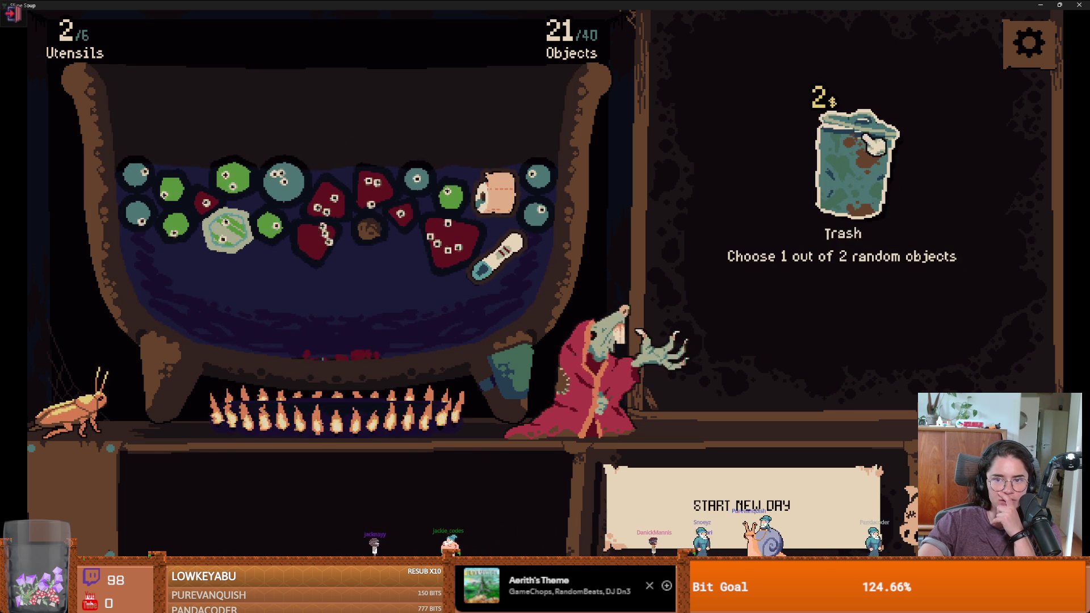
Buy the trash can offer, take the Shovel into the cauldron, and leave the shop
left_click(851, 179)
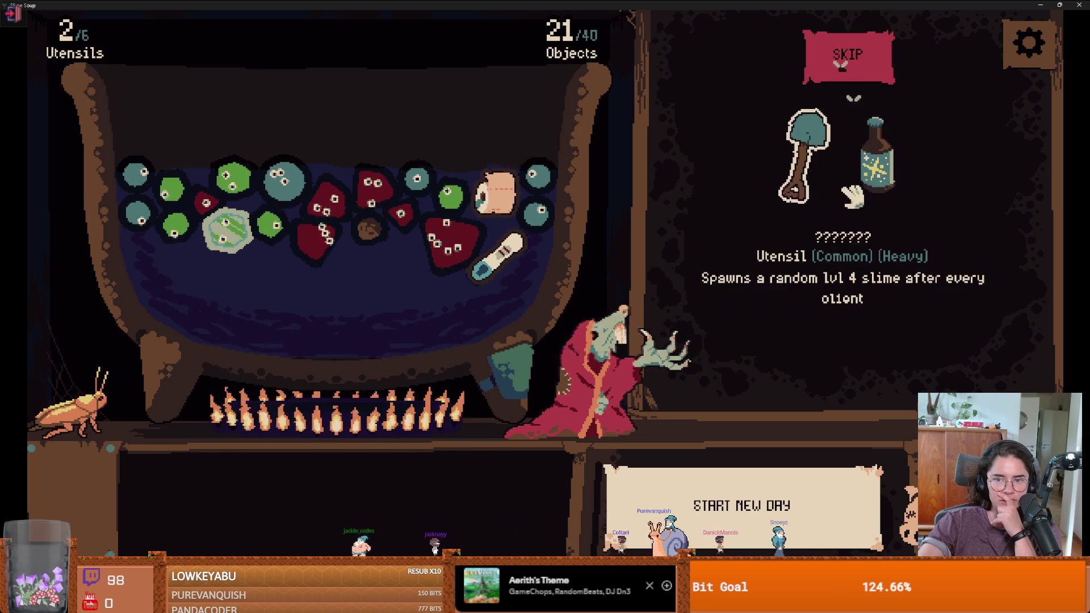
left_click(806, 147)
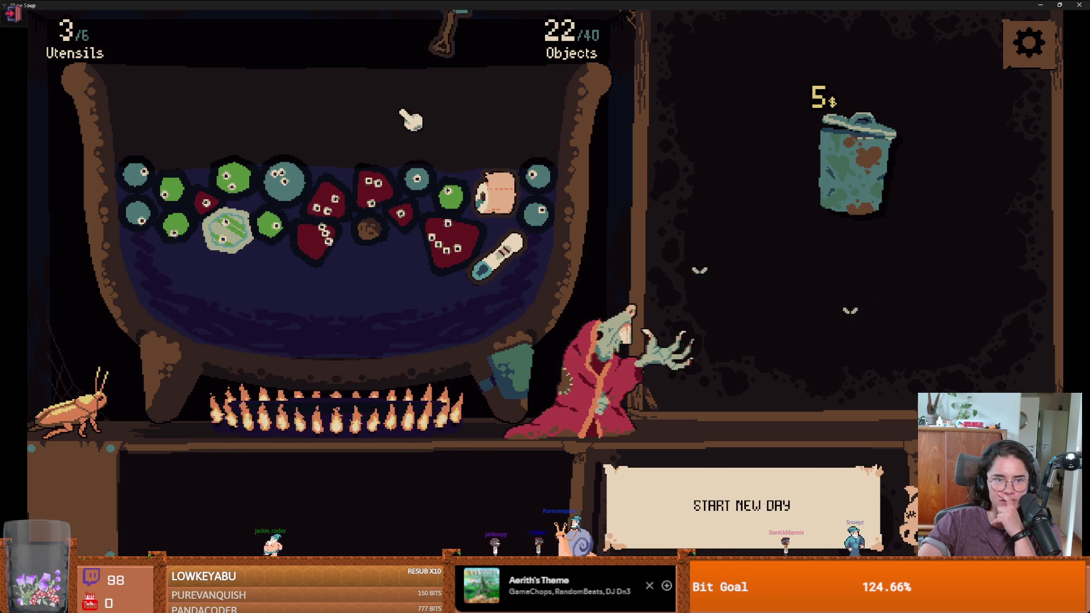
left_click(838, 499)
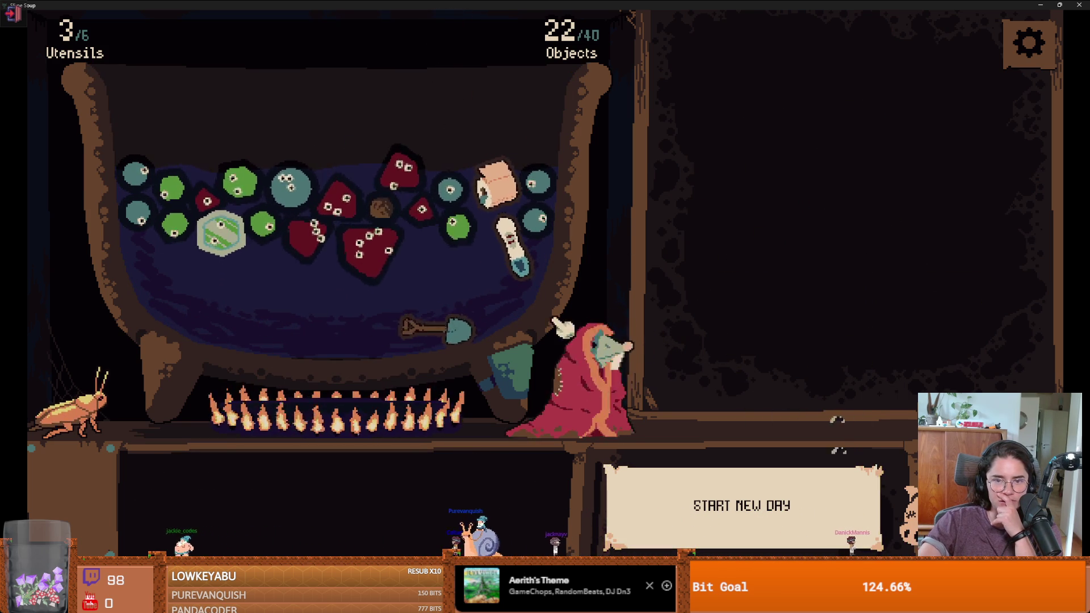
mouse_move(408, 324)
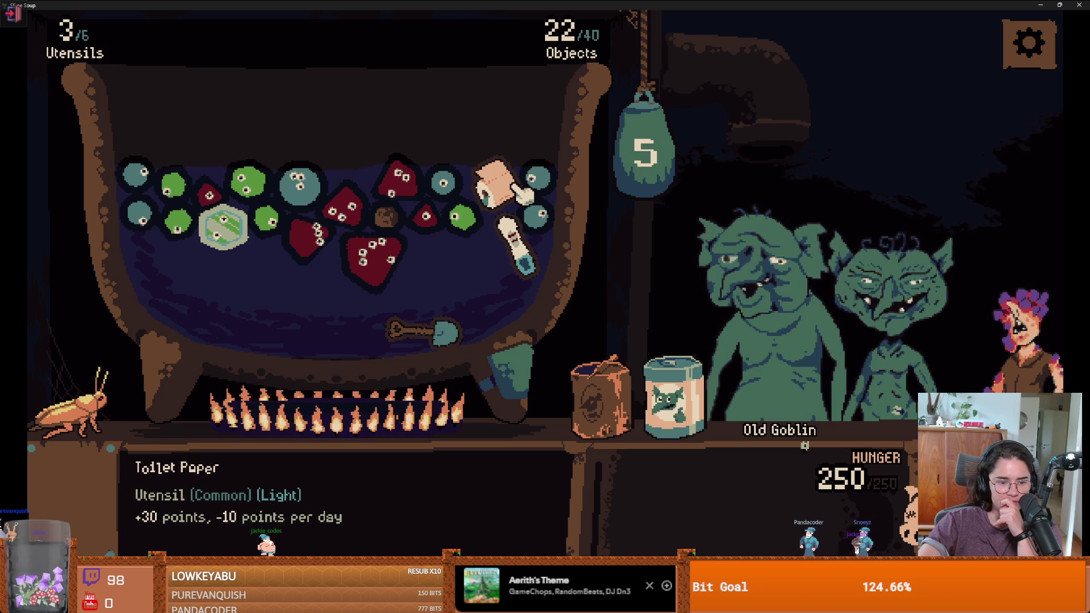
Serve the red slime clusters and the big red chain to the Old Goblin
left_click(349, 213)
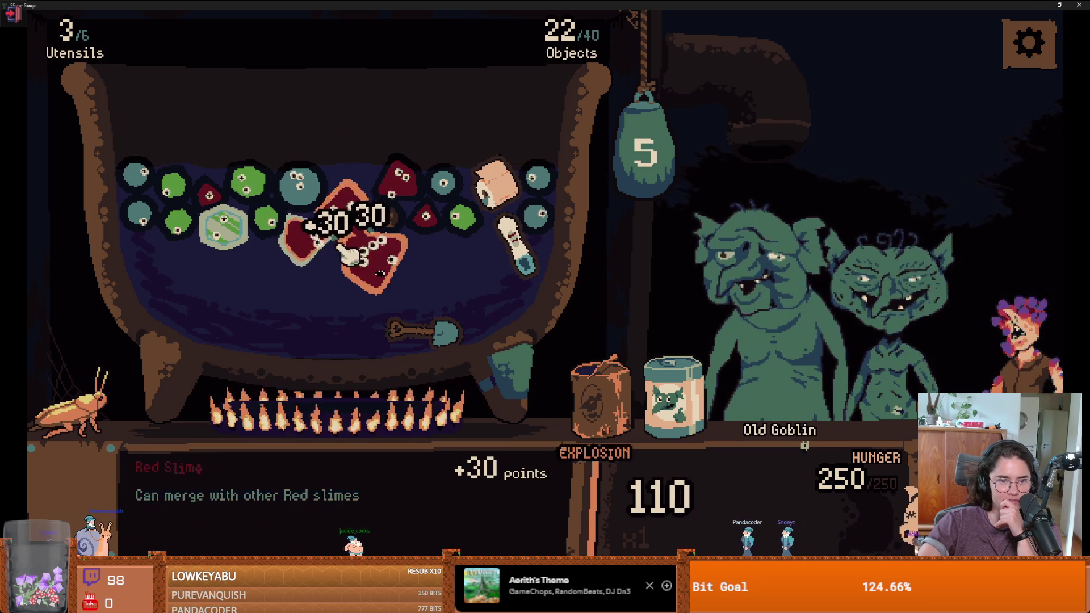
left_click(420, 202)
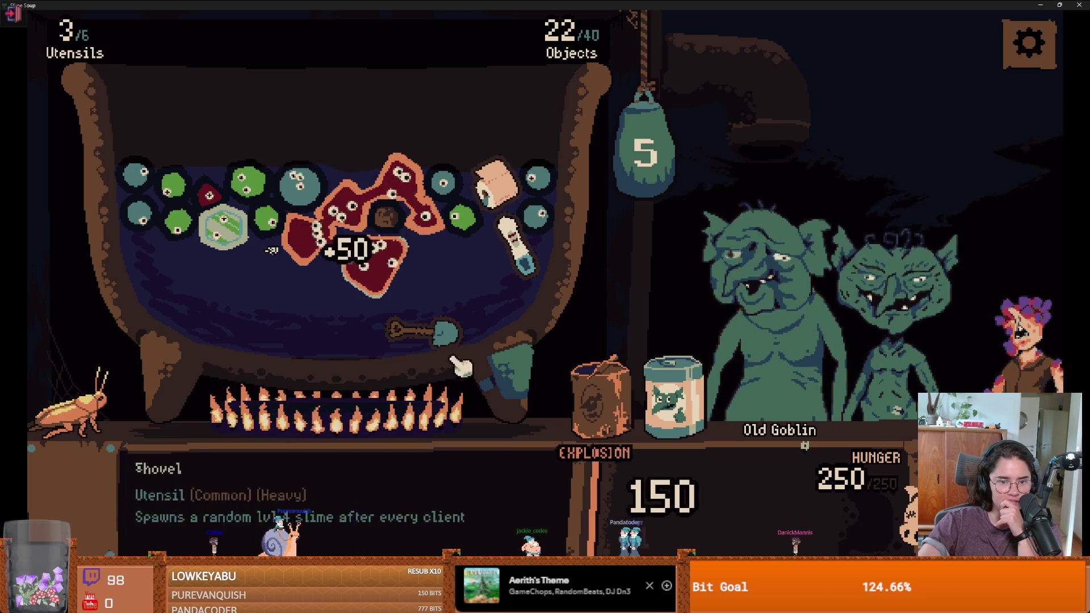
left_click(659, 185)
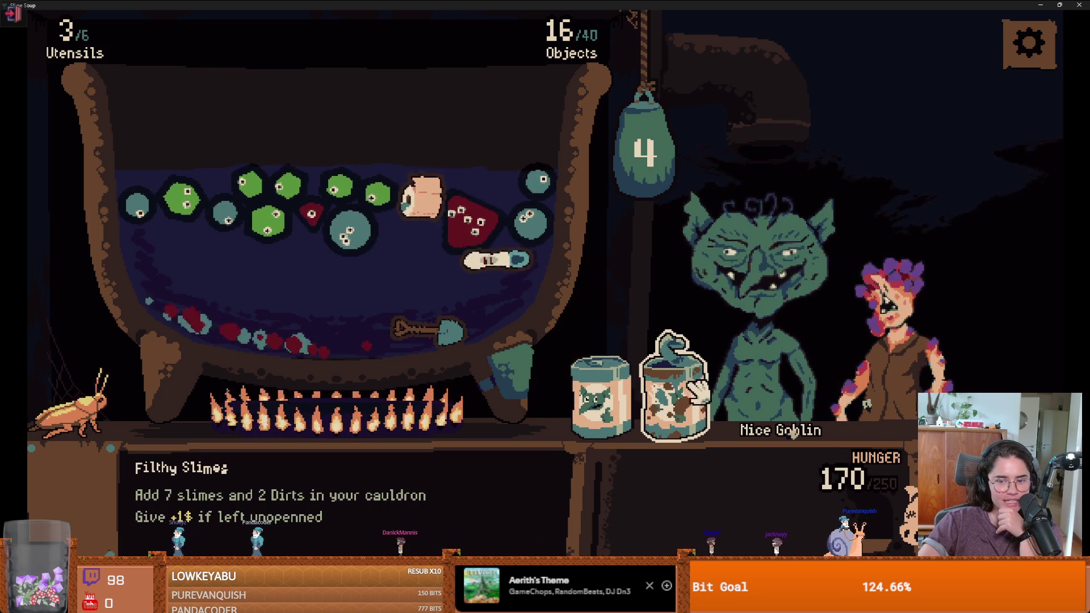
Open the Filthy and Premium Slimes cans and serve green and blue chains to the goblins
left_click(701, 375)
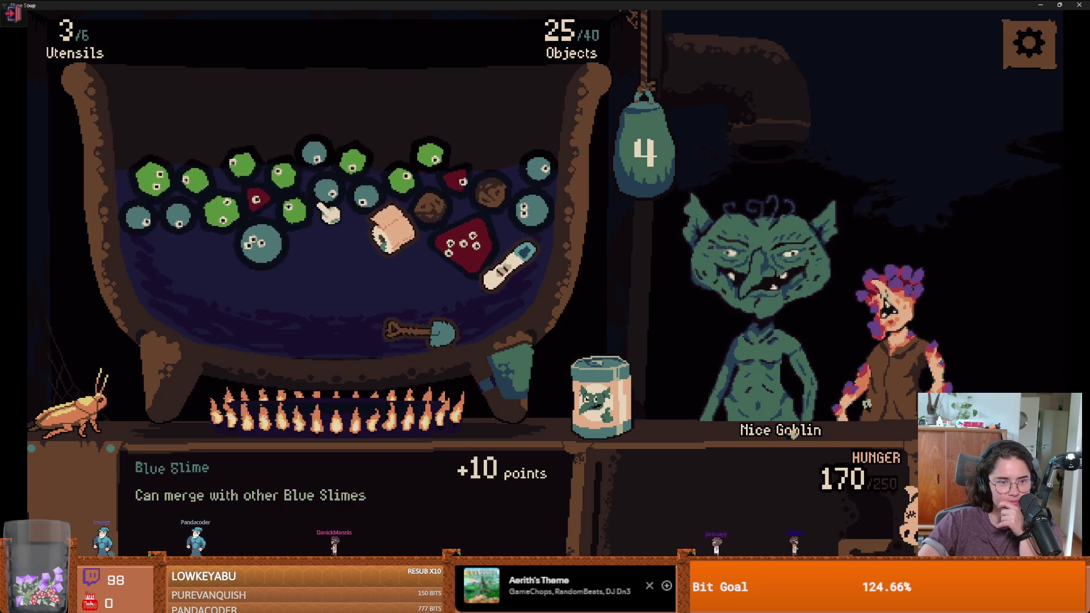
left_click(164, 187)
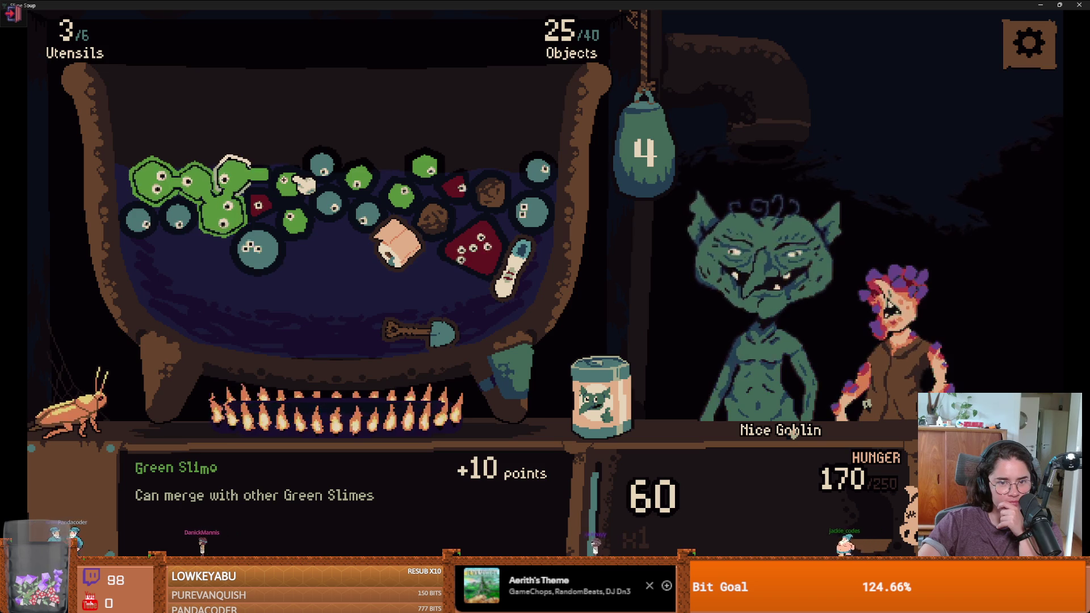
mouse_move(657, 238)
left_mouse_down()
mouse_move(661, 437)
mouse_move(662, 419)
left_mouse_up()
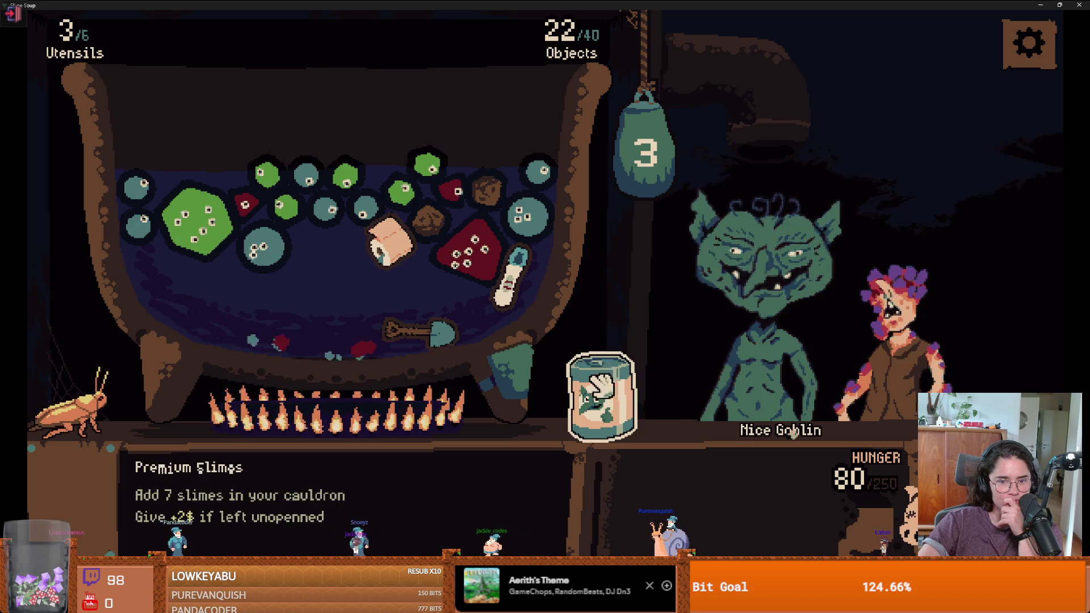
left_click(599, 392)
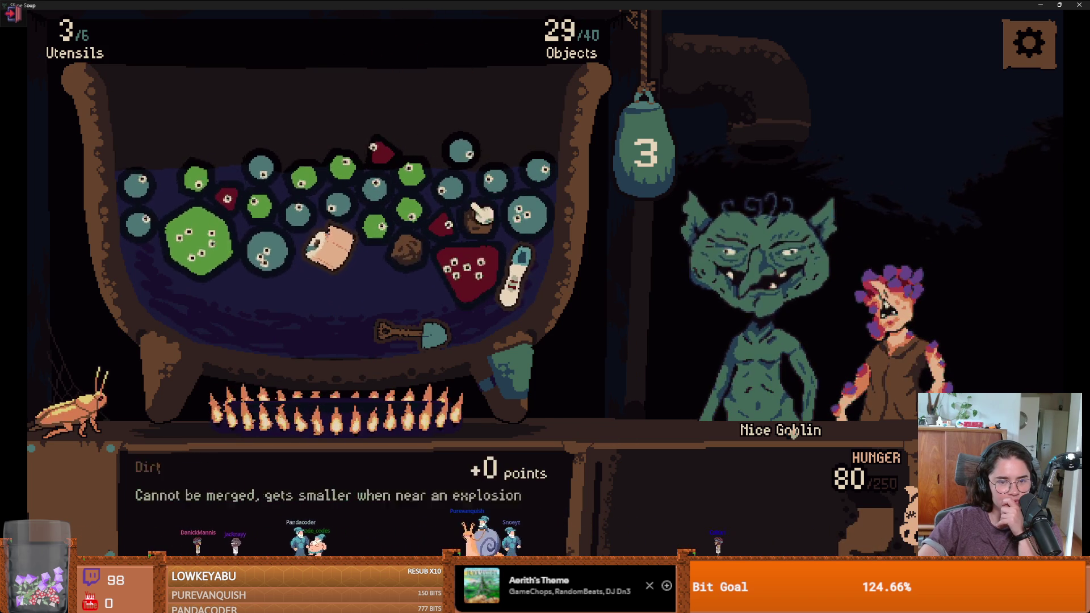
left_click(480, 157)
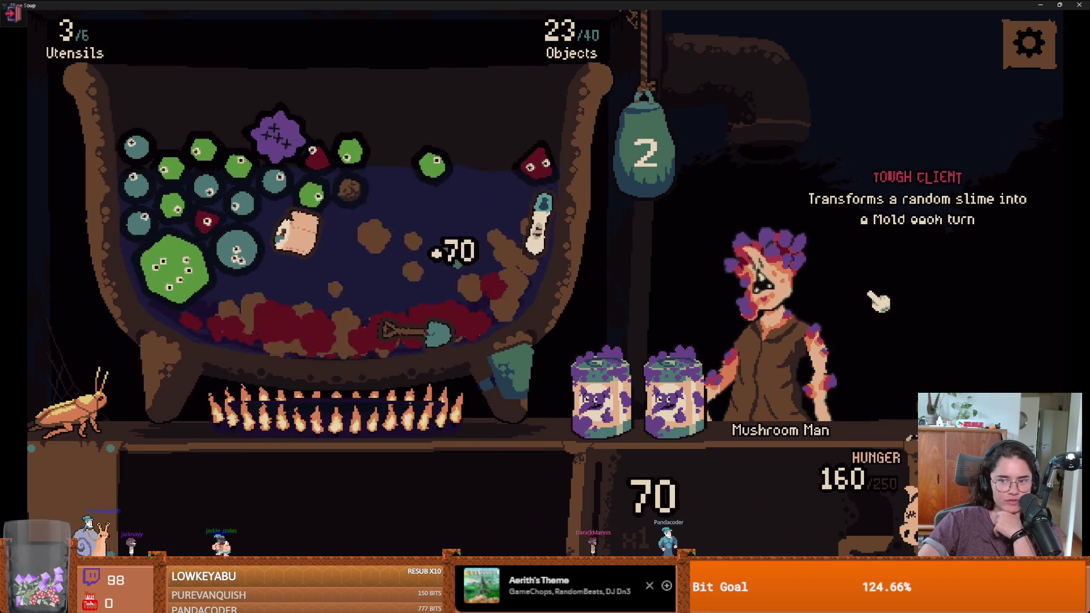
Pour the Moldy Slimes can into the cauldron to finish feeding the Mushroom Man
mouse_move(406, 227)
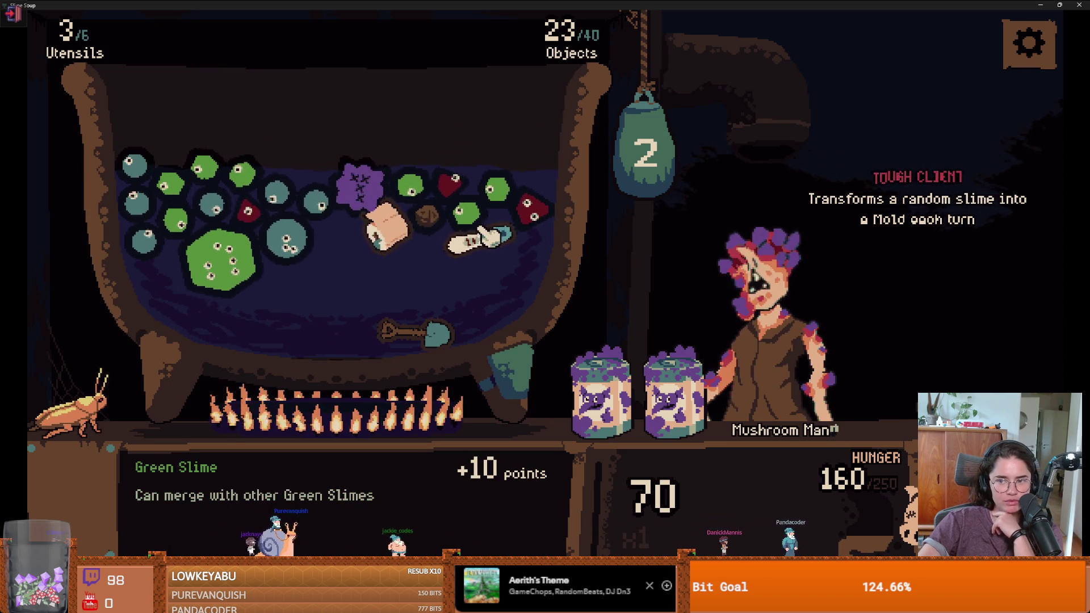
mouse_move(600, 391)
left_mouse_down()
mouse_move(451, 267)
mouse_move(398, 198)
left_mouse_up()
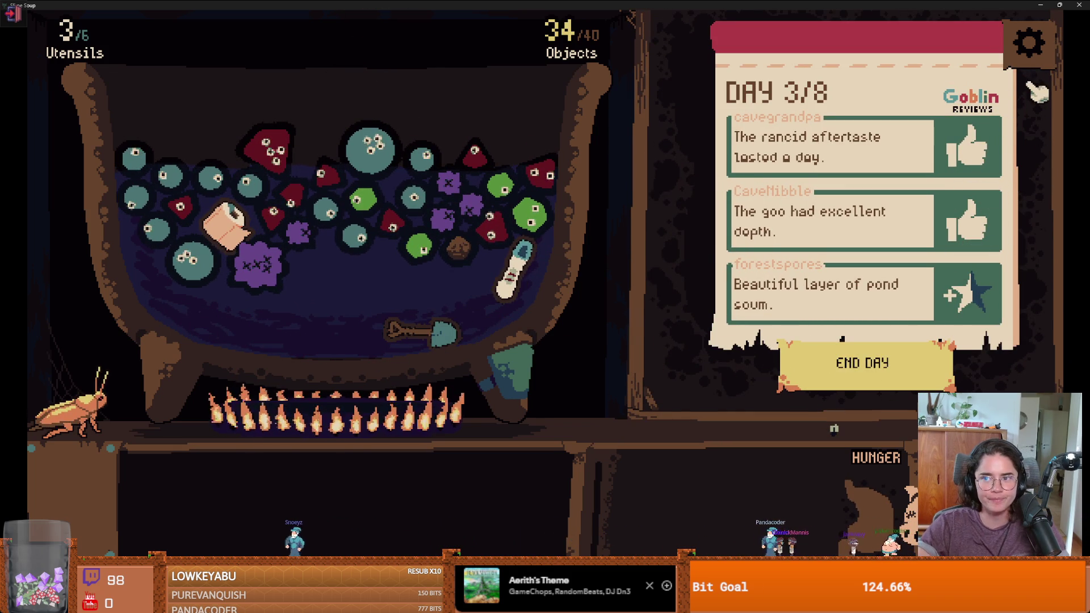
End day 3, then save and return to the main menu from the settings
left_click(864, 366)
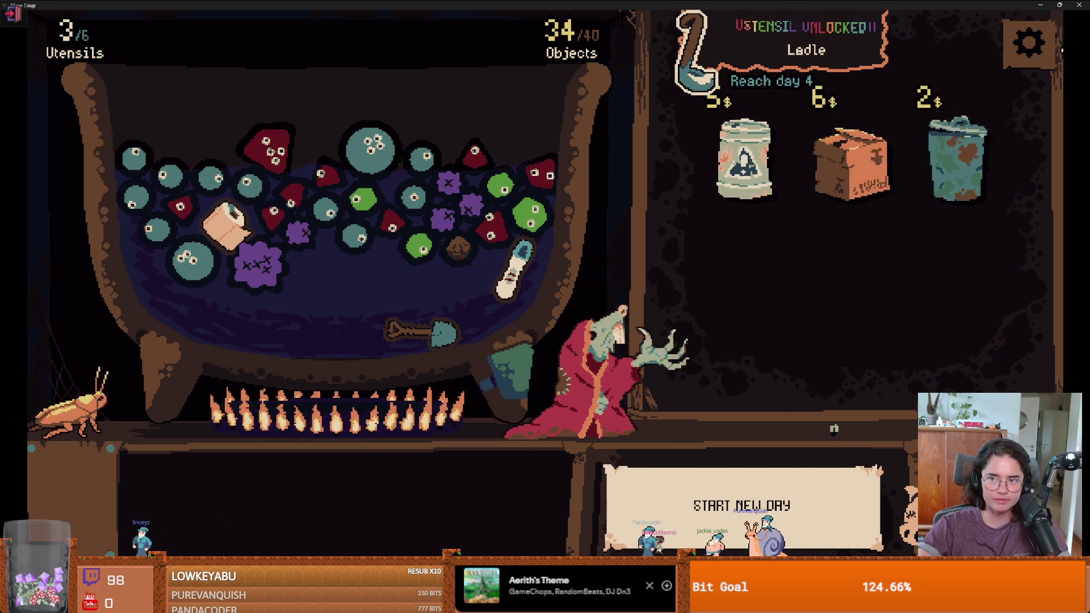
left_click(1041, 51)
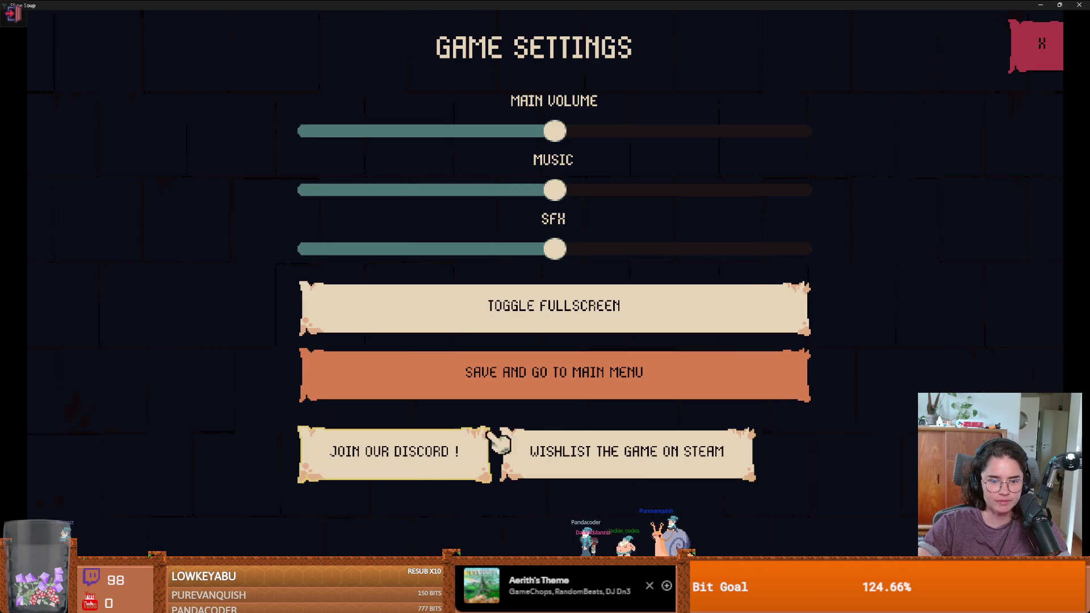
left_click(686, 366)
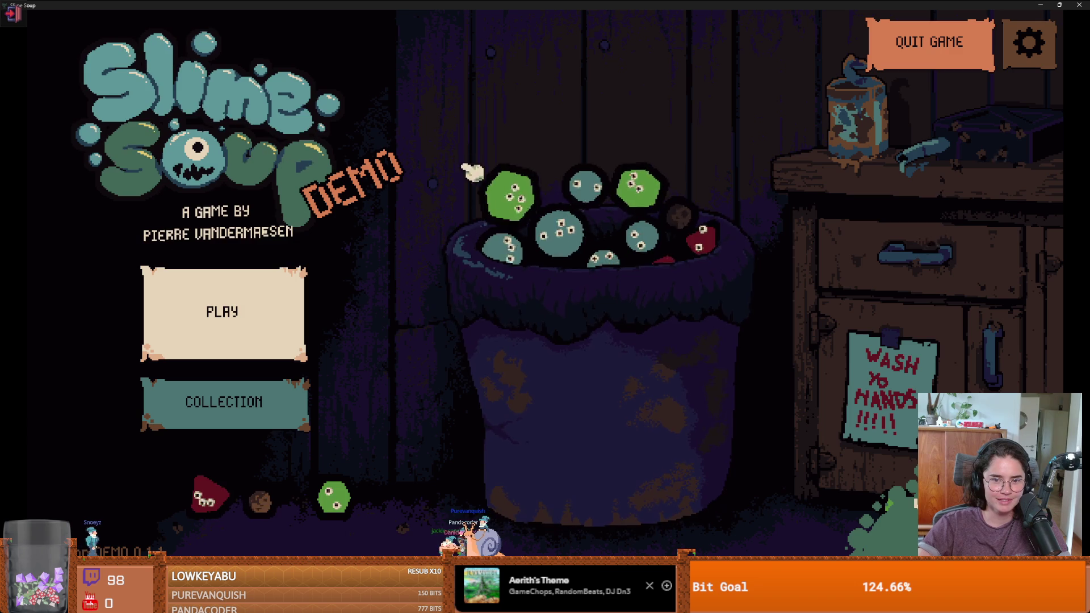
Knock a few slimes out of the title-screen pot, then quit the game
left_click_drag(509, 189, 462, 224)
left_click(521, 312)
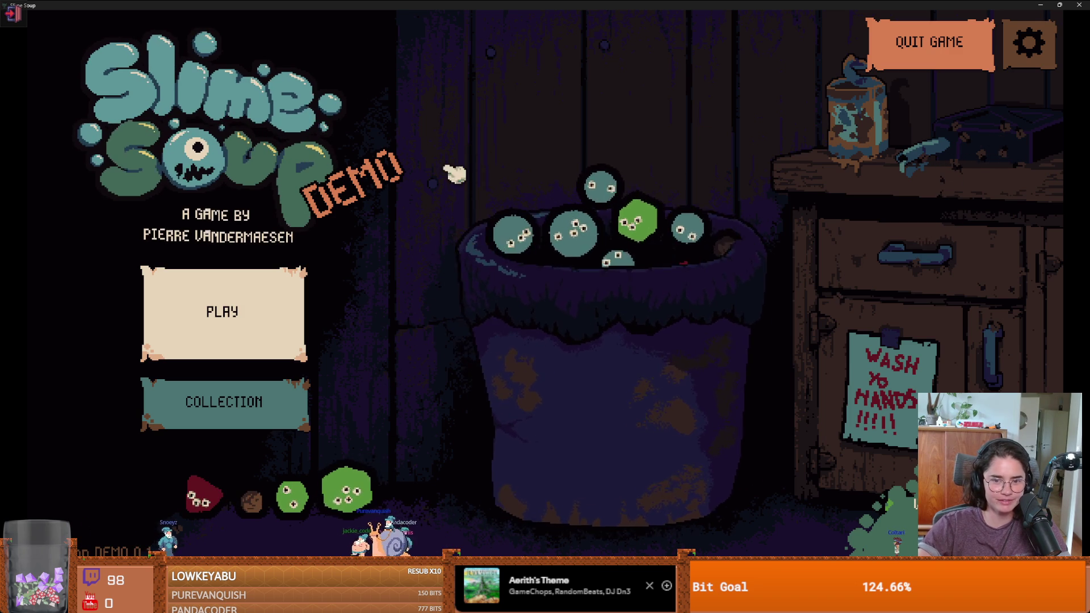
left_click(657, 297)
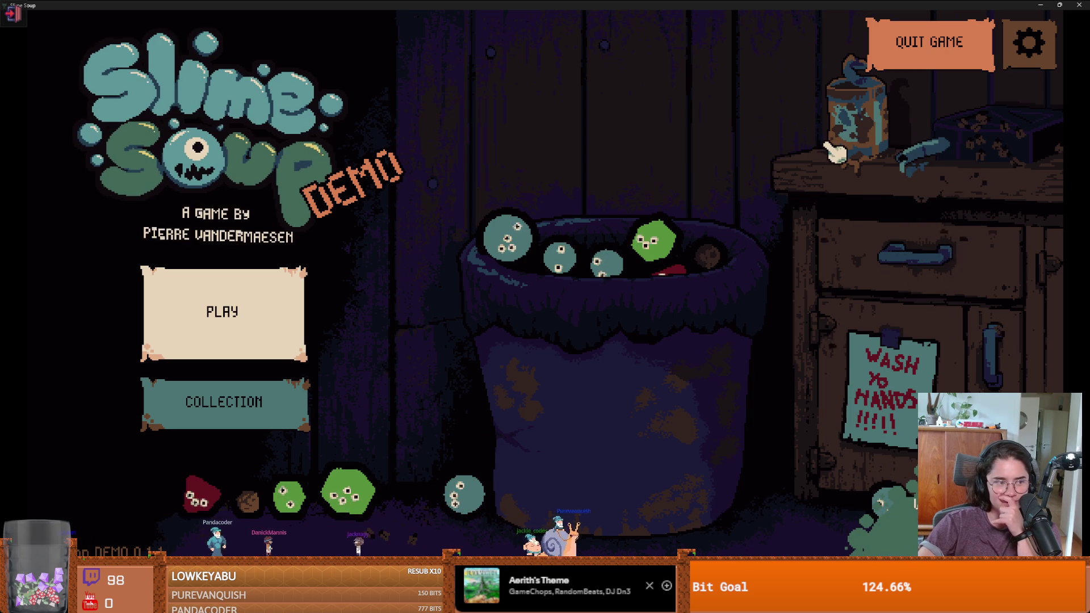
left_click(947, 47)
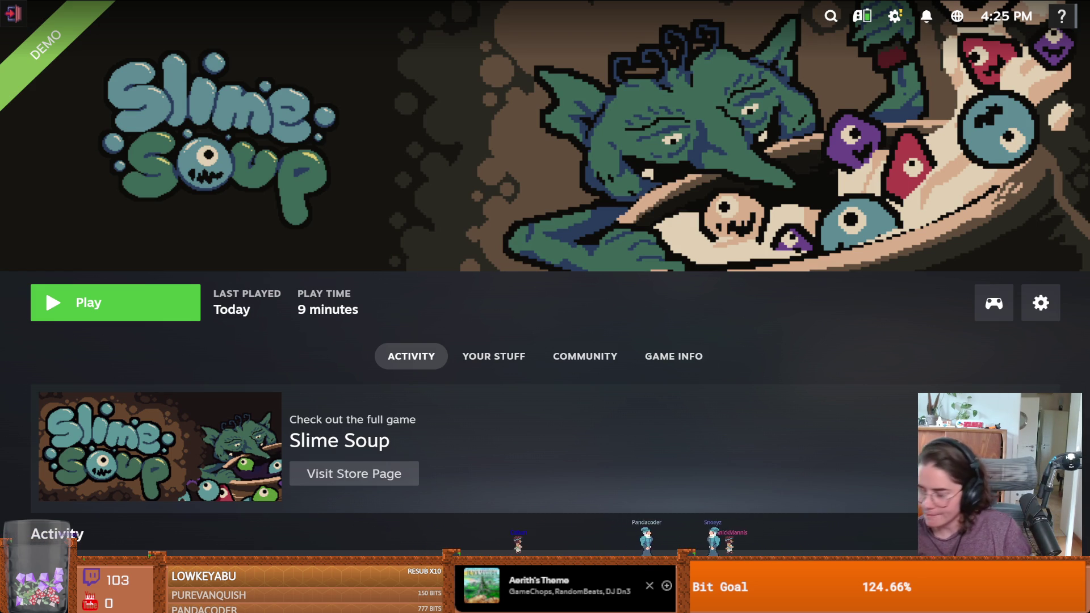
Exit Steam's Big Picture Mode to the desktop Steam client
key("Escape")
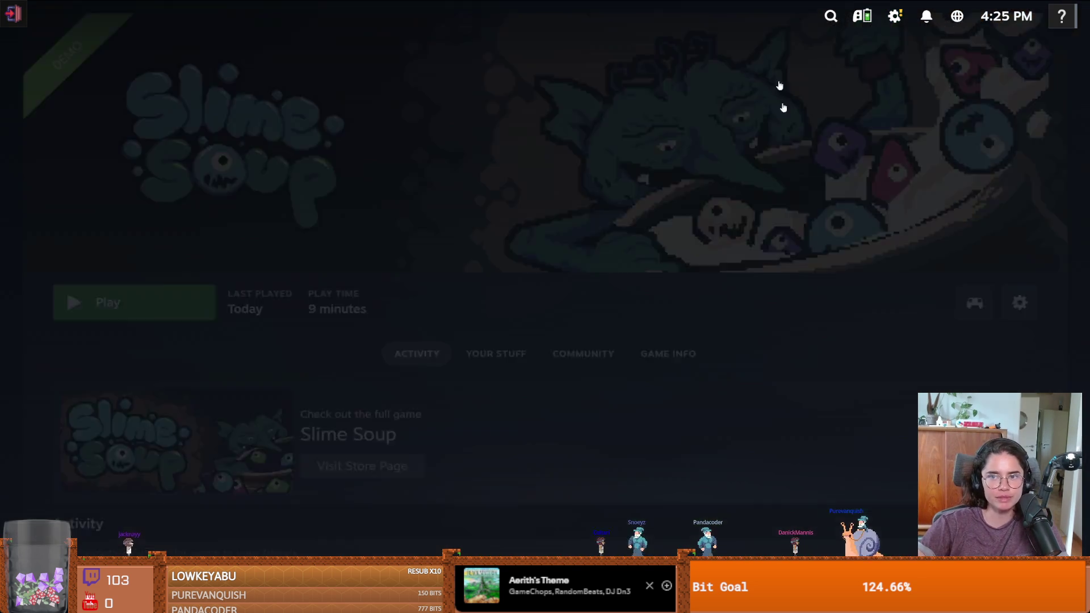
key("Escape")
key("Escape")
key("Escape")
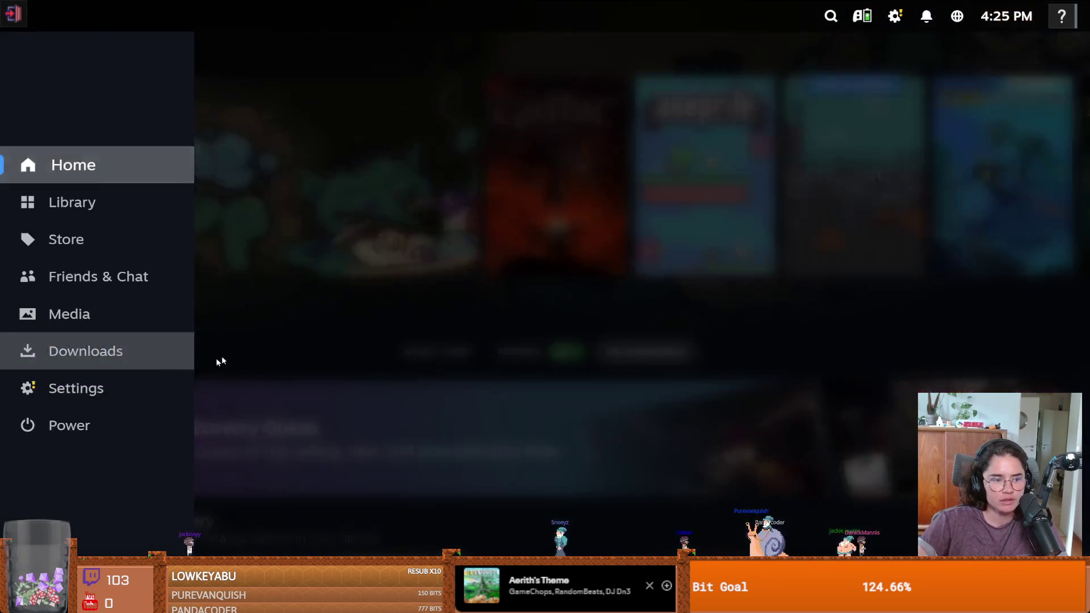
left_click(120, 428)
left_click(520, 335)
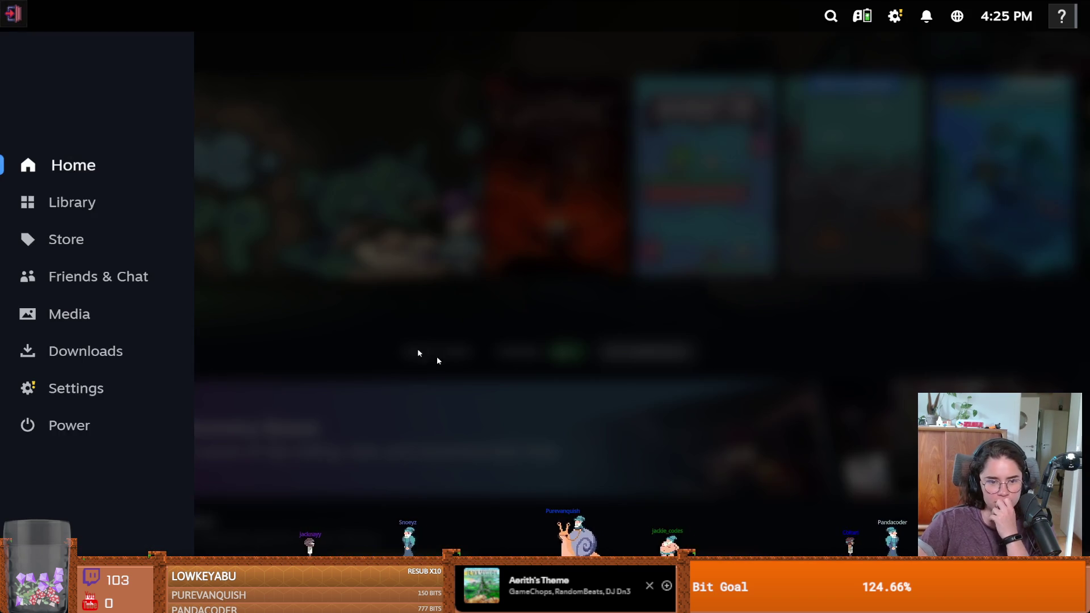
left_click(117, 422)
left_click(530, 384)
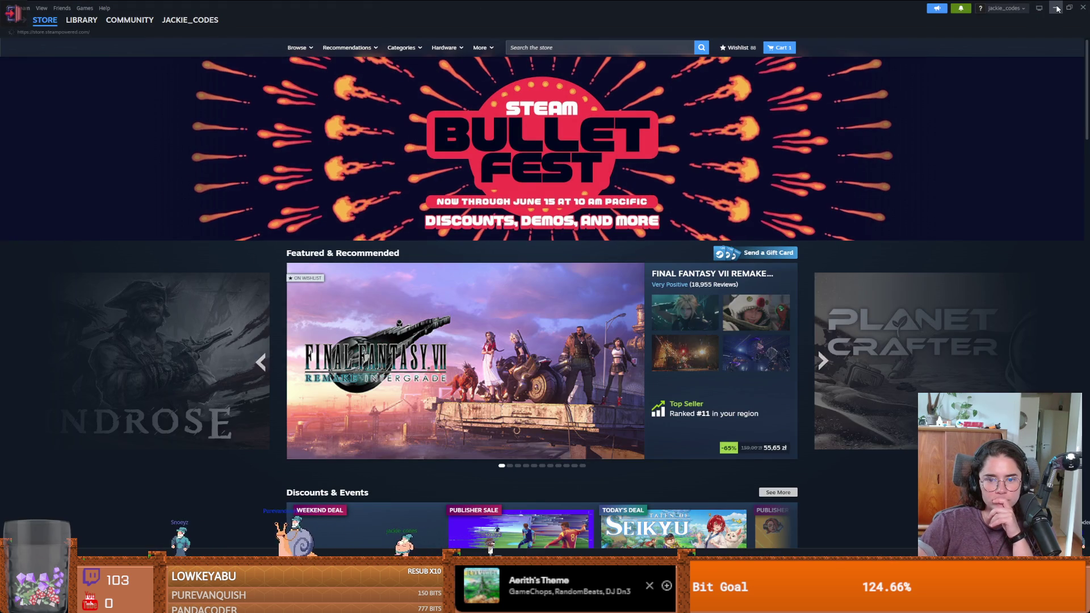
Browse down the Steam Store front page, then return to the Godot editor
scroll(614, 255, "down", 3)
scroll(625, 258, "down", 12)
scroll(630, 256, "up", 3)
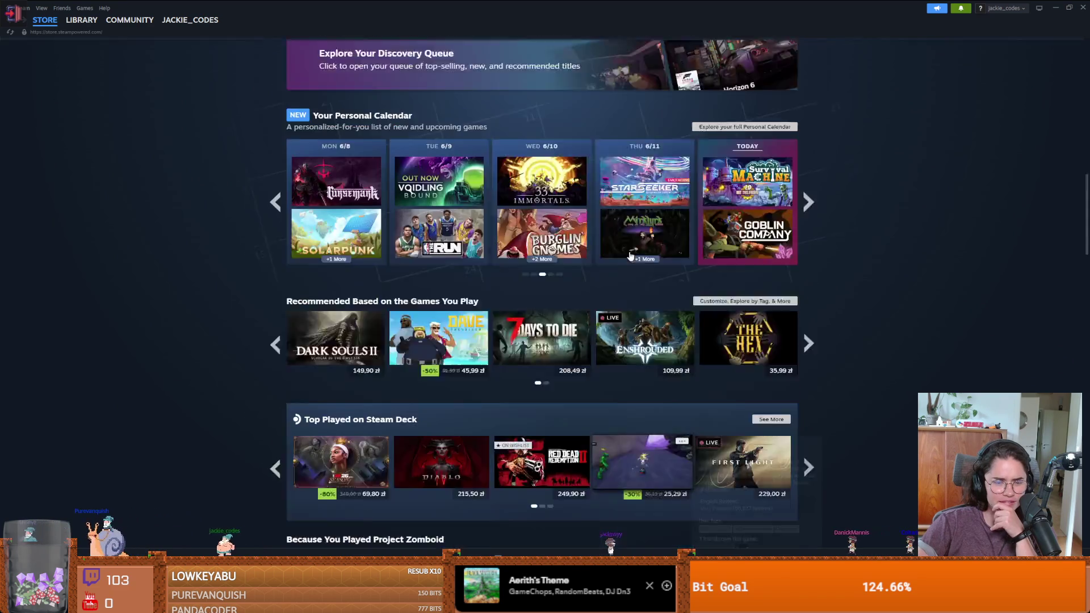
scroll(636, 256, "down", 15)
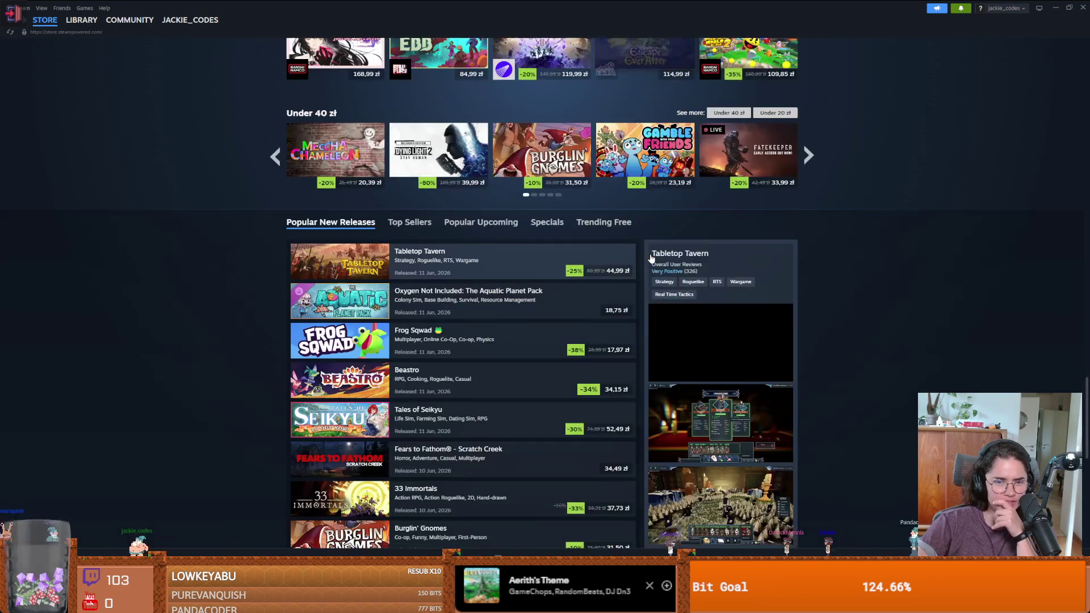
key("alt+Tab")
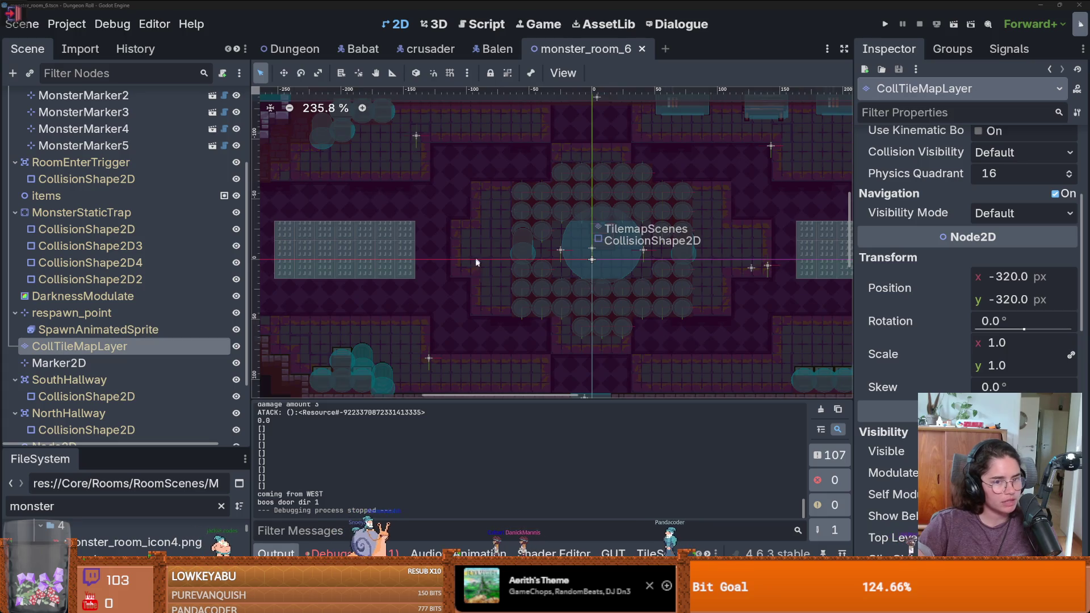
Bring up the Debugger's 141 errors and jump to line 82 of sound_bus.gd
scroll(484, 269, "up", 2)
scroll(483, 269, "down", 6)
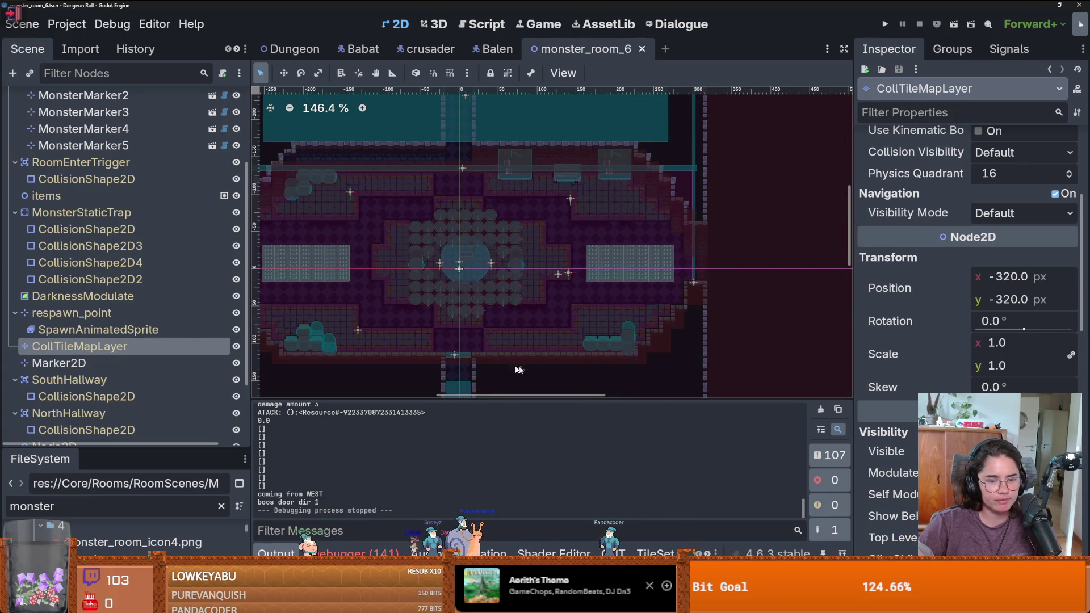
left_click(347, 553)
left_click(378, 418)
left_click(841, 554)
scroll(547, 358, "down", 1)
double_click(546, 356)
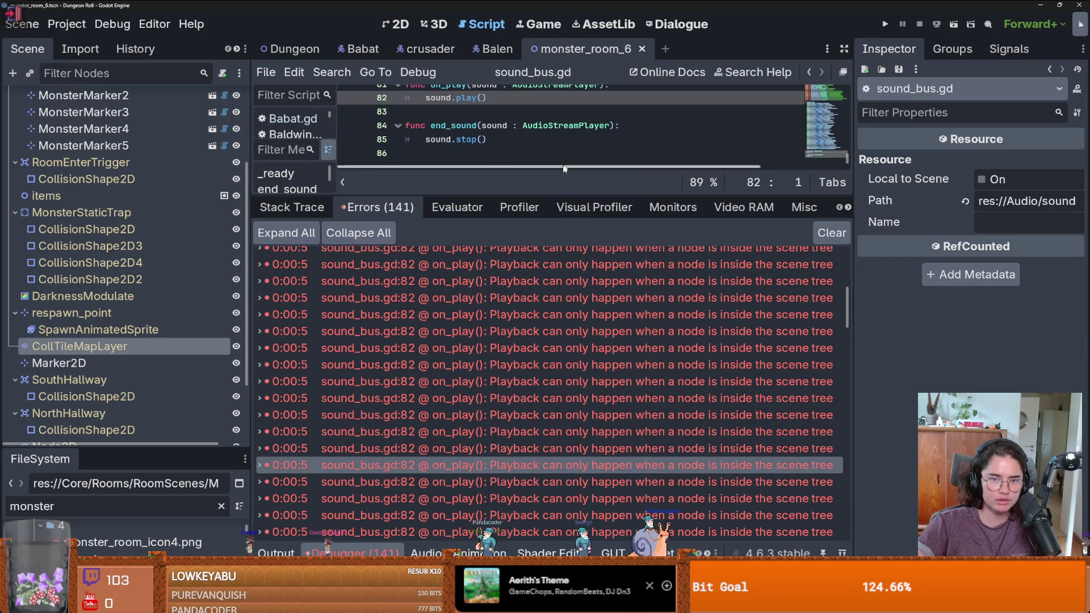
Enlarge the script view and read the on_play error's stack trace details
left_click_drag(559, 195, 562, 416)
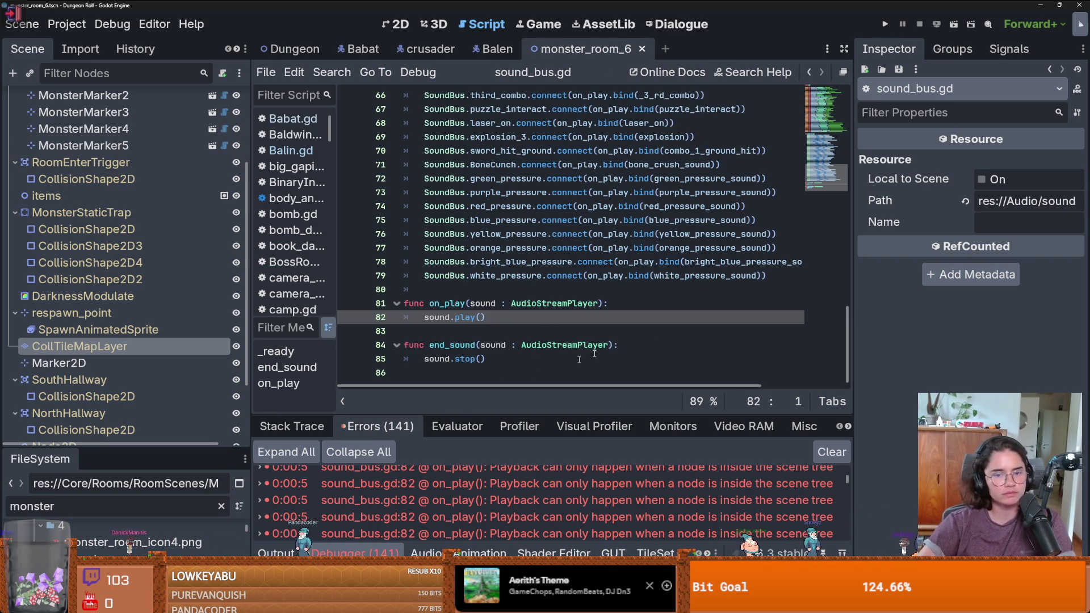
mouse_move(776, 481)
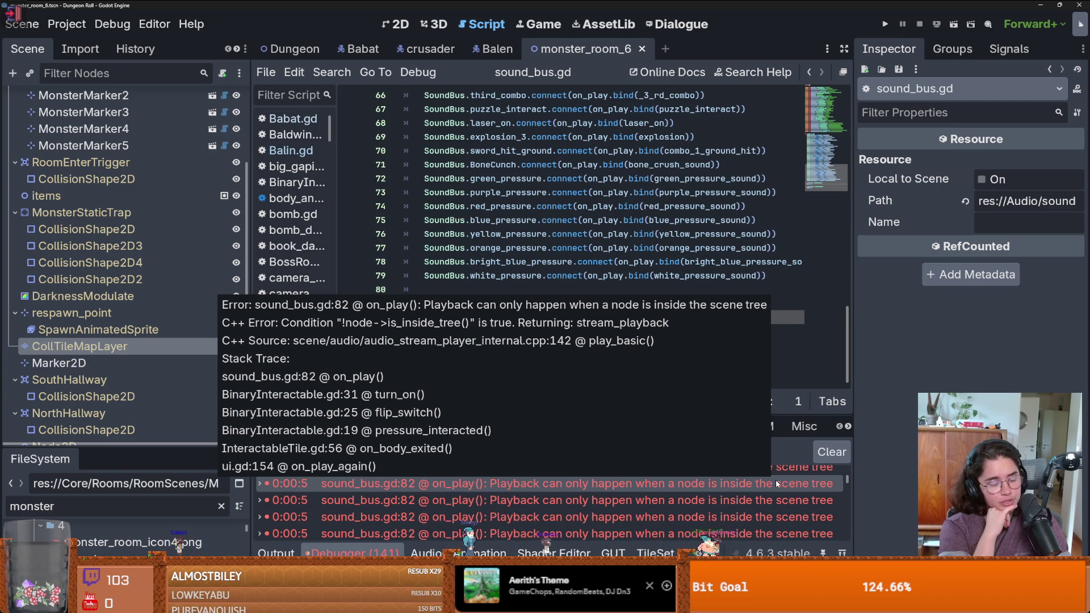
left_click(776, 479)
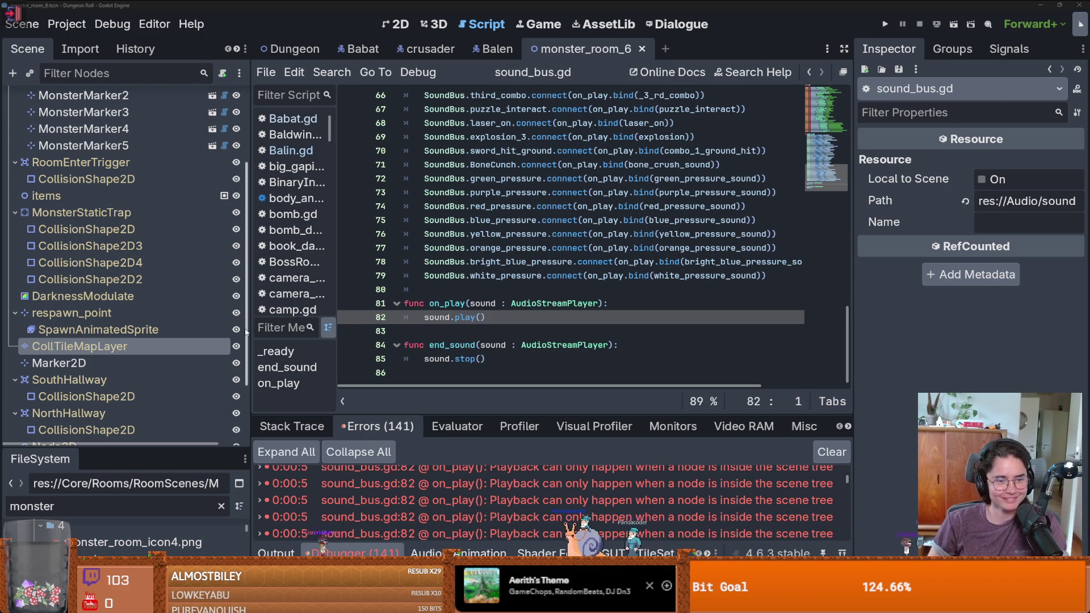
left_click_drag(245, 332, 225, 332)
key("ctrl+s")
scroll(530, 316, "up", 15)
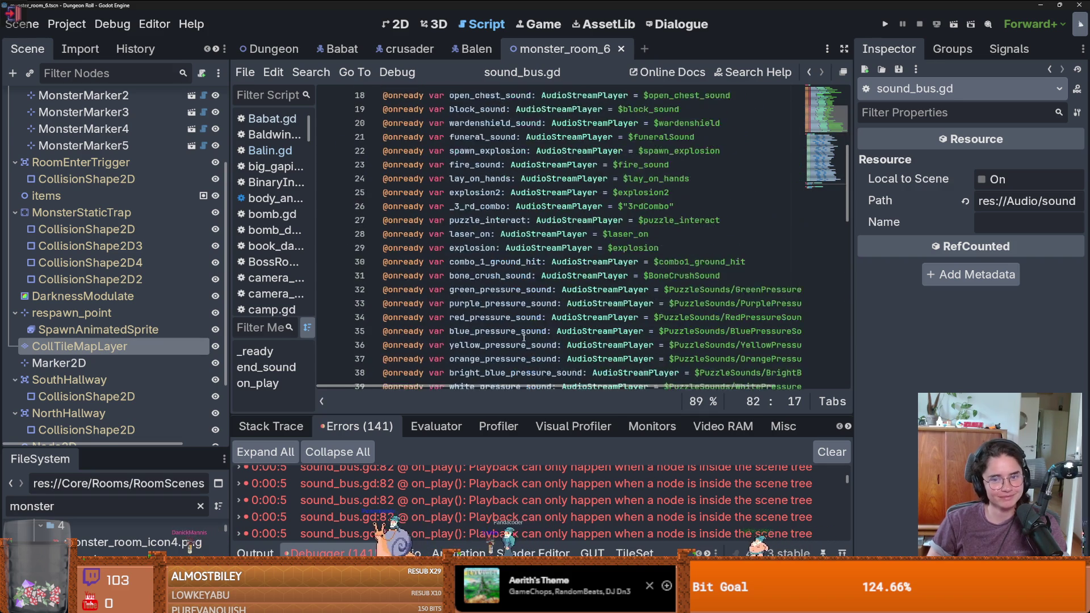
scroll(523, 338, "up", 4)
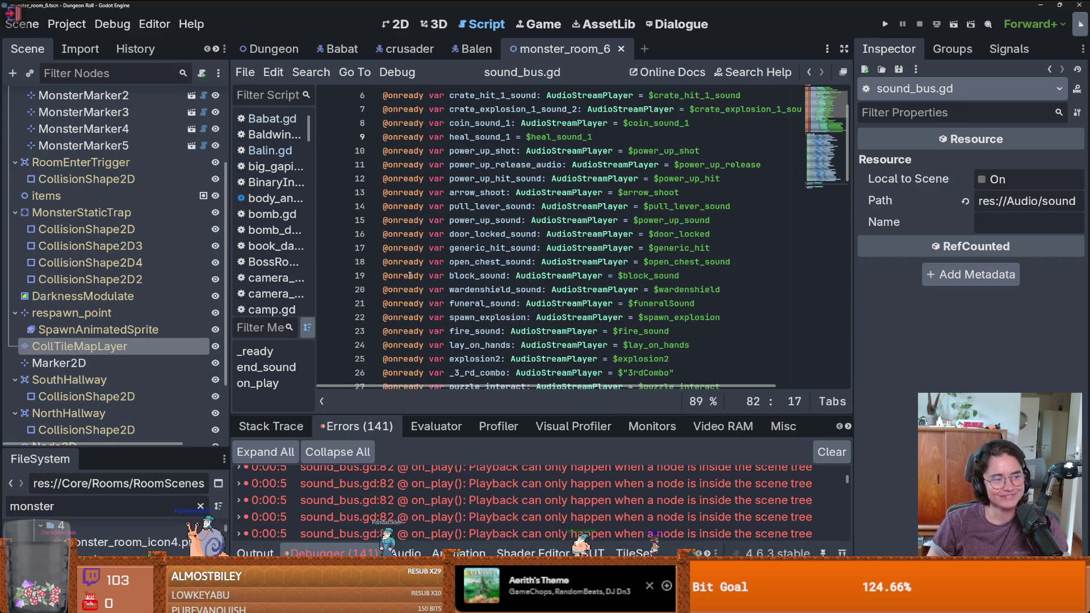
mouse_move(404, 273)
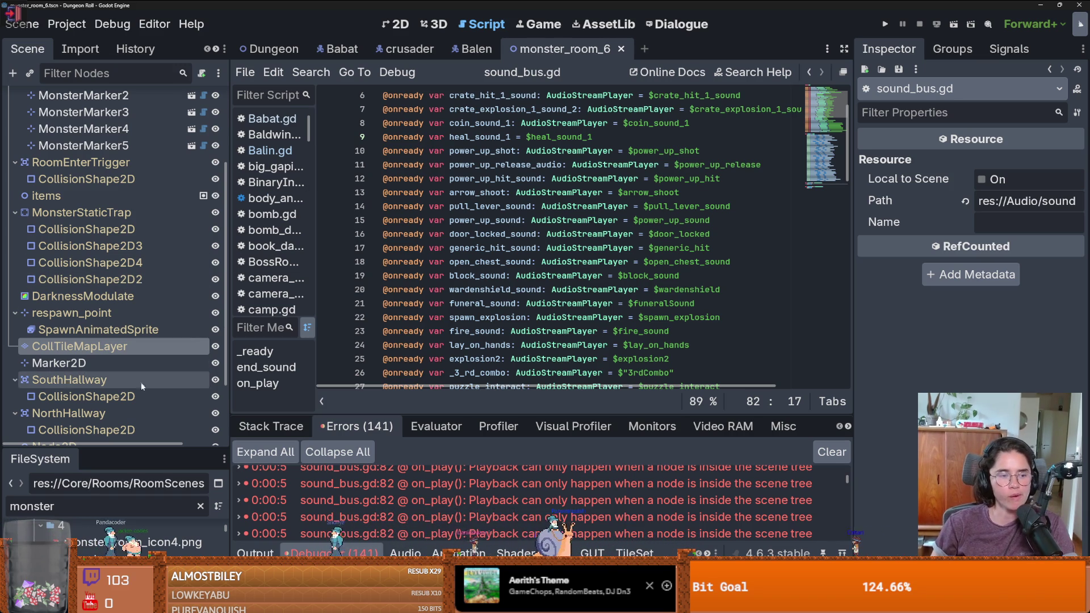
mouse_move(114, 452)
left_mouse_down()
mouse_move(113, 113)
mouse_move(114, 180)
left_mouse_up()
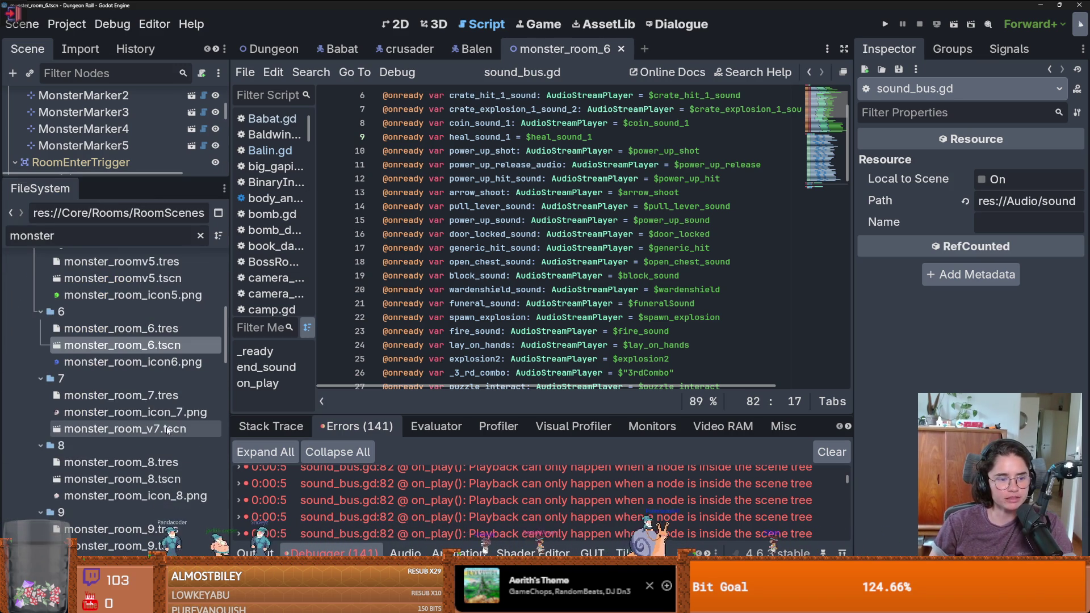
Open monster_room_v7.tscn and view its layout in the 2D editor
double_click(168, 430)
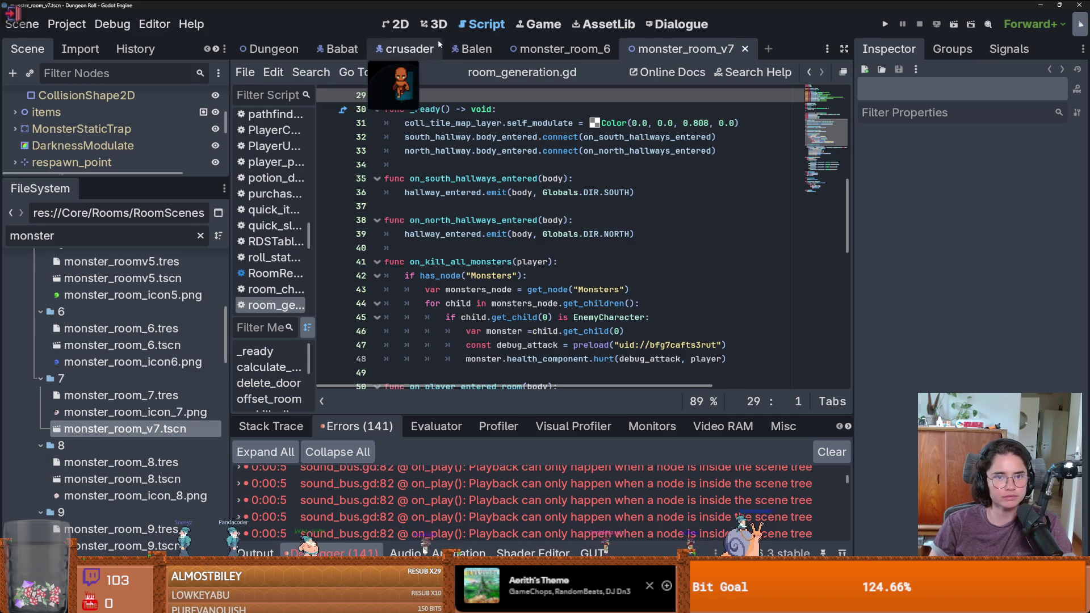
left_click(433, 24)
left_click(396, 24)
scroll(328, 287, "up", 4)
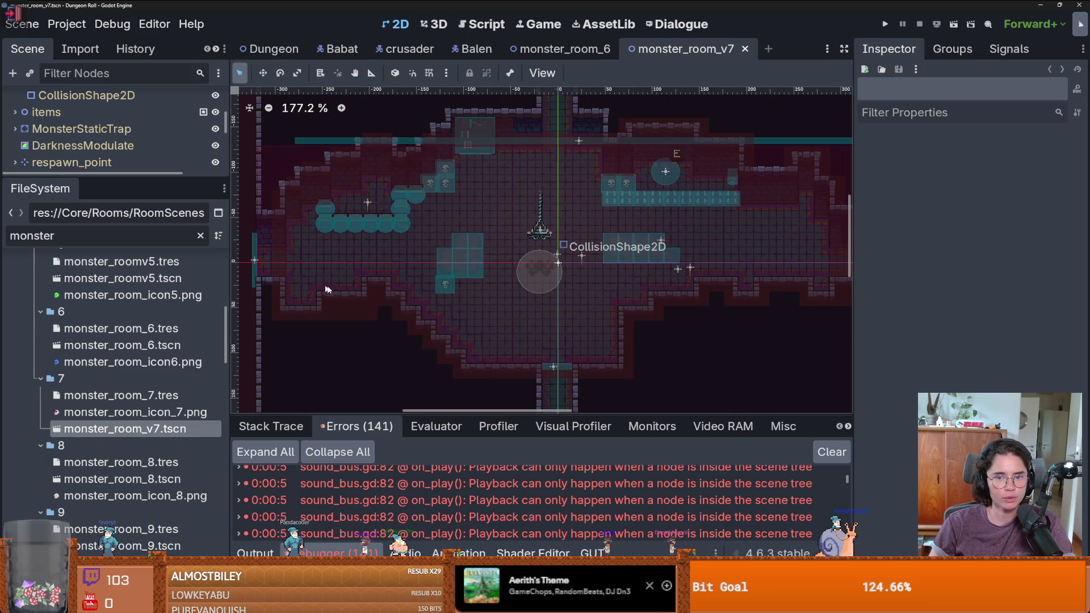
scroll(164, 379, "down", 3)
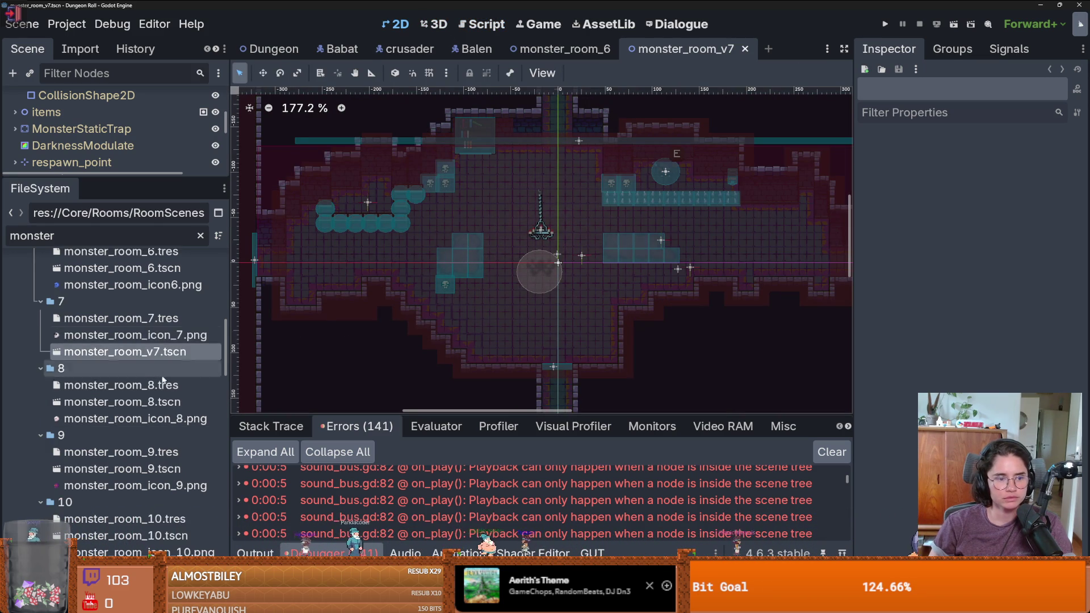
Open monster_room_8 and monster_room_9 to compare, then switch to the Reddit post
double_click(164, 401)
scroll(681, 336, "up", 1)
scroll(568, 335, "up", 1)
scroll(454, 340, "down", 1)
scroll(152, 406, "down", 2)
double_click(122, 430)
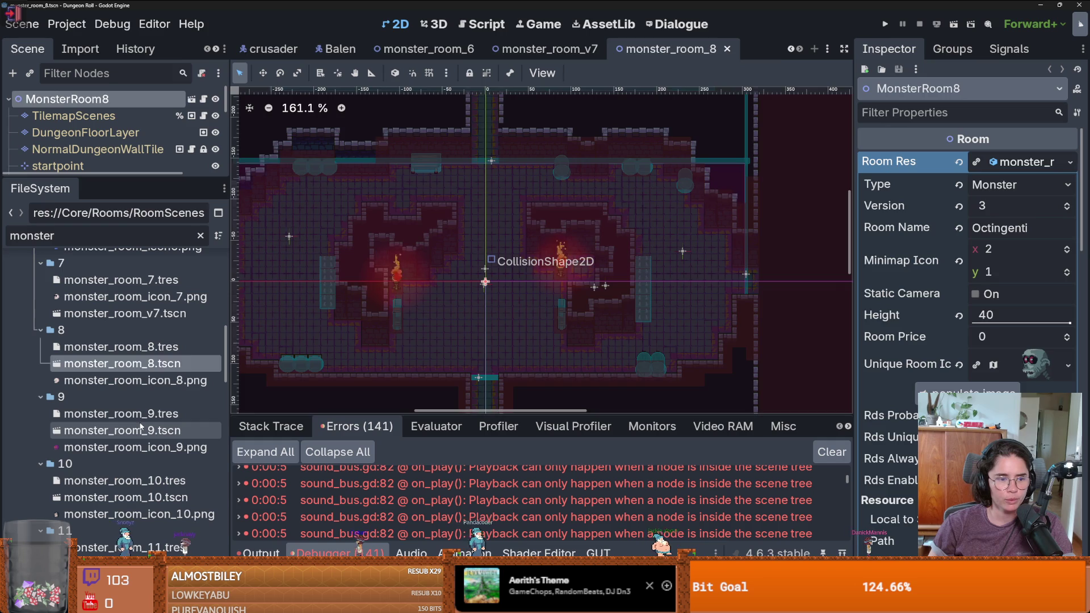
scroll(529, 276, "up", 5)
scroll(529, 276, "down", 1)
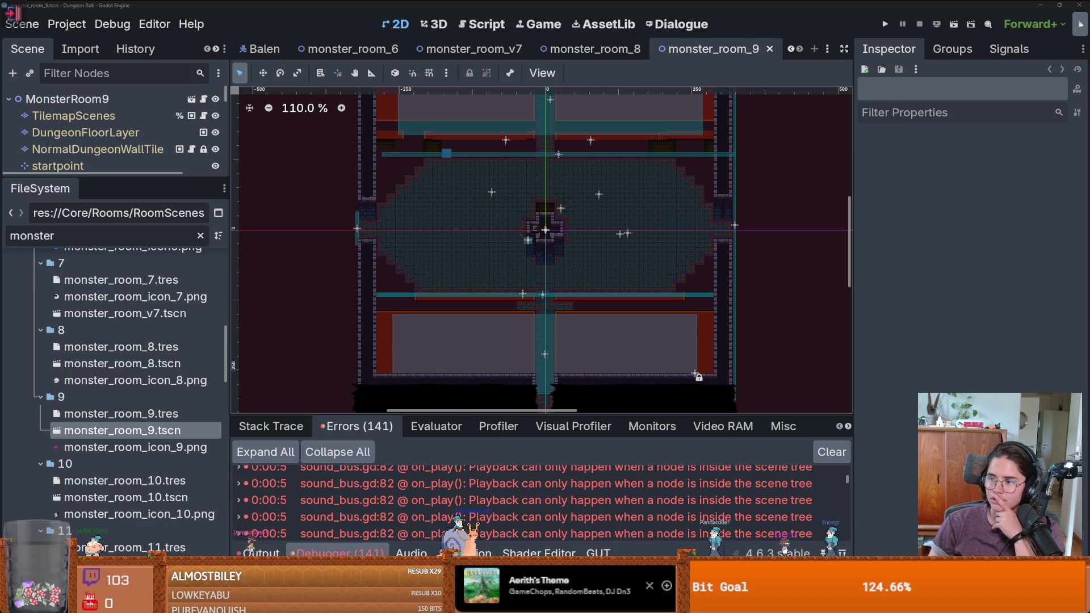
key("alt+Tab")
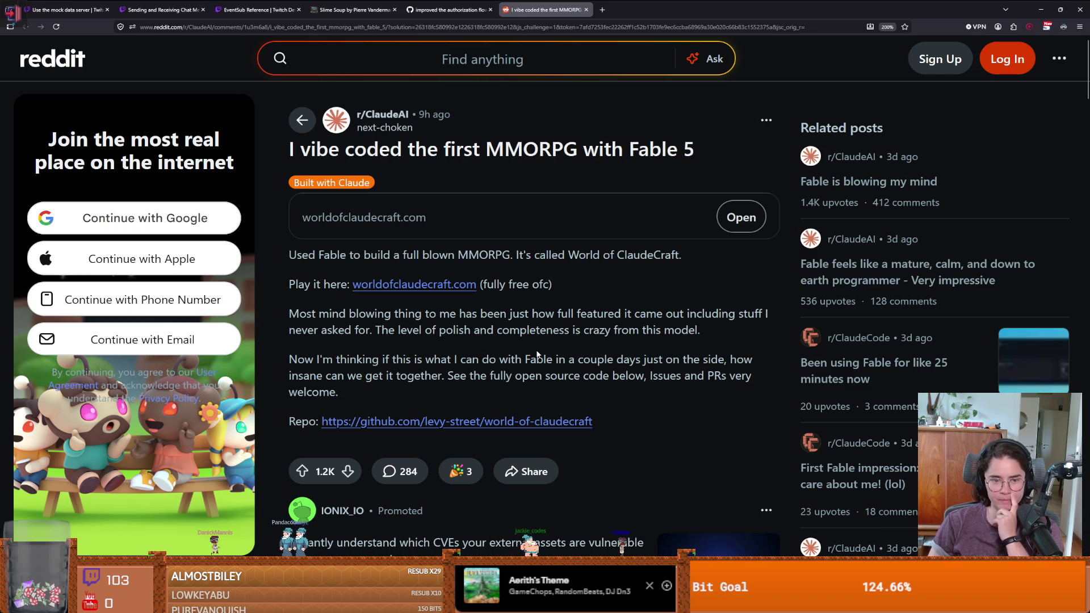
Scroll through the comments on the Fable 5 MMORPG Reddit post, then return to Godot
scroll(458, 345, "down", 2)
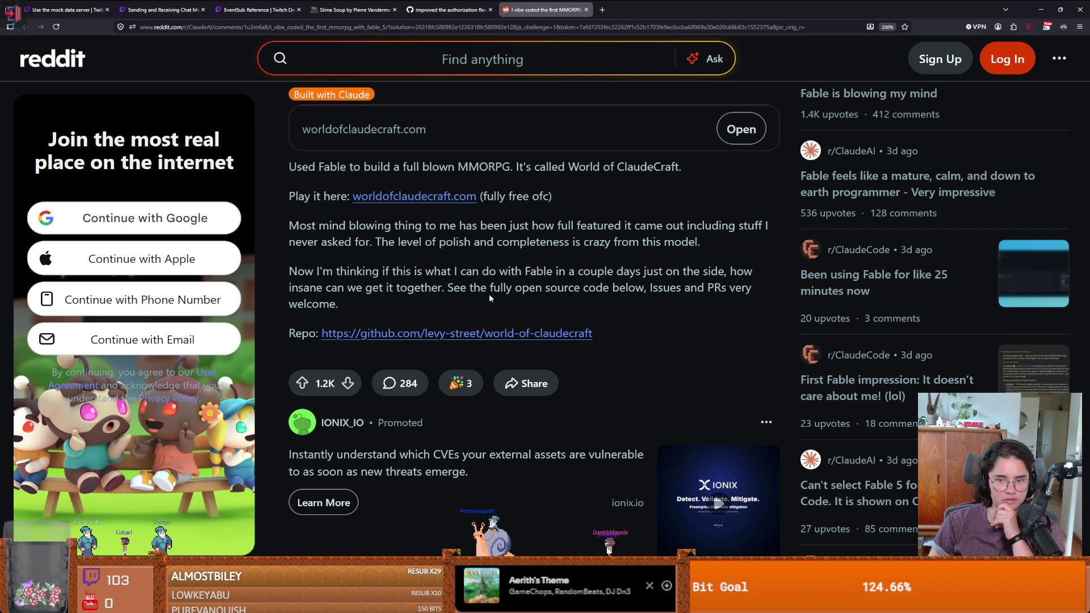
scroll(493, 296, "down", 3)
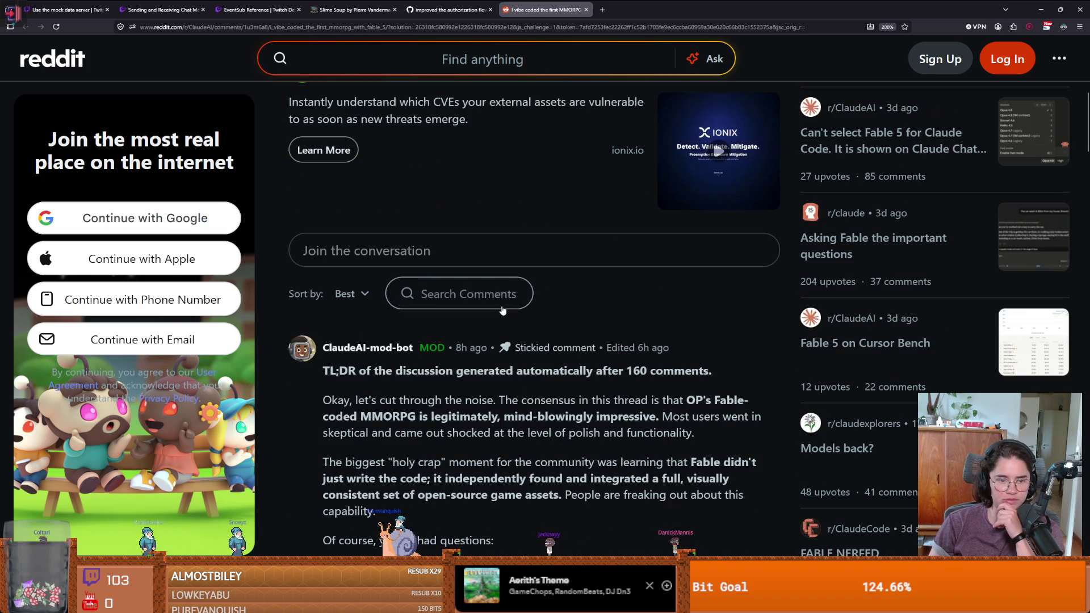
scroll(503, 311, "down", 7)
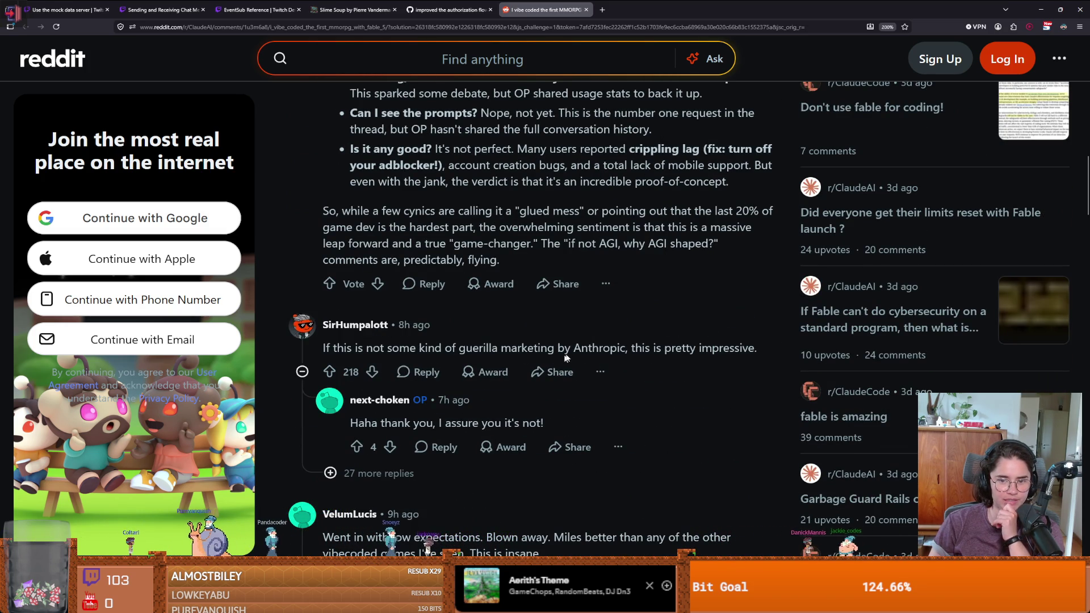
scroll(652, 365, "down", 1)
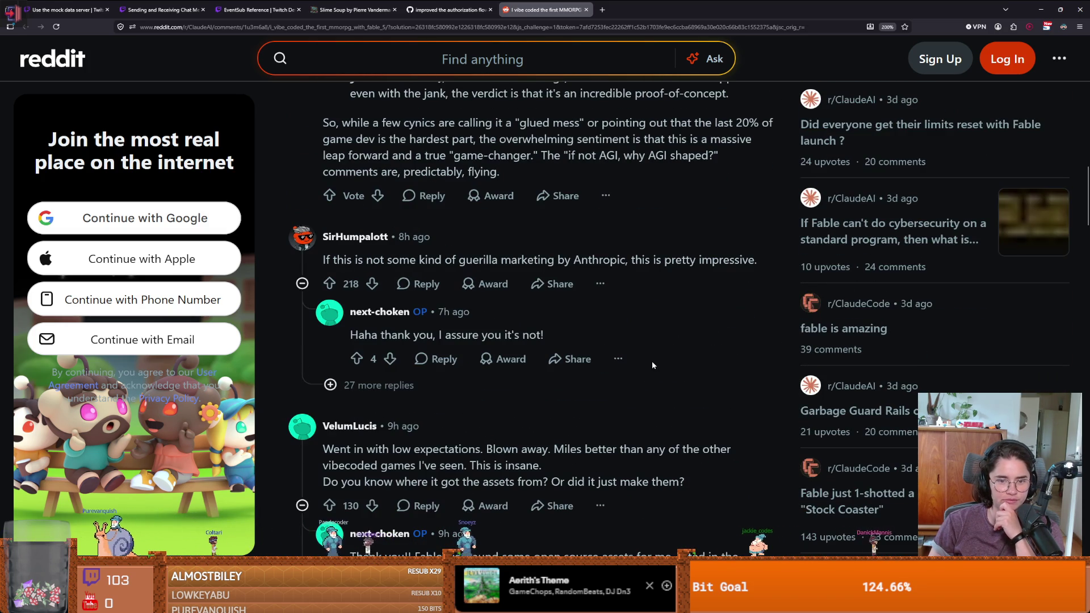
scroll(652, 365, "down", 1)
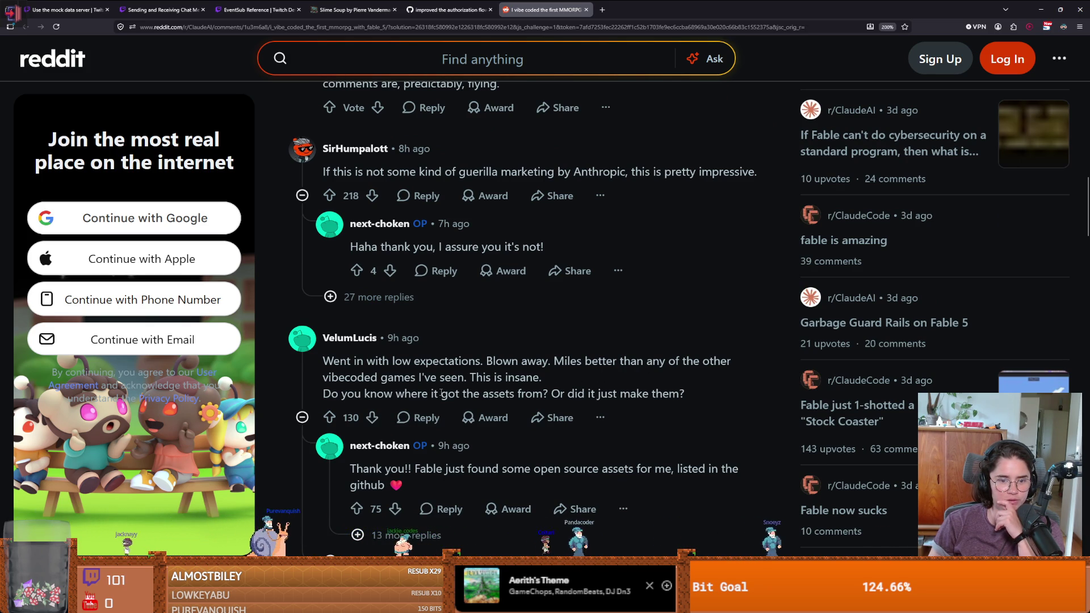
scroll(467, 383, "up", 4)
scroll(466, 383, "up", 10)
scroll(465, 381, "up", 5)
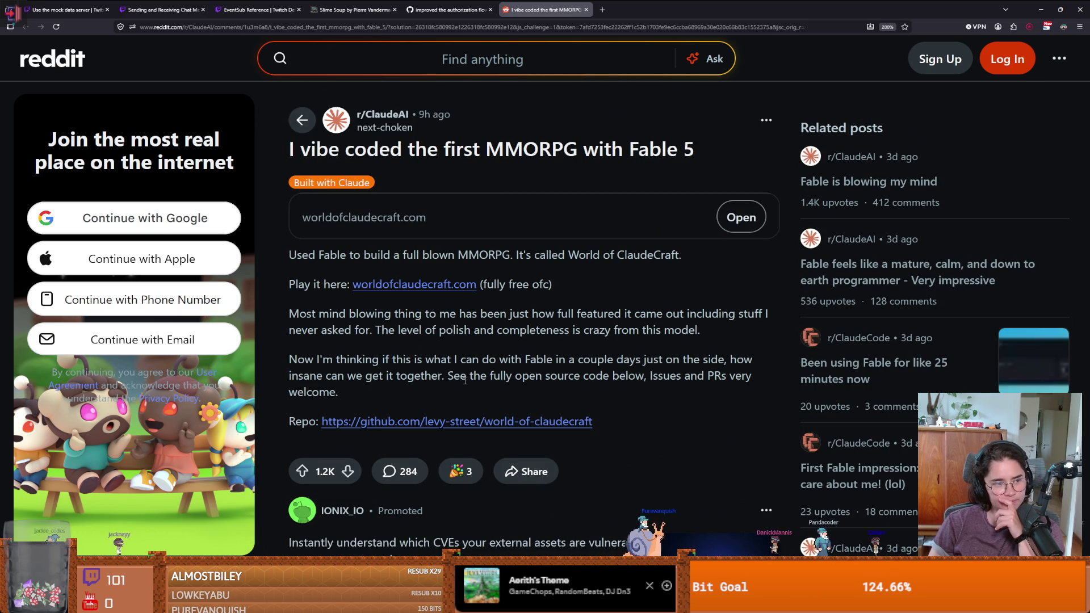
scroll(465, 381, "down", 20)
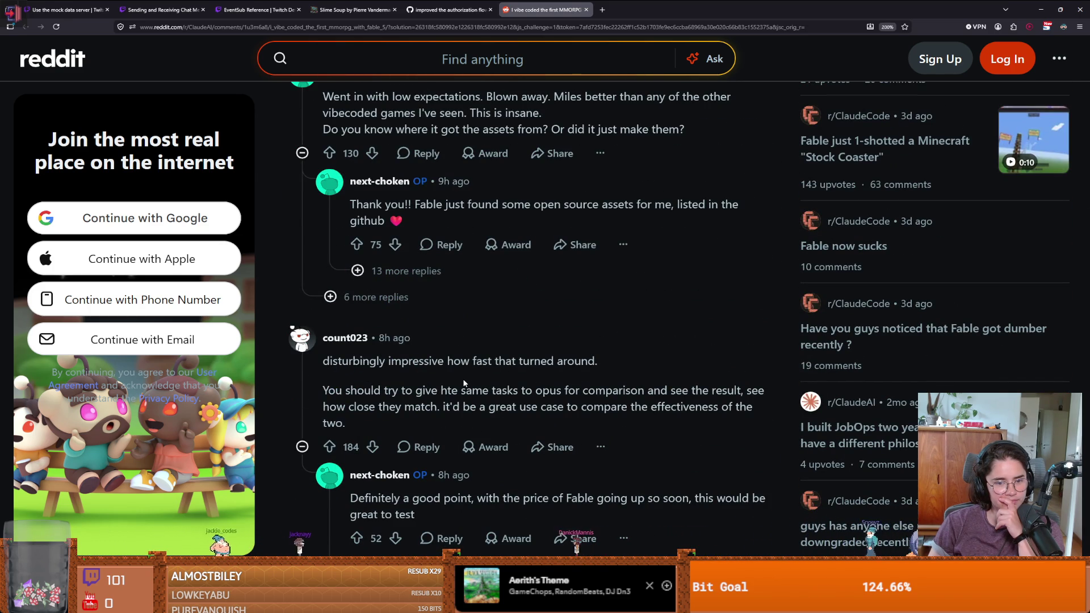
scroll(464, 383, "down", 2)
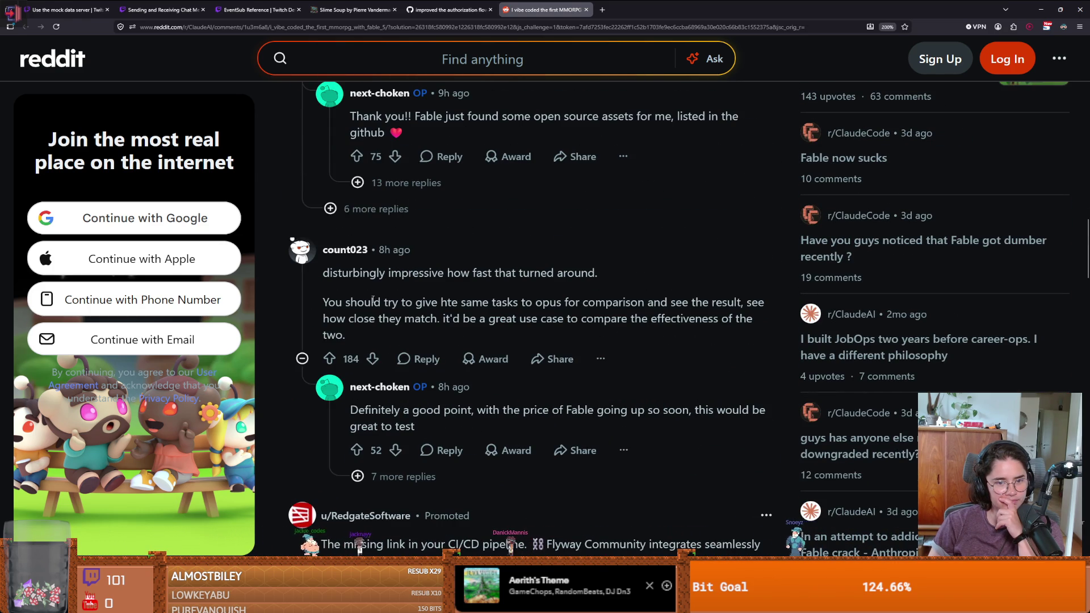
scroll(408, 350, "down", 6)
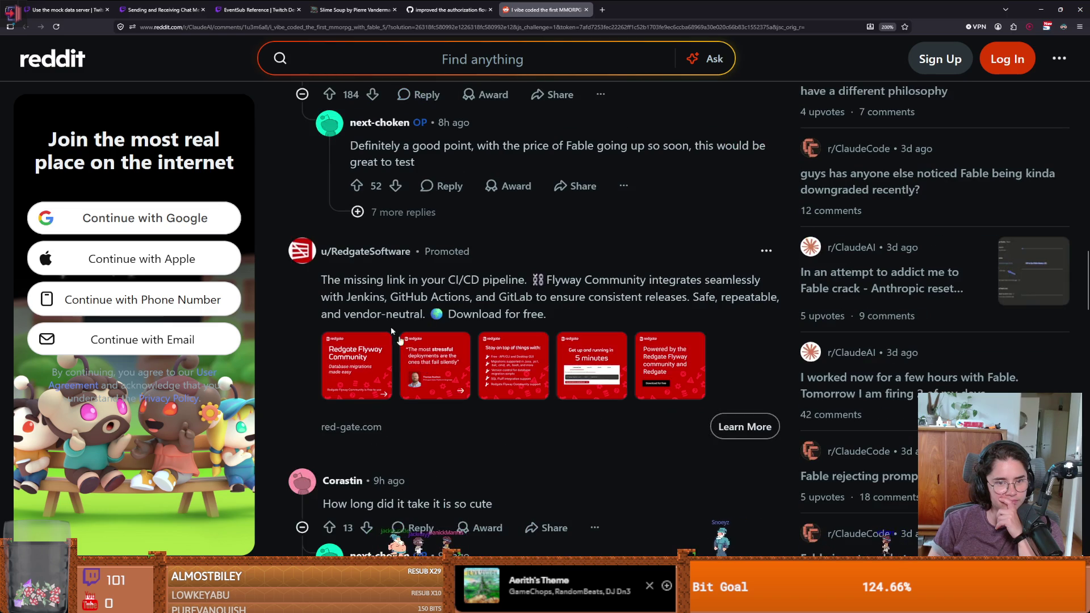
scroll(421, 329, "down", 8)
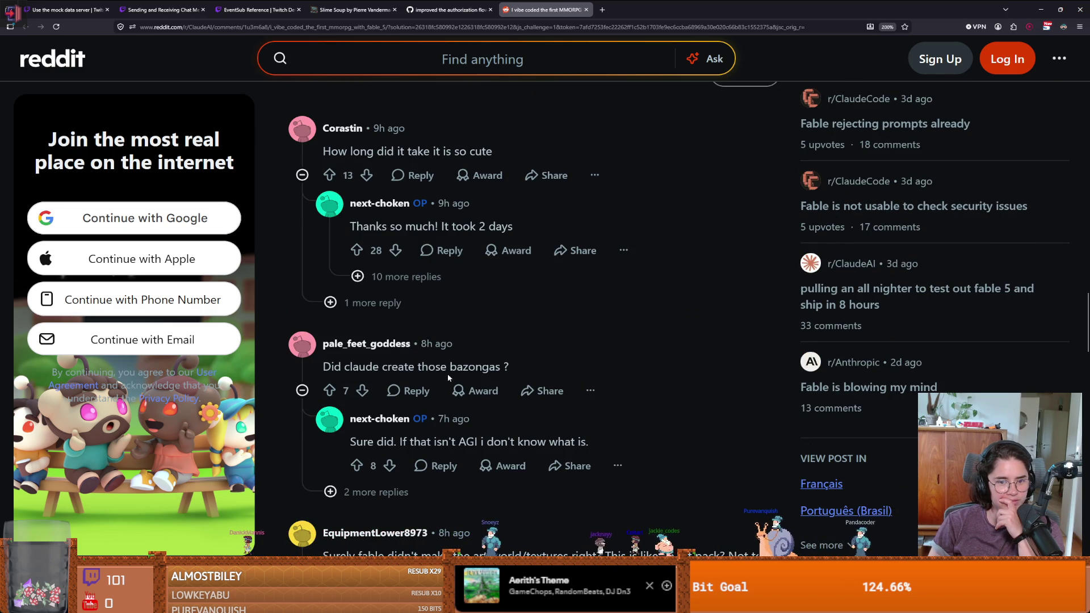
scroll(447, 376, "down", 6)
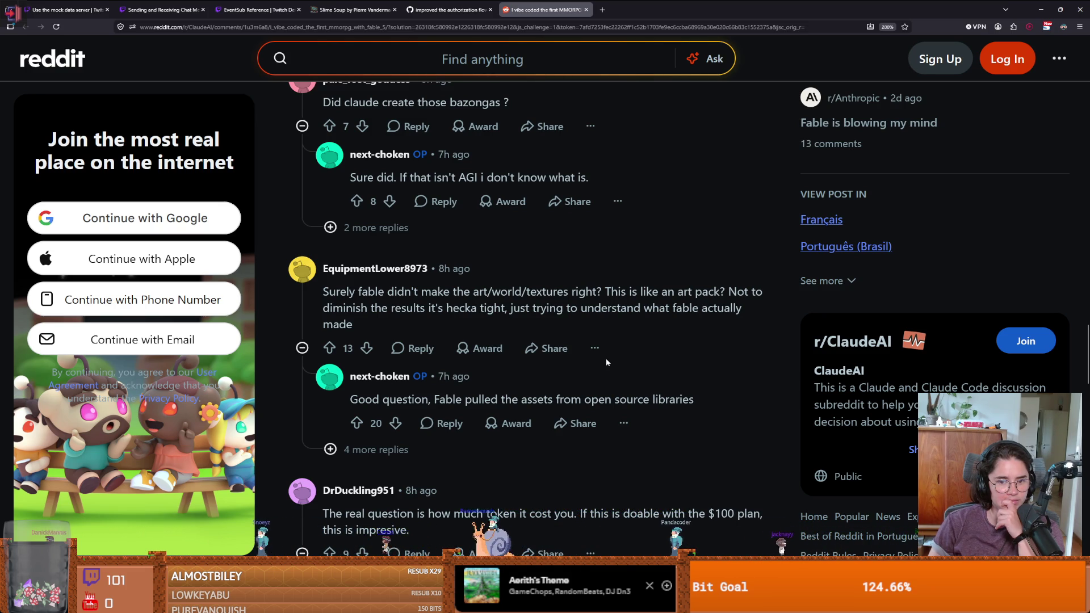
scroll(607, 359, "down", 4)
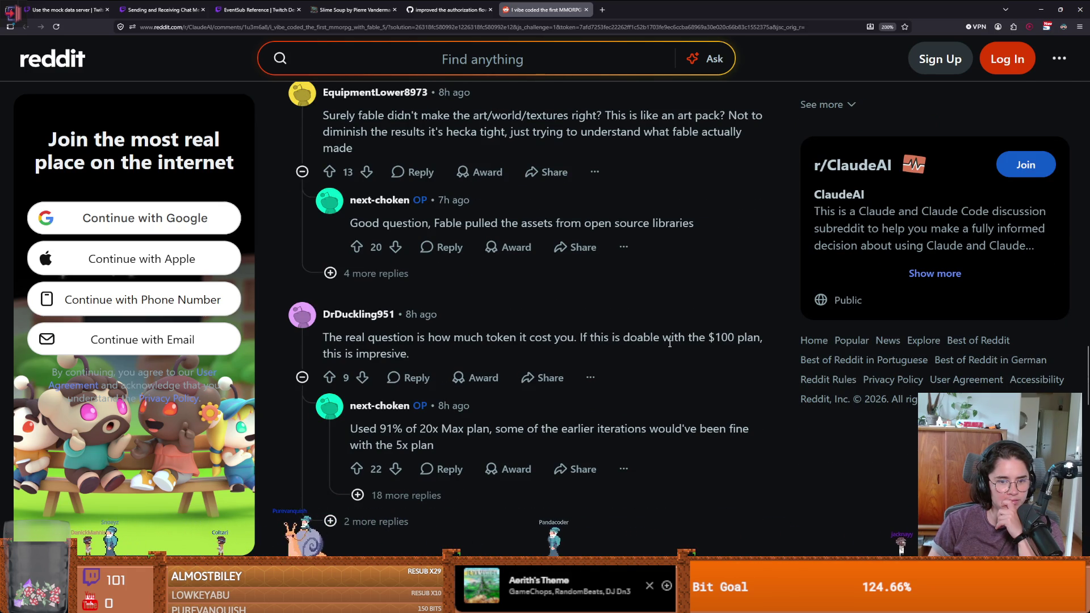
scroll(420, 392, "down", 2)
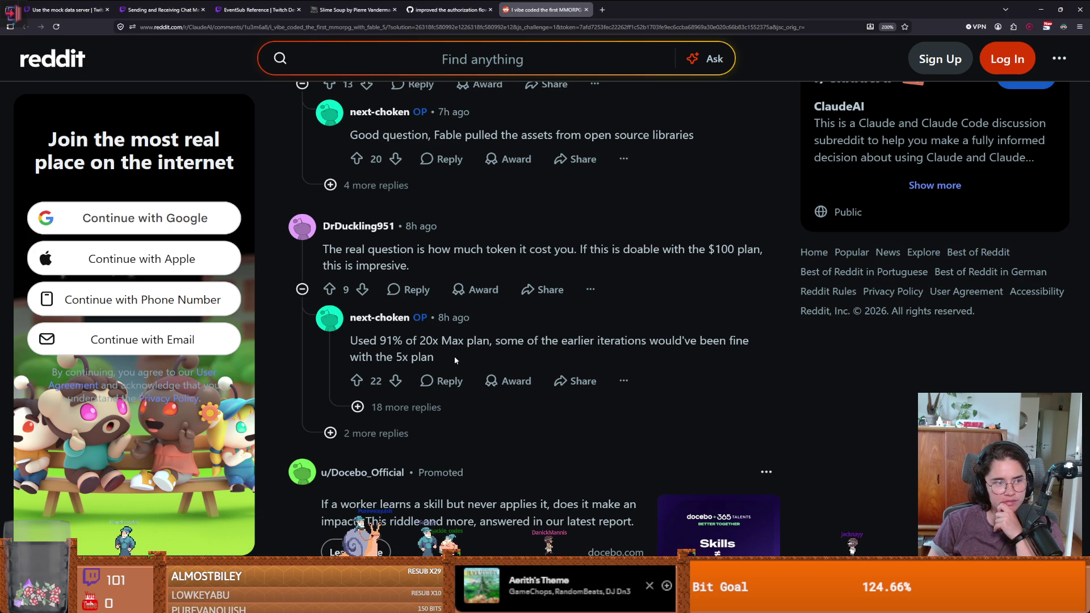
scroll(454, 356, "down", 5)
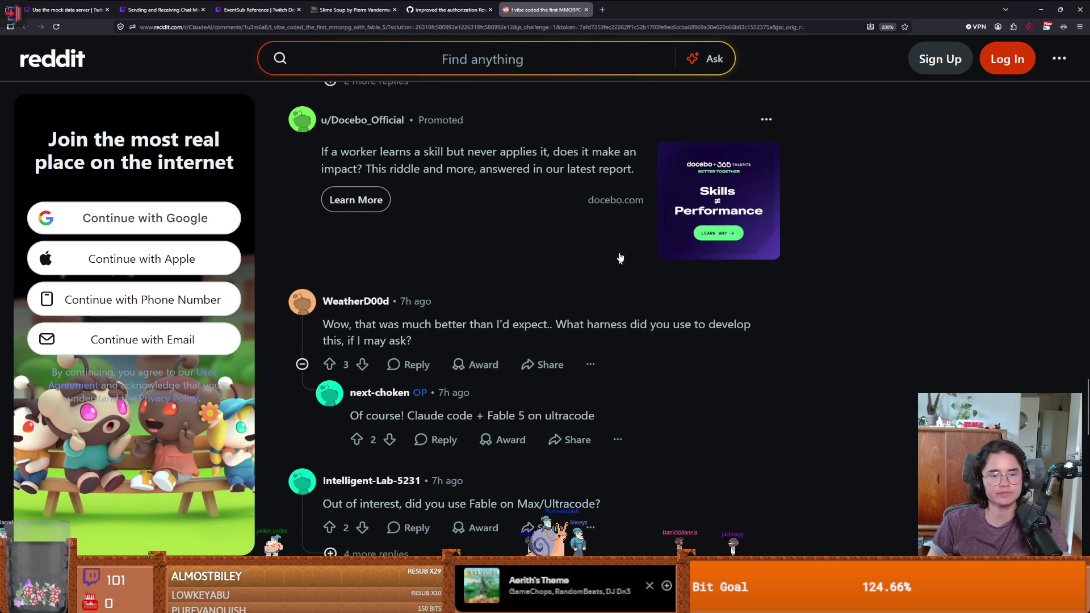
key("alt+Tab")
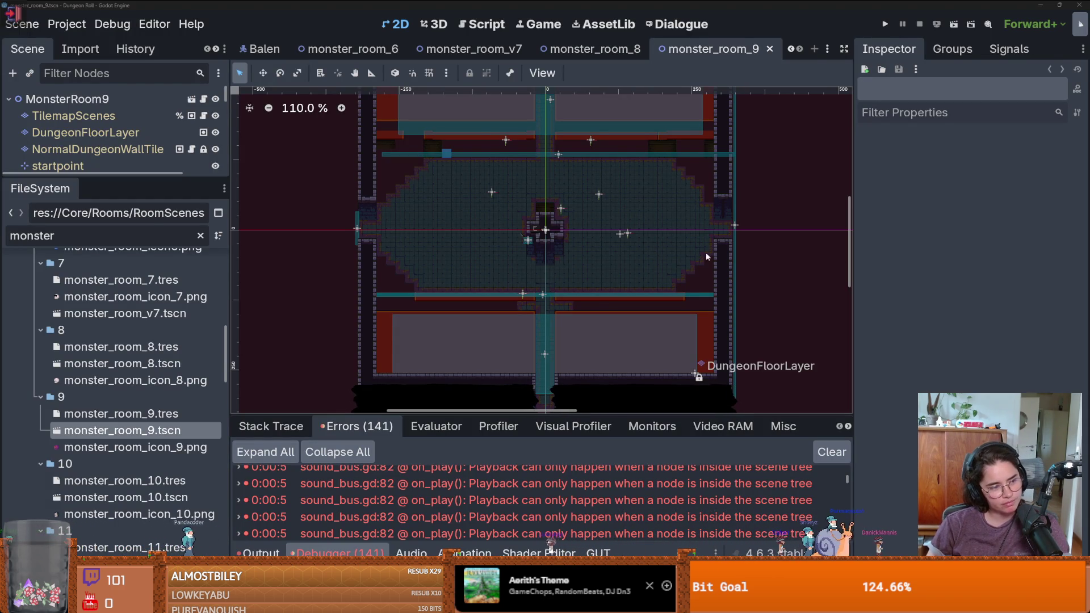
Zoom the monster_room_9 canvas slightly, then switch to the Google 'fable' product results
scroll(711, 277, "up", 1)
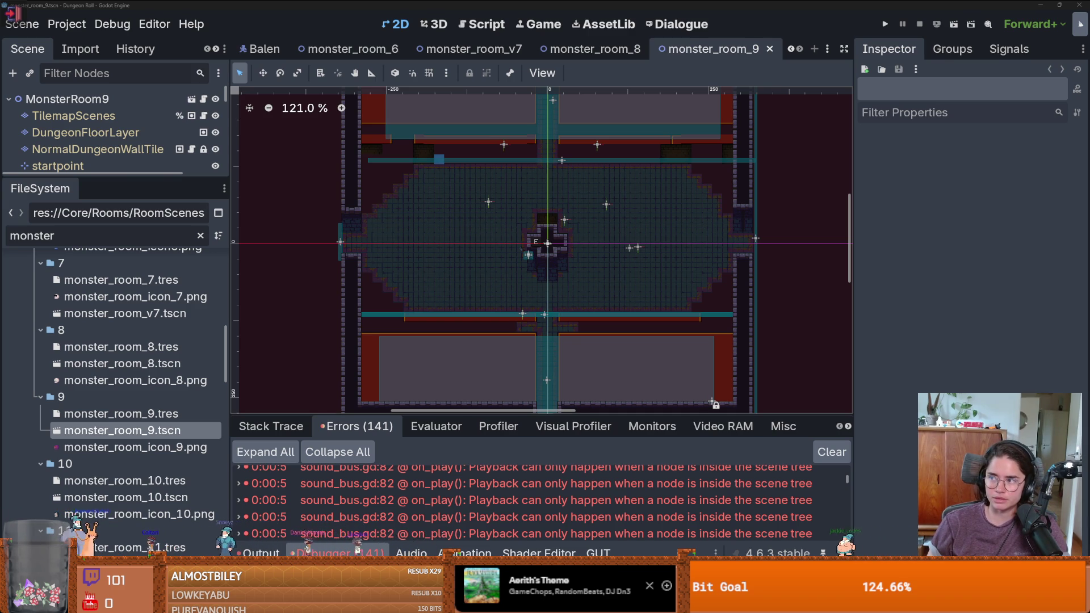
key("alt+Tab")
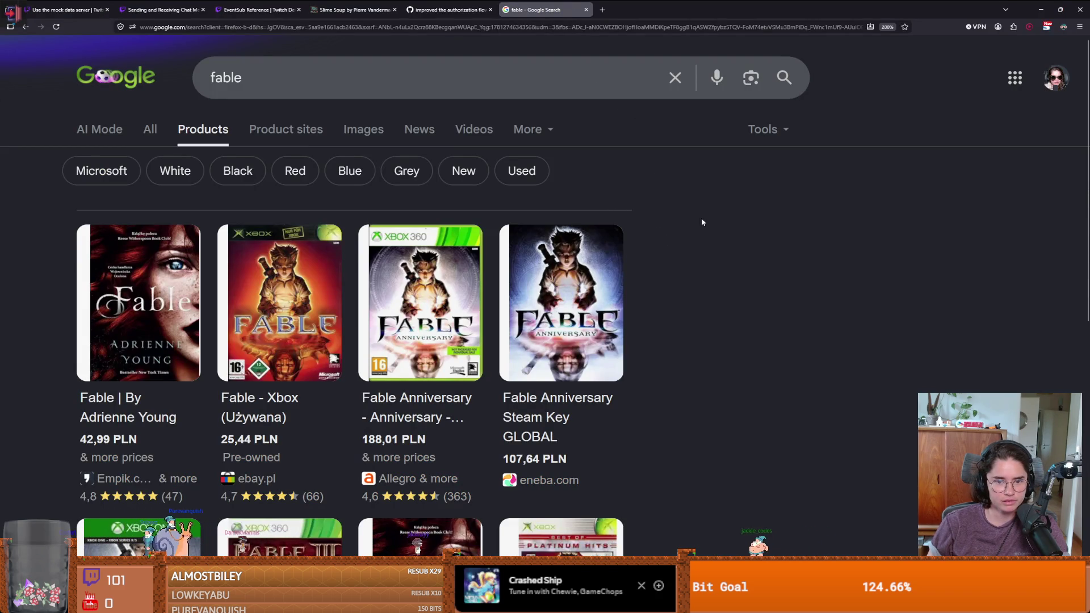
scroll(689, 213, "down", 3)
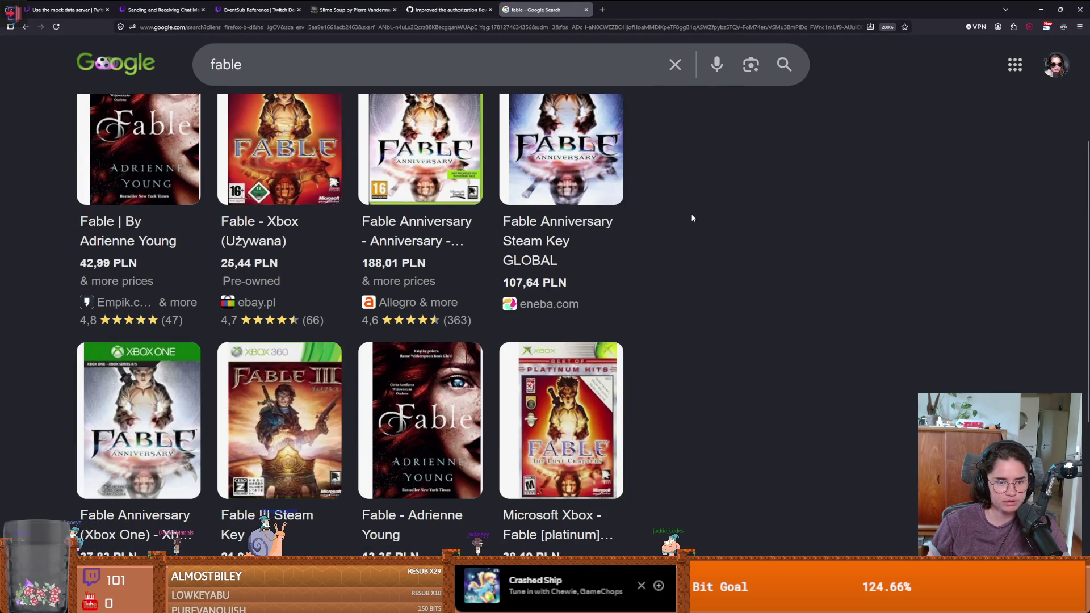
scroll(693, 217, "up", 3)
key("alt+Tab")
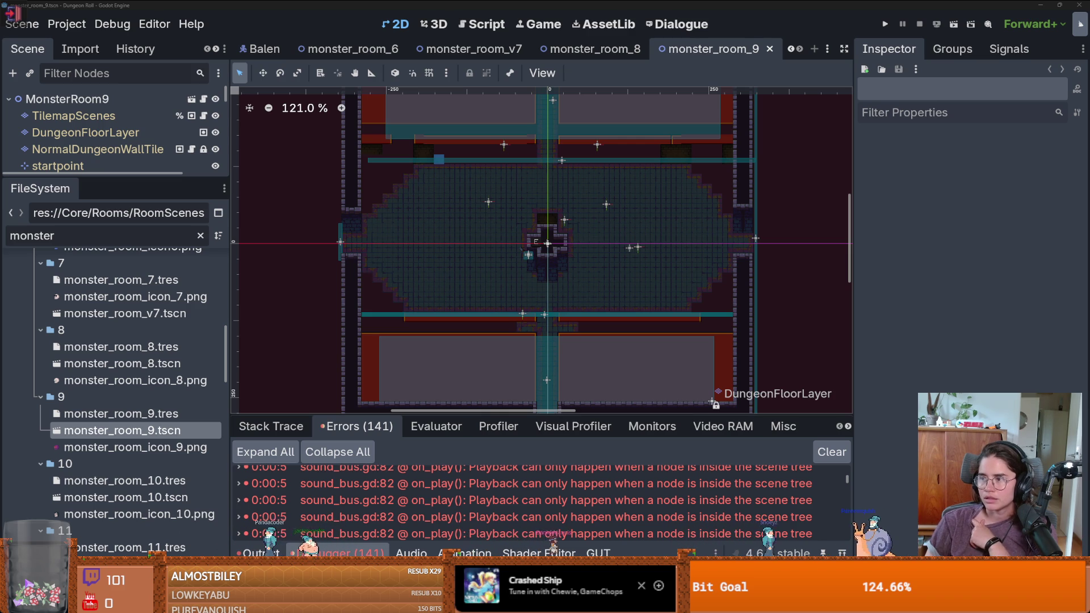
key("alt+Tab")
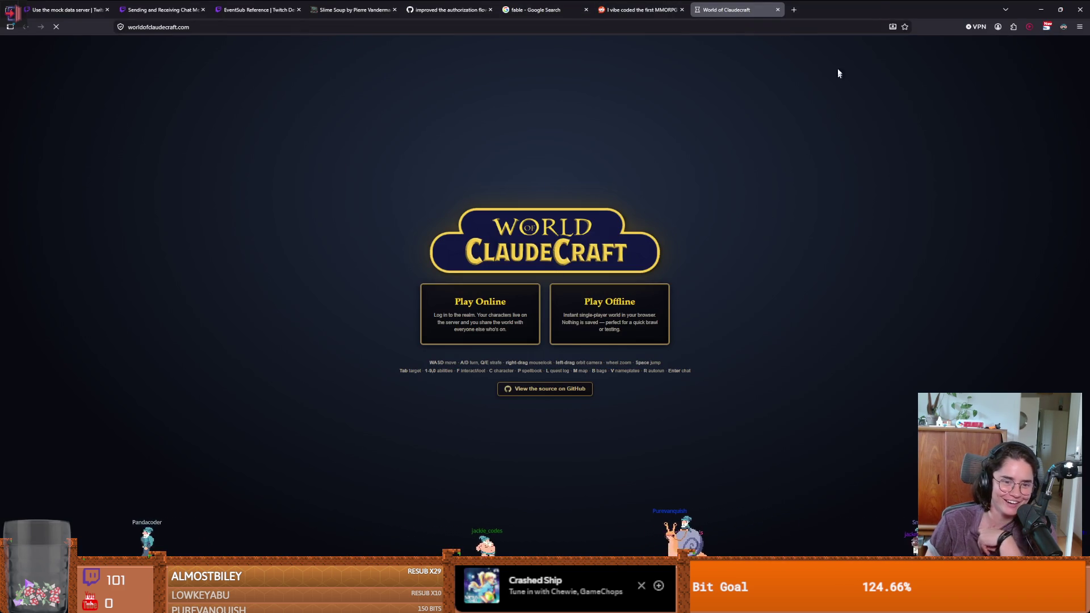
key("alt+Tab")
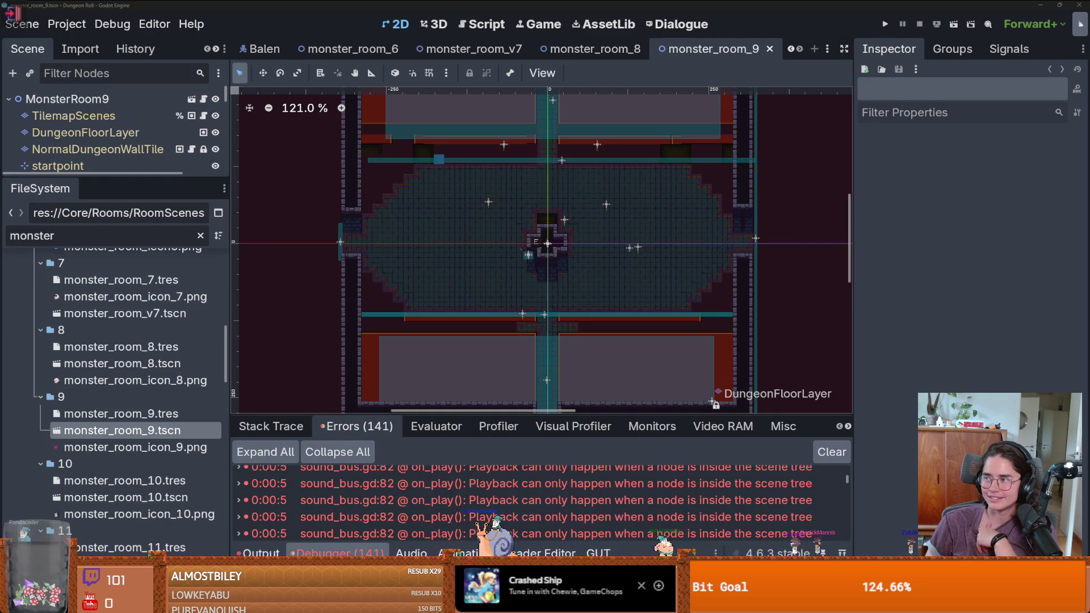
key("alt+Tab")
scroll(704, 346, "down", 10)
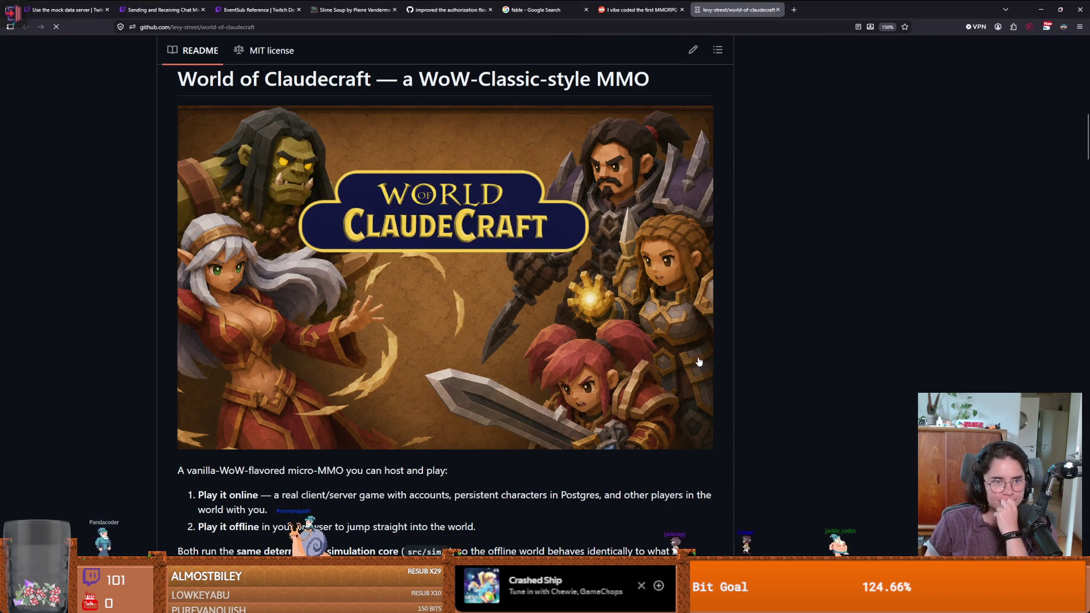
Open and view the Eastbrook campfire screenshot in docs/screenshots
scroll(700, 362, "down", 5)
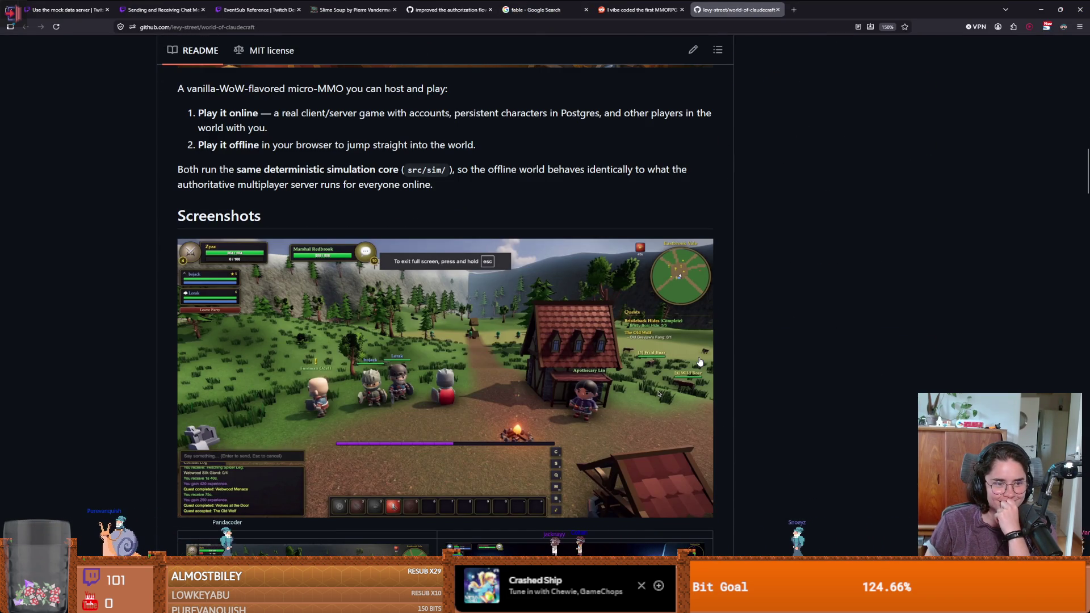
scroll(699, 361, "down", 1)
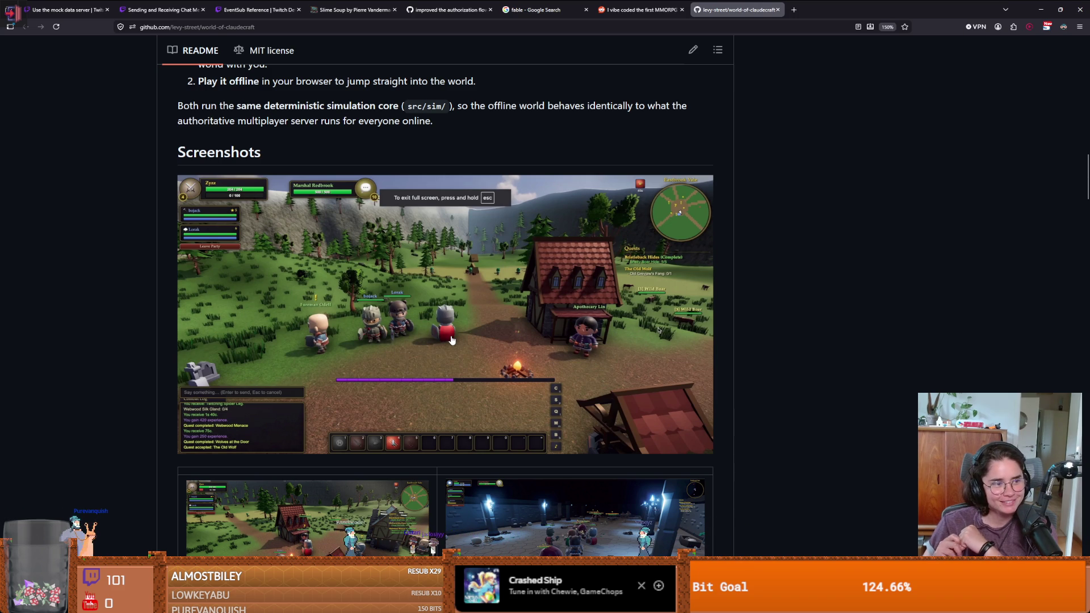
scroll(451, 340, "down", 3)
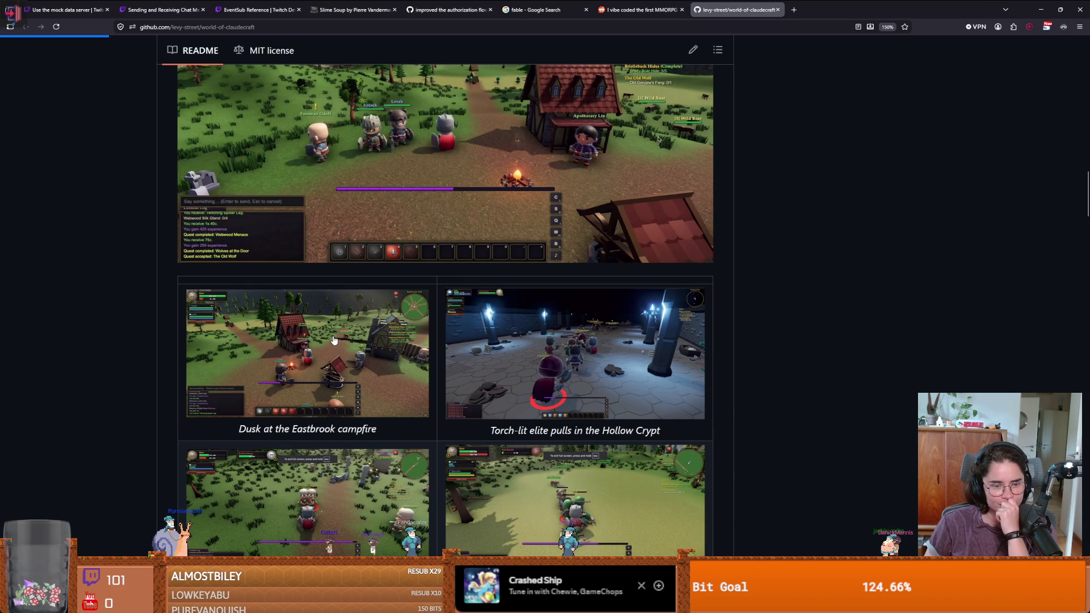
left_click(334, 339)
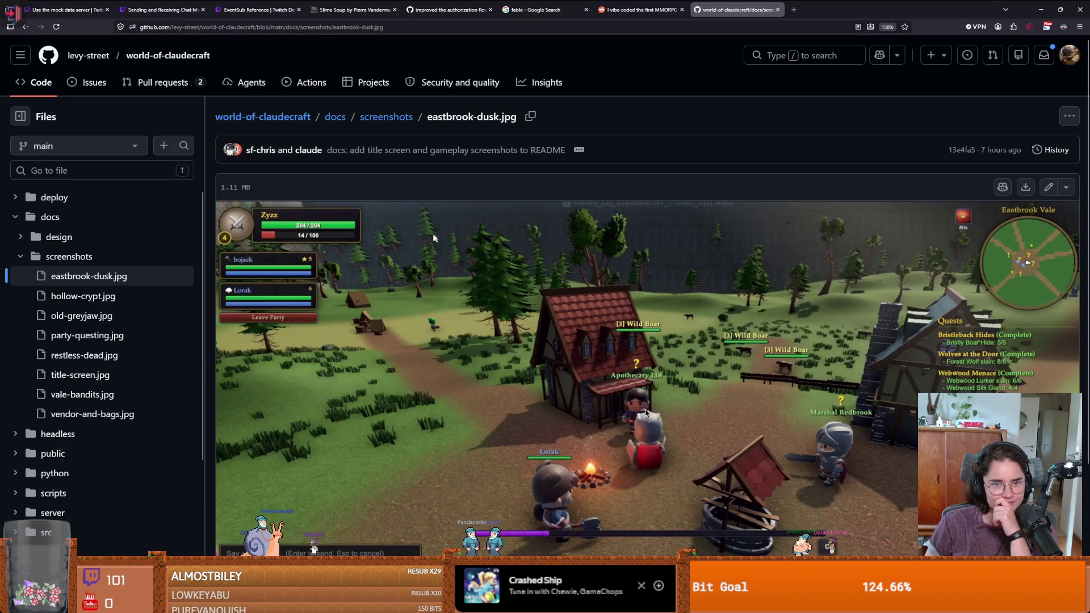
scroll(629, 329, "down", 2)
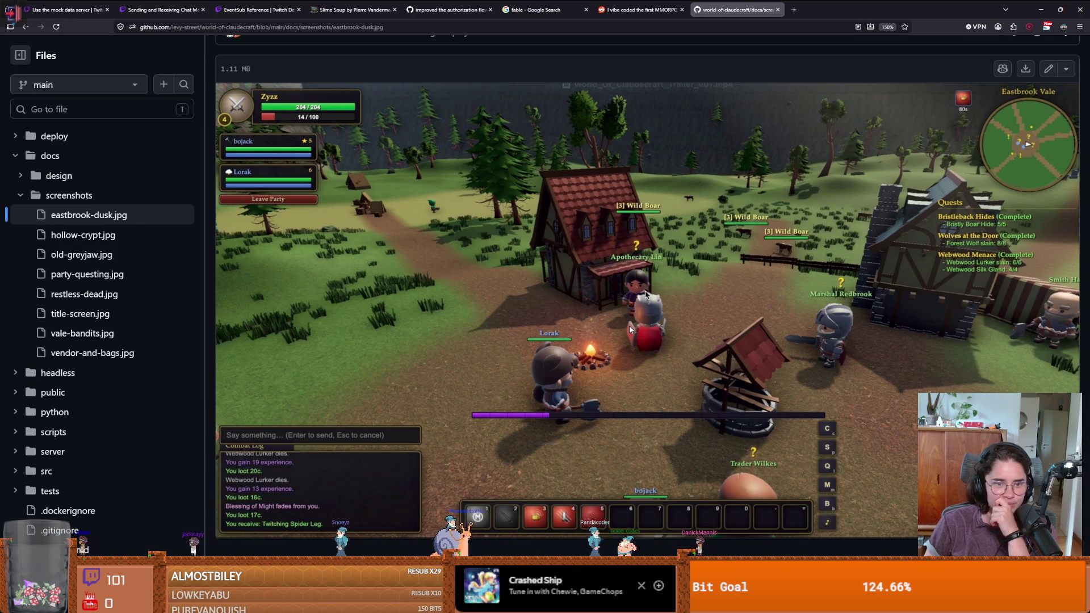
scroll(634, 370, "up", 2)
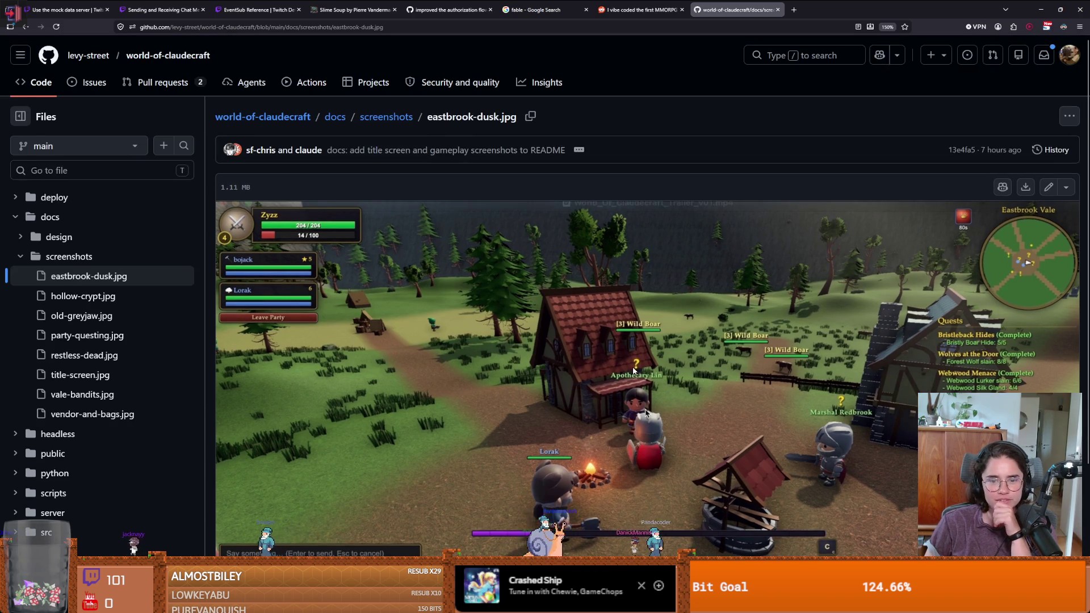
scroll(633, 370, "down", 2)
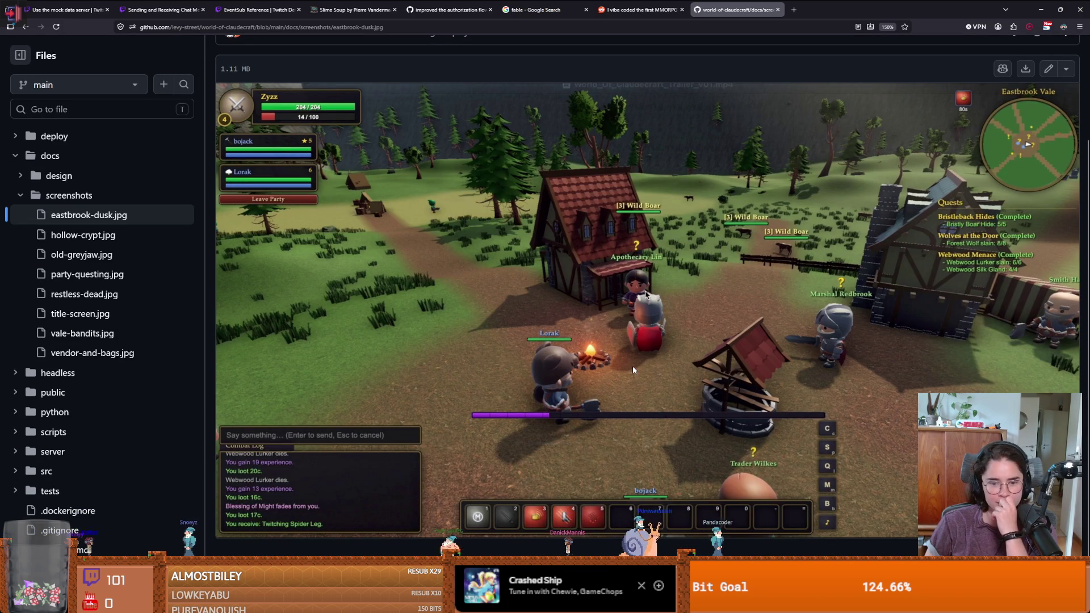
scroll(404, 290, "up", 2)
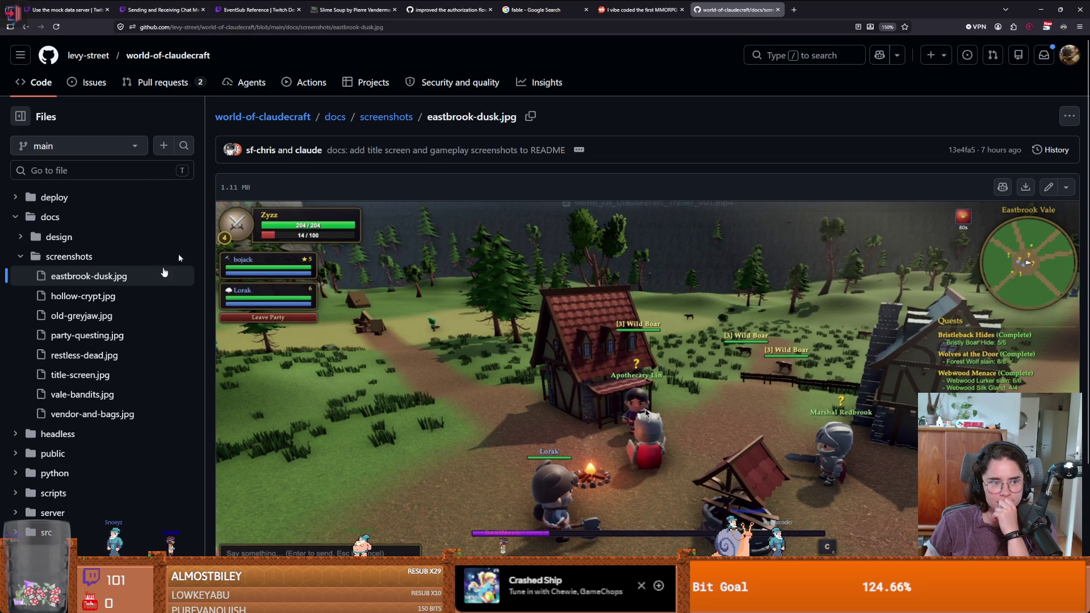
View the hollow-crypt.jpg, old-greyjaw.jpg and party-questing.jpg screenshots
left_click(82, 296)
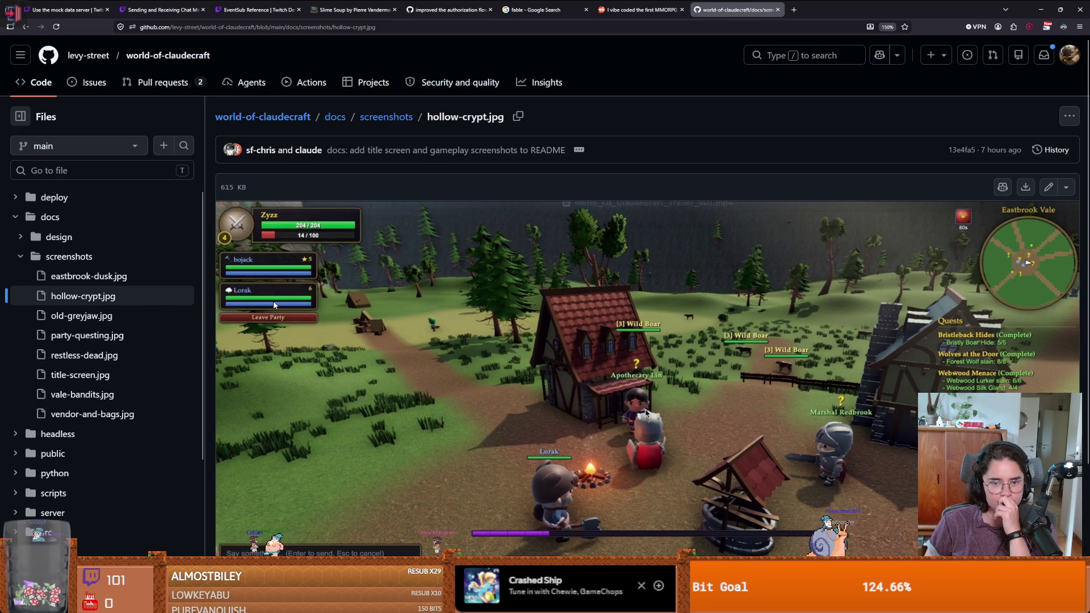
scroll(472, 345, "down", 2)
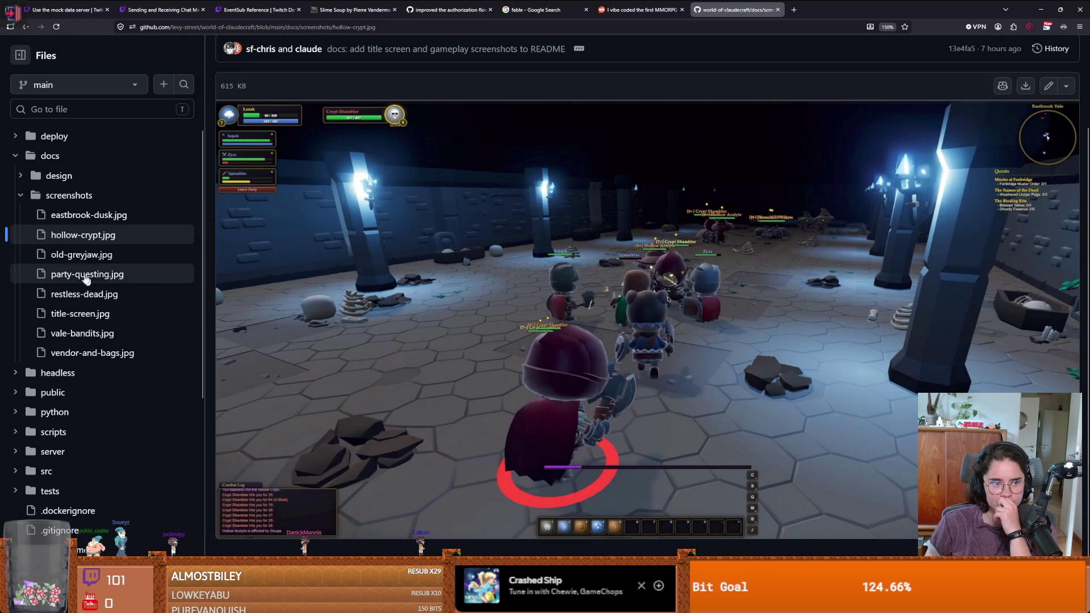
left_click(94, 255)
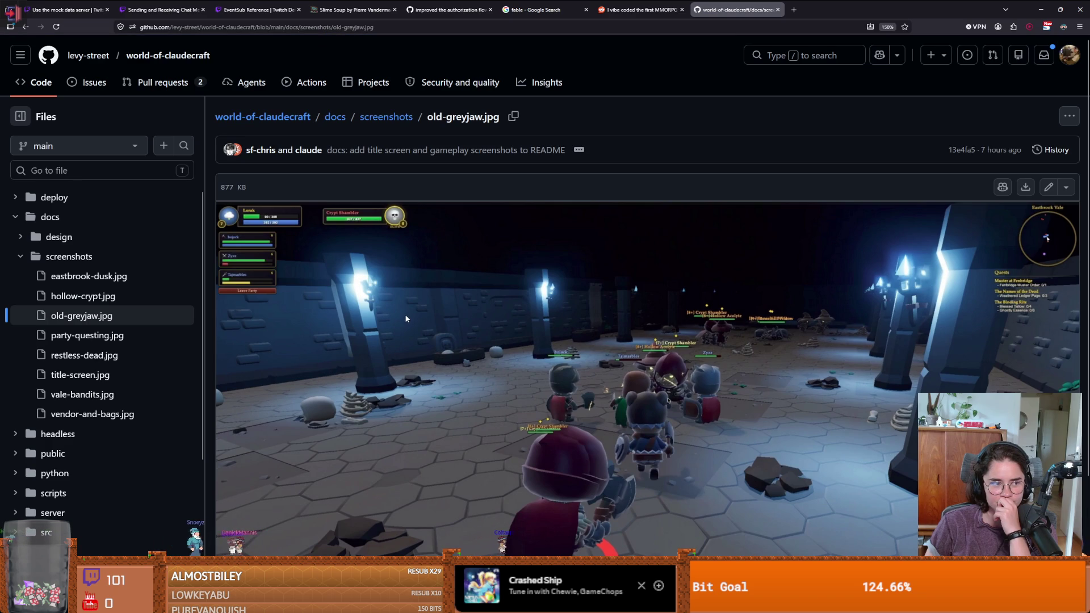
scroll(438, 323, "down", 1)
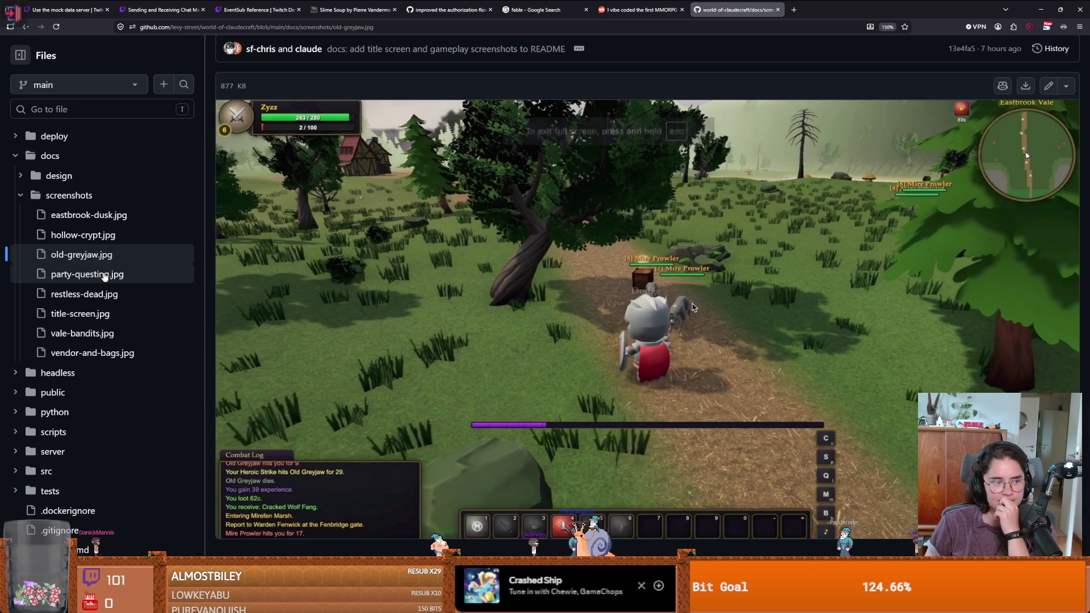
left_click(149, 277)
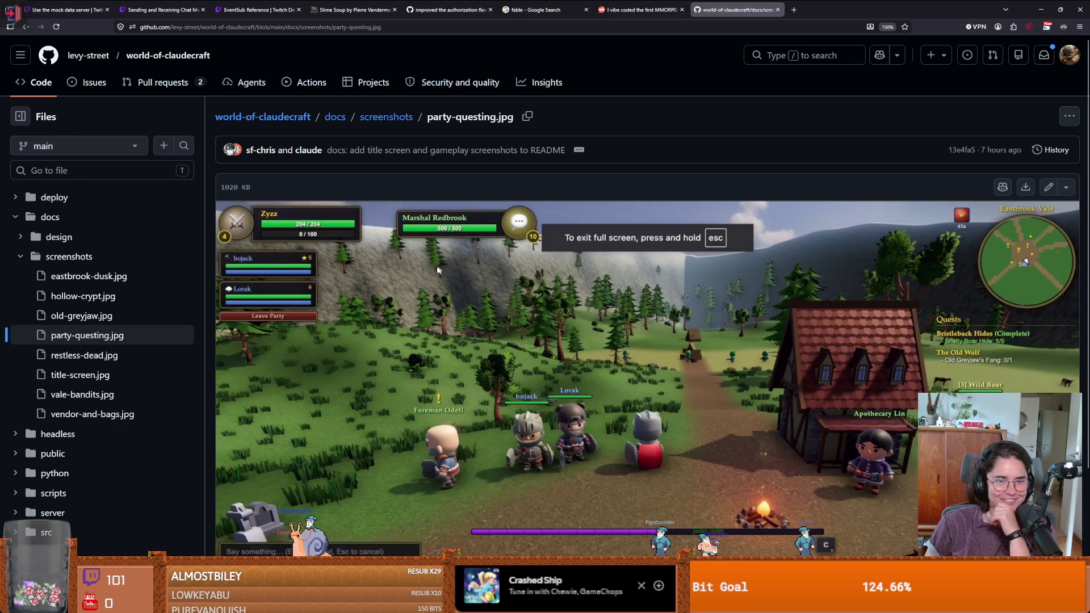
scroll(601, 349, "down", 1)
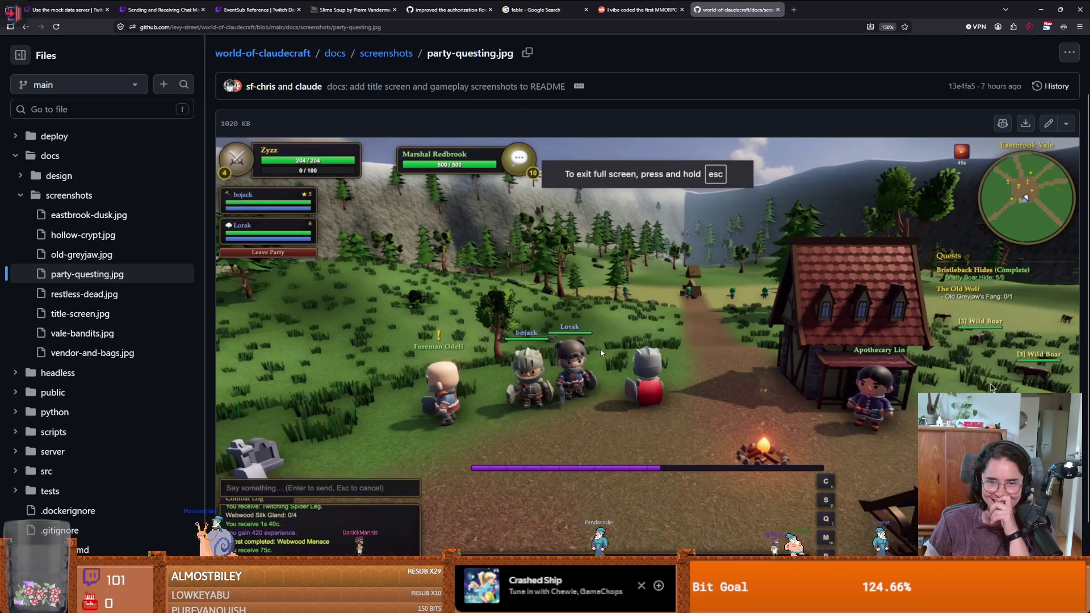
View restless-dead.jpg, title-screen.jpg, vale-bandits.jpg and vendor-and-bags.jpg in turn
left_click(127, 297)
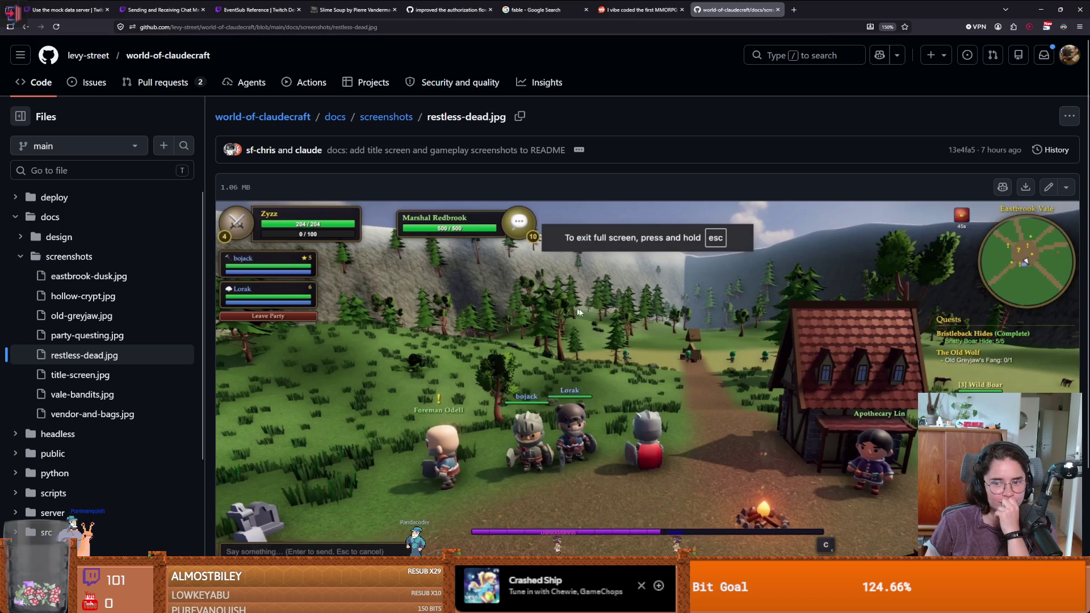
scroll(710, 331, "down", 2)
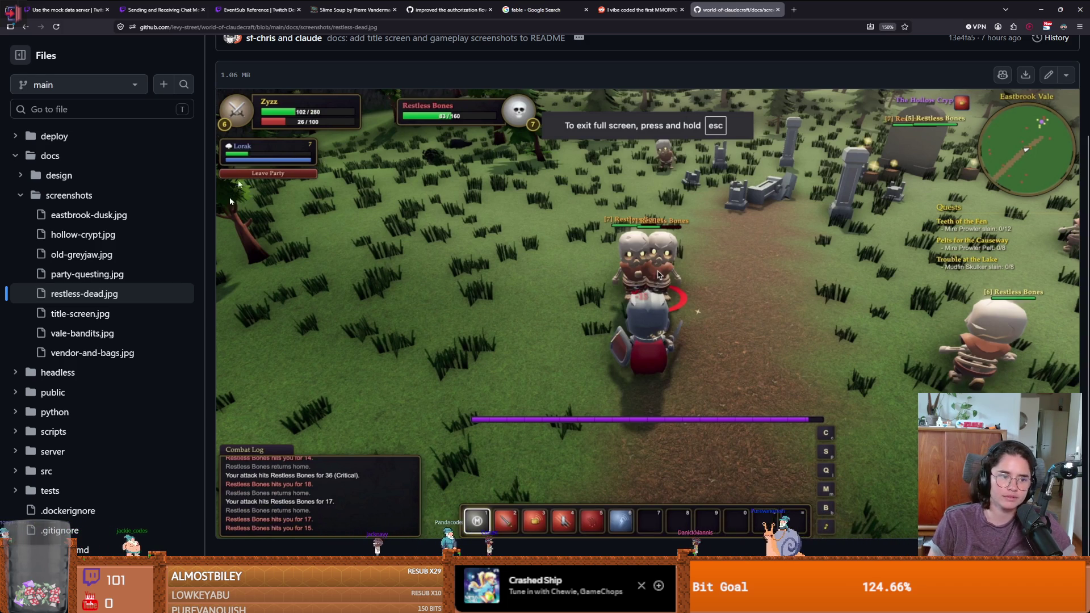
left_click(109, 312)
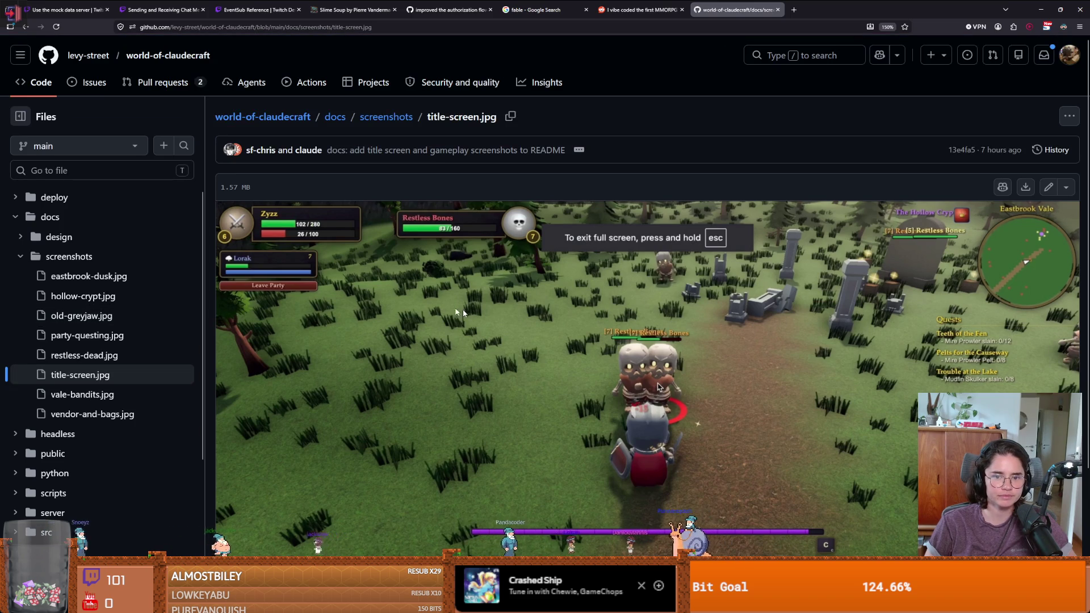
scroll(336, 310, "down", 2)
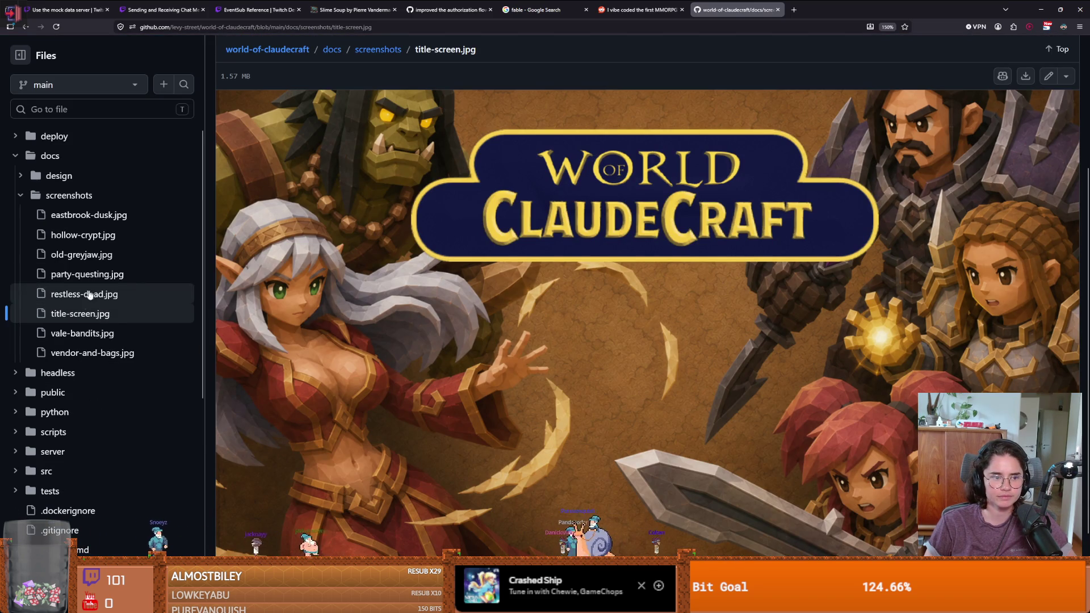
left_click(82, 333)
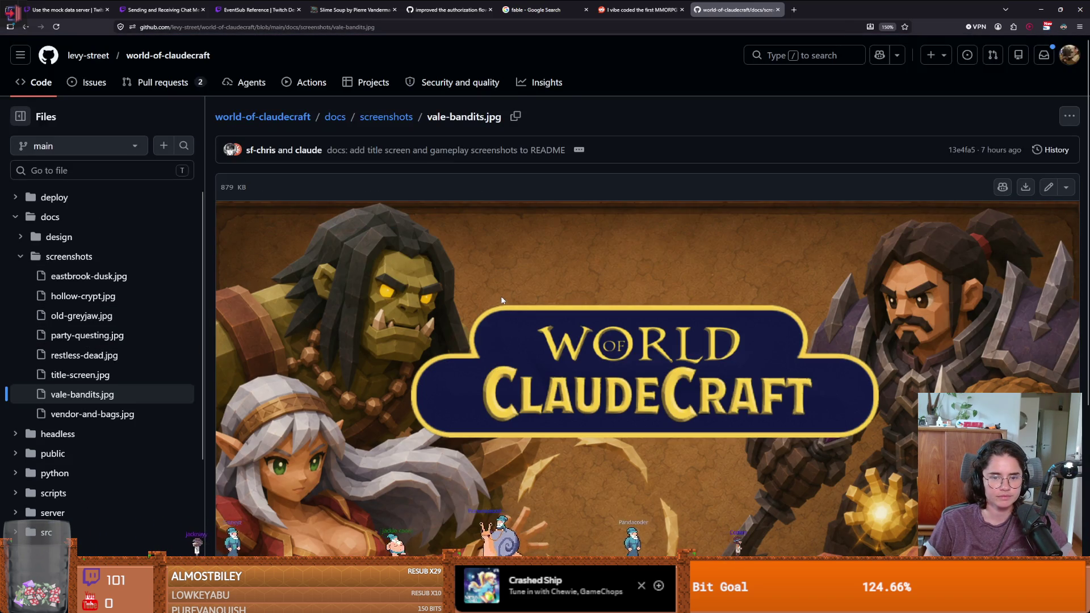
scroll(468, 300, "down", 3)
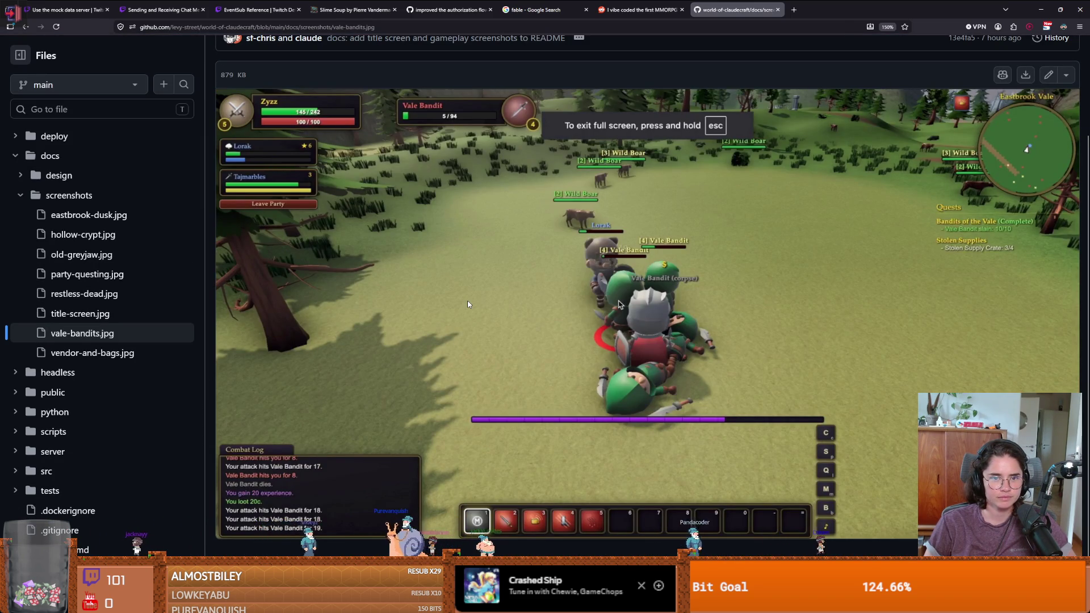
scroll(138, 314, "down", 1)
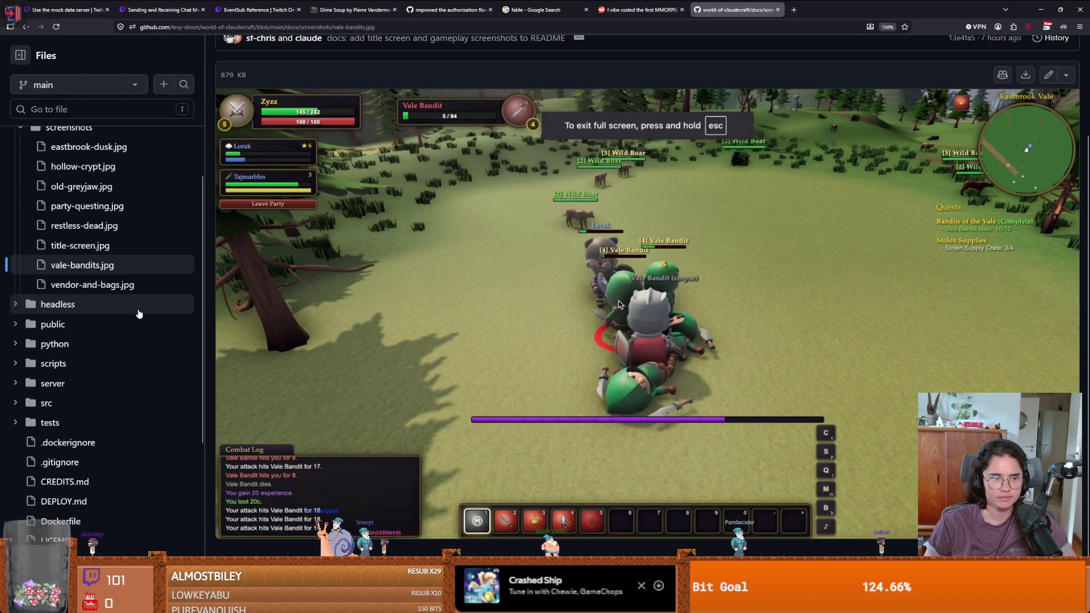
left_click(93, 285)
scroll(588, 297, "down", 3)
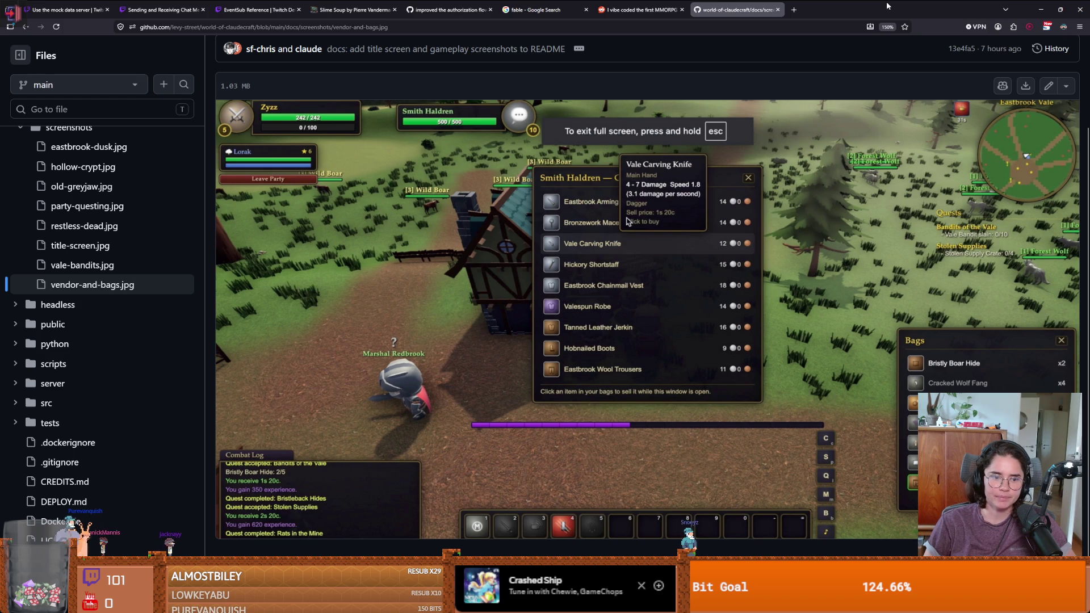
Switch back to the Godot editor showing the monster_room_9 scene
key("alt+Tab")
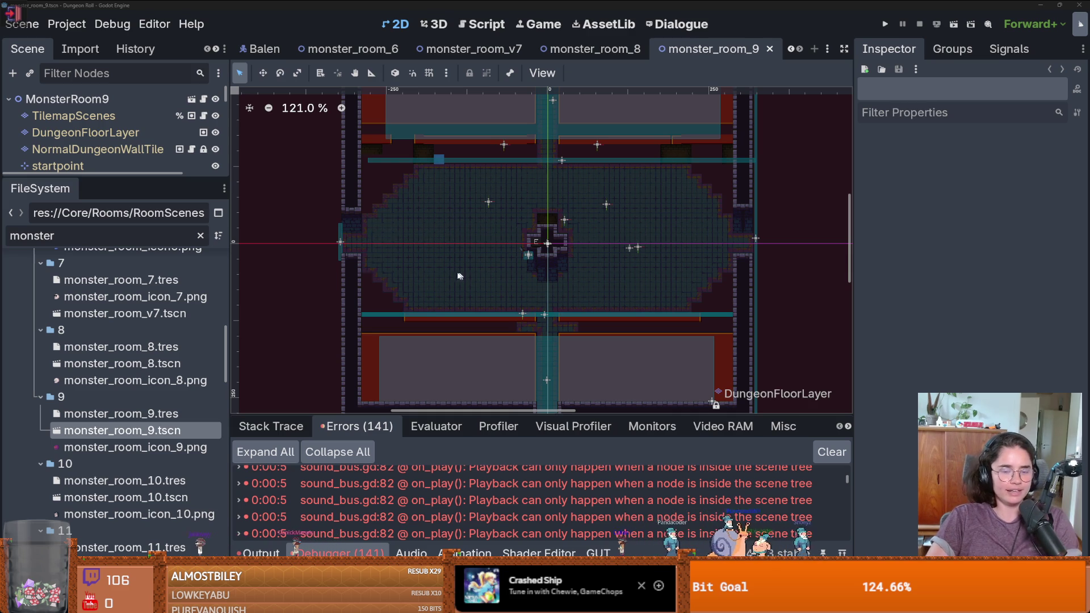
scroll(706, 341, "down", 2)
Select the NormalDungeonWallTile layer and show its saved tile patterns, then switch to the browser
scroll(532, 213, "up", 3)
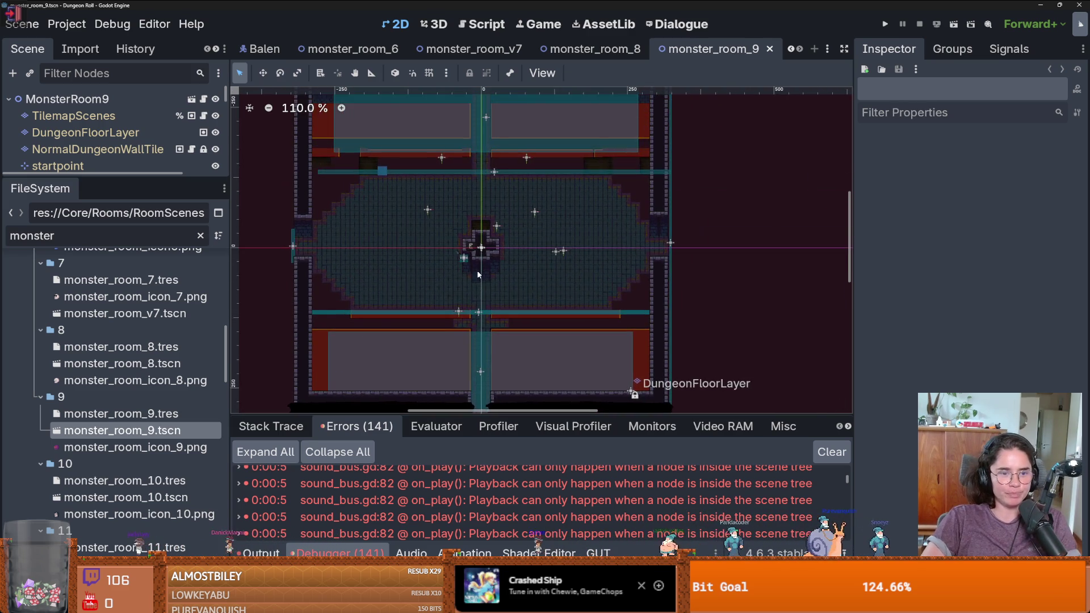
left_click_drag(133, 176, 133, 306)
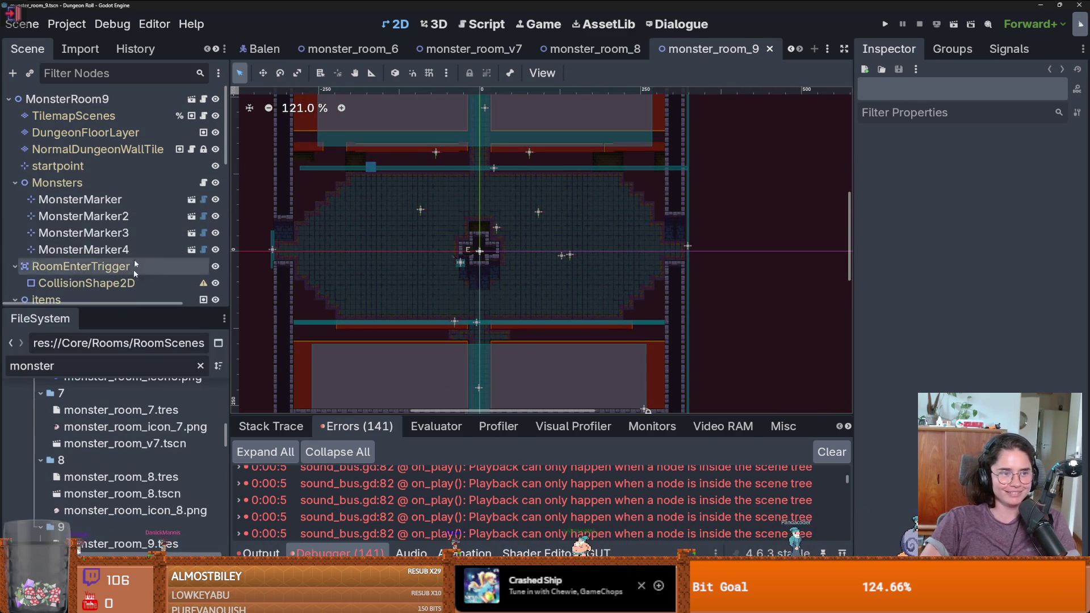
left_click(98, 149)
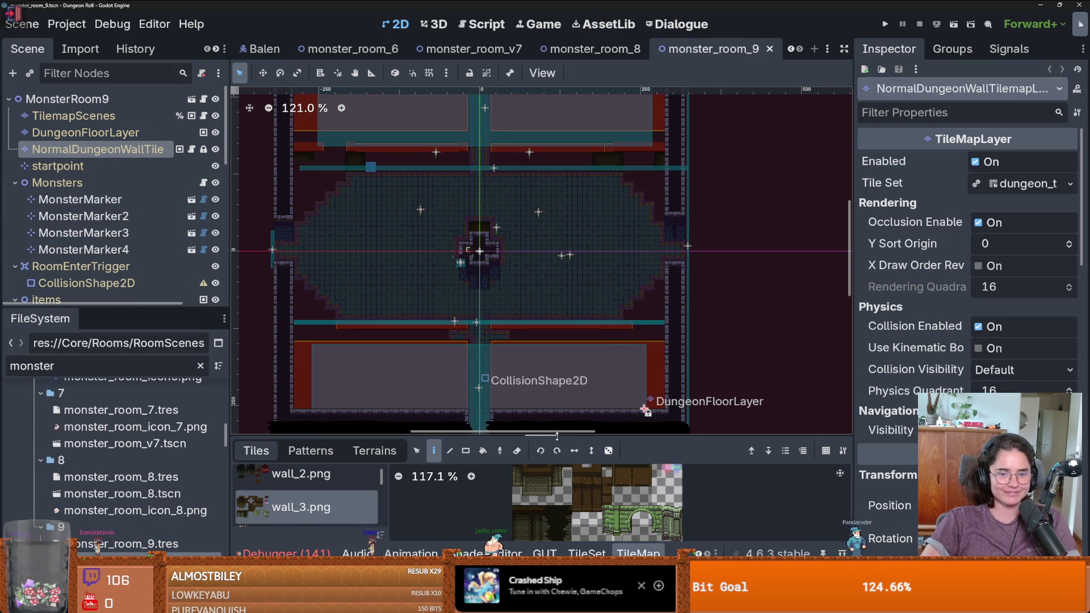
left_click_drag(557, 436, 557, 325)
left_click(374, 339)
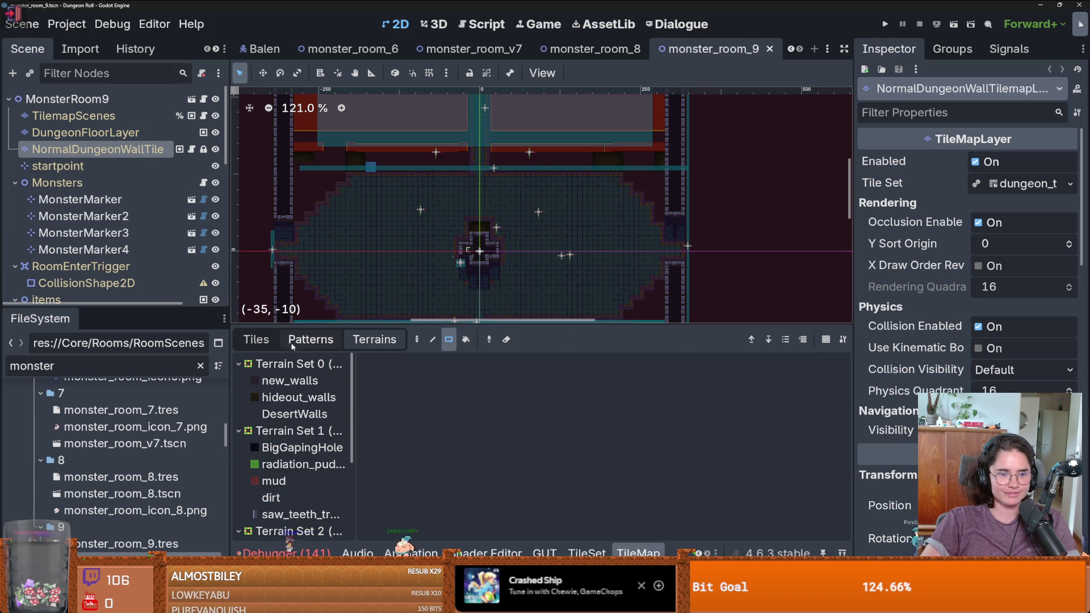
left_click(291, 341)
scroll(601, 263, "down", 2)
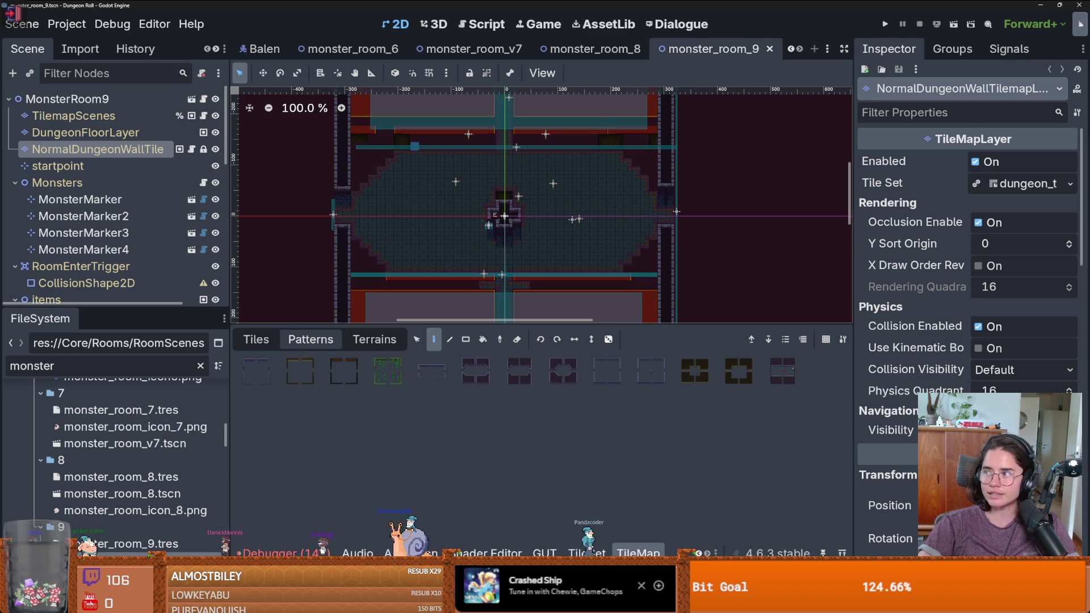
key("alt+Tab")
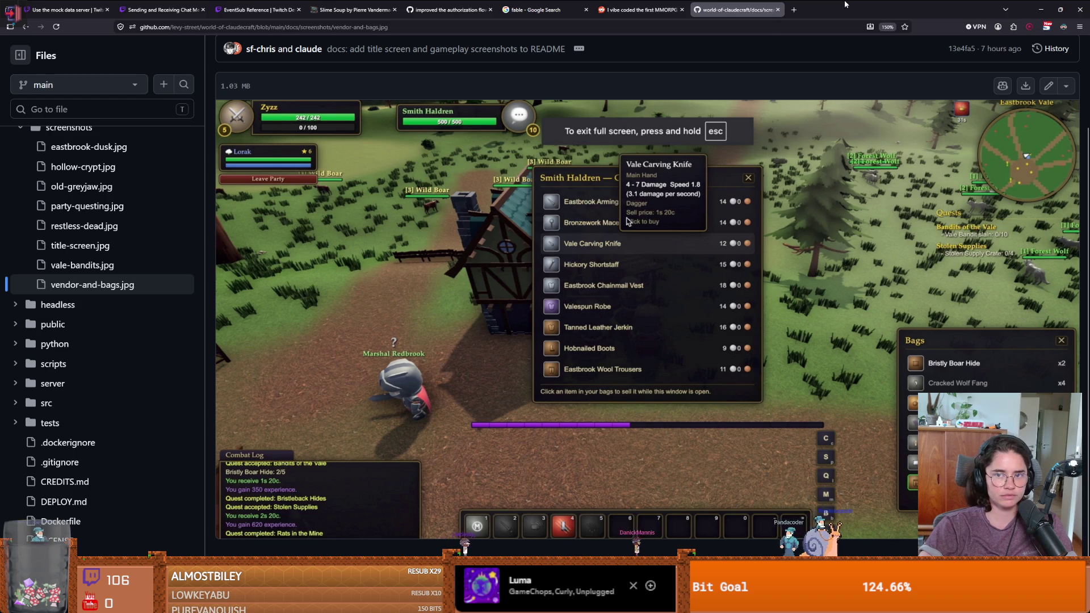
Return from the vendor-and-bags screenshot to the Godot editor
key("alt+Tab")
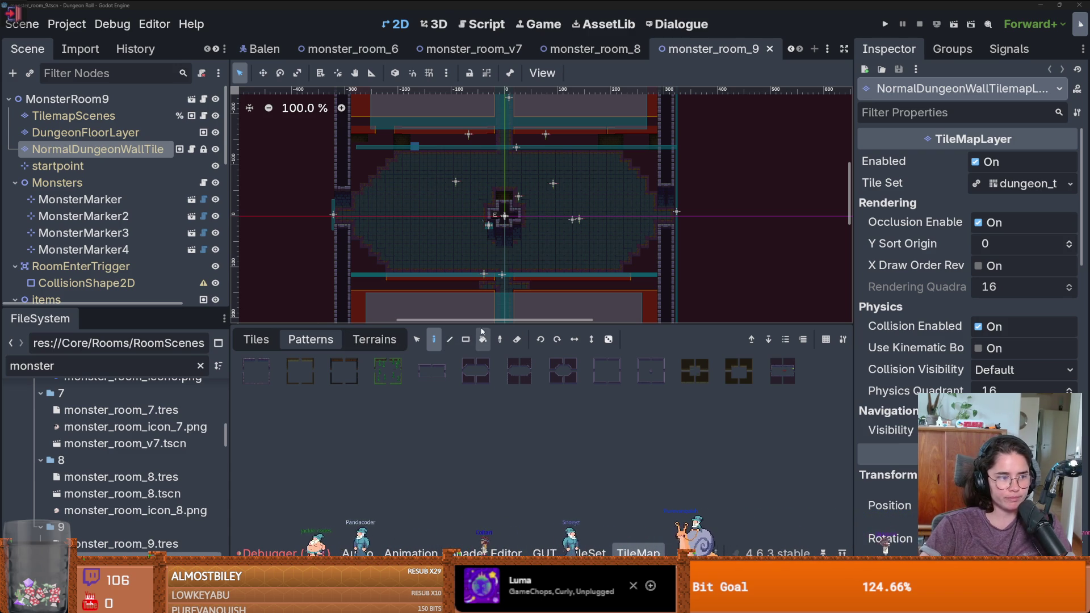
Stamp the chosen wall pattern into the room on the NormalDungeonWallTile layer
left_click_drag(487, 324, 487, 438)
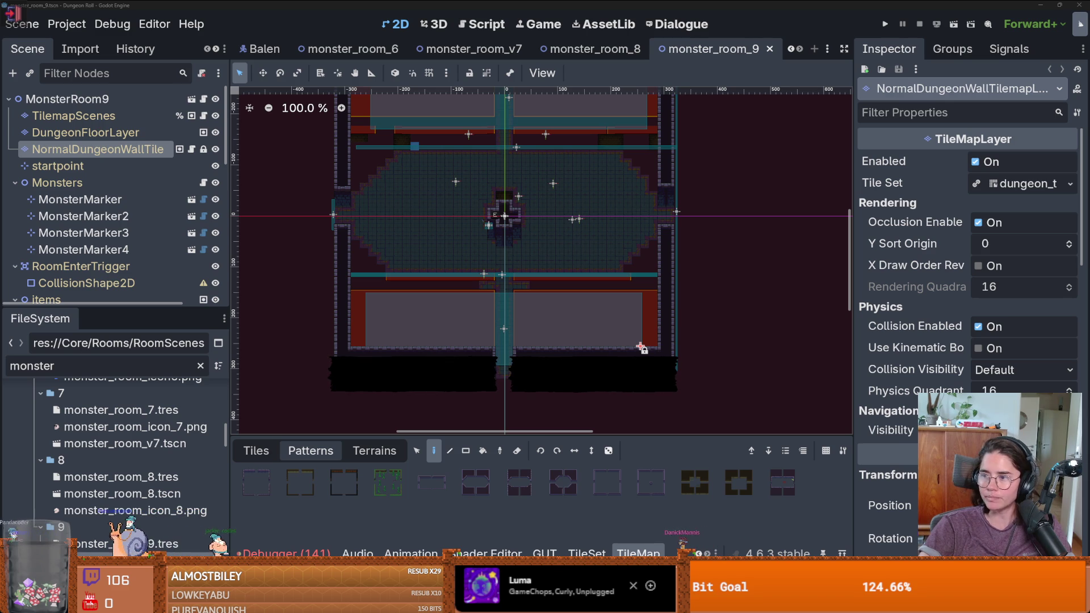
scroll(664, 295, "up", 5)
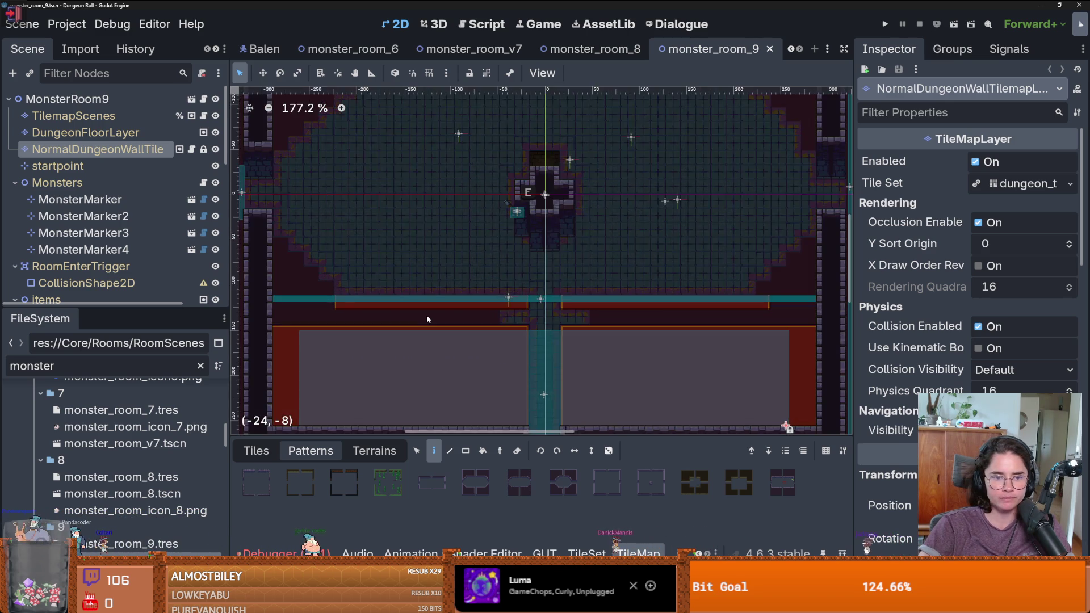
scroll(428, 318, "down", 2)
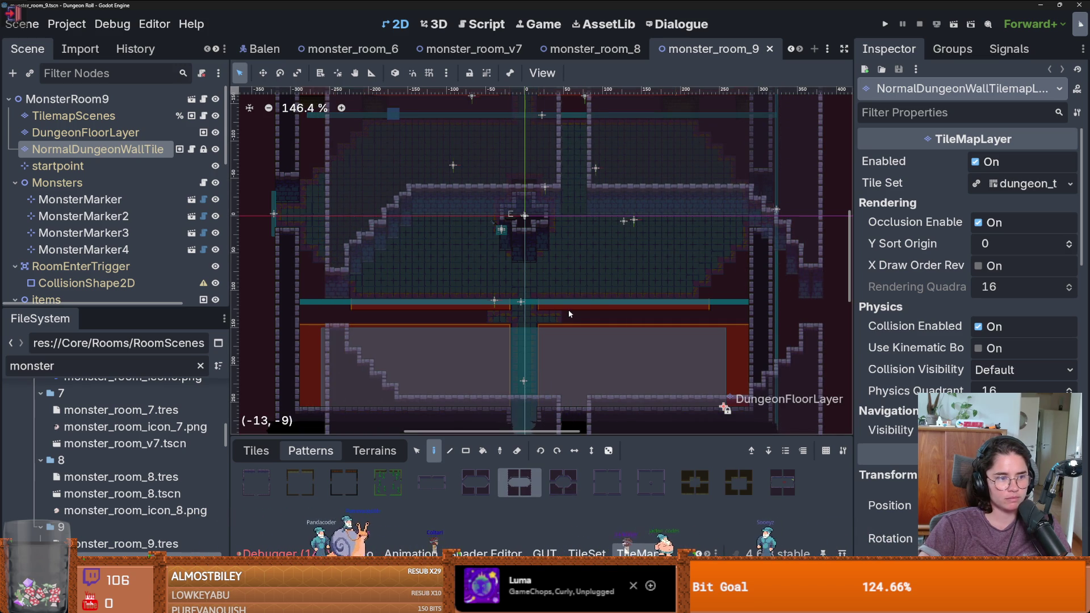
scroll(529, 252, "down", 2)
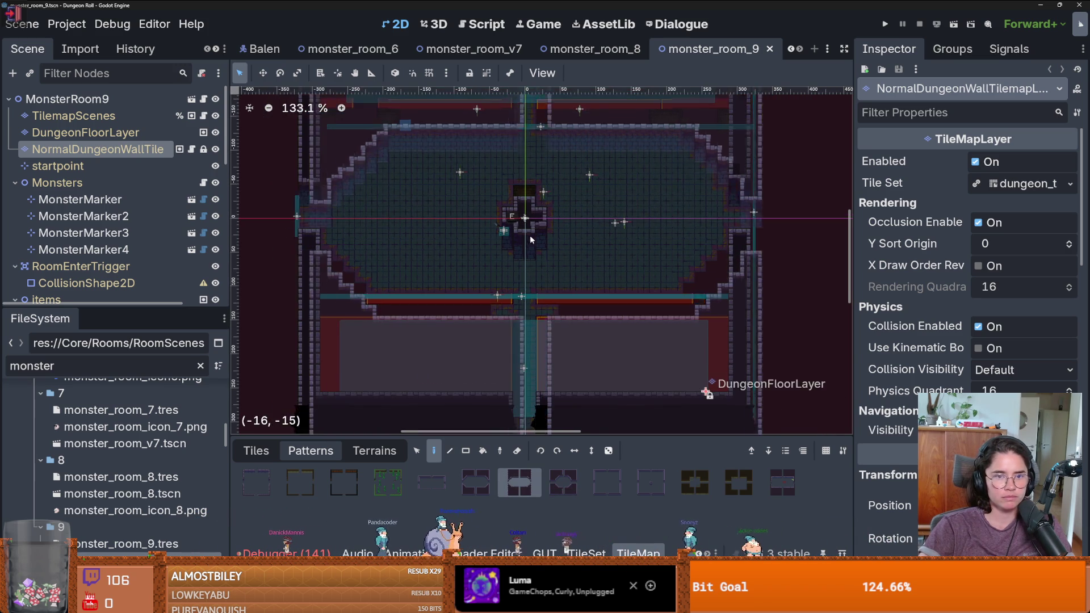
left_click_drag(529, 252, 525, 271)
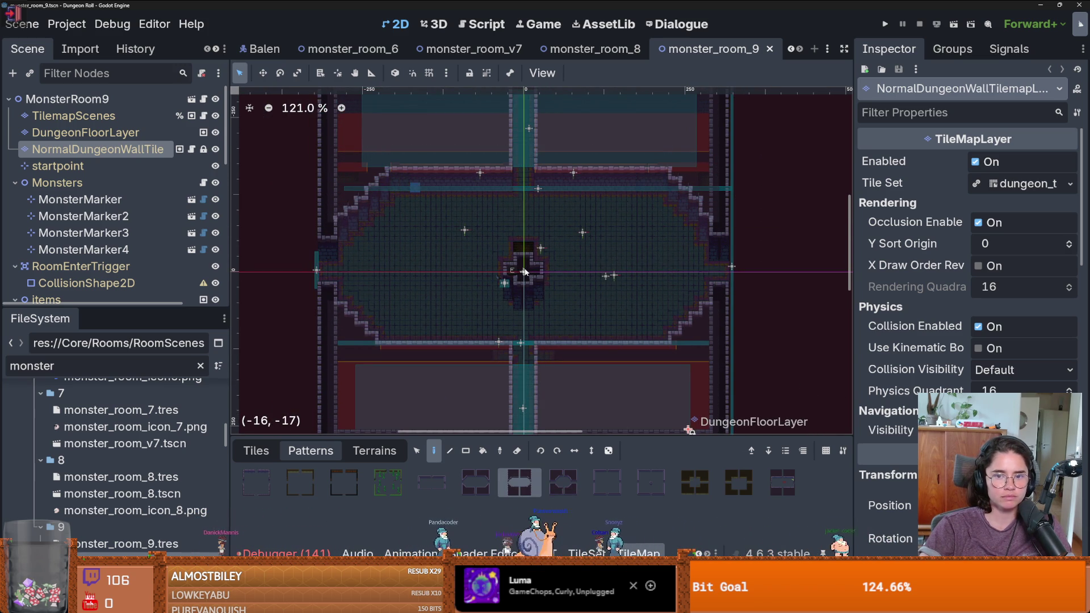
left_click(525, 272)
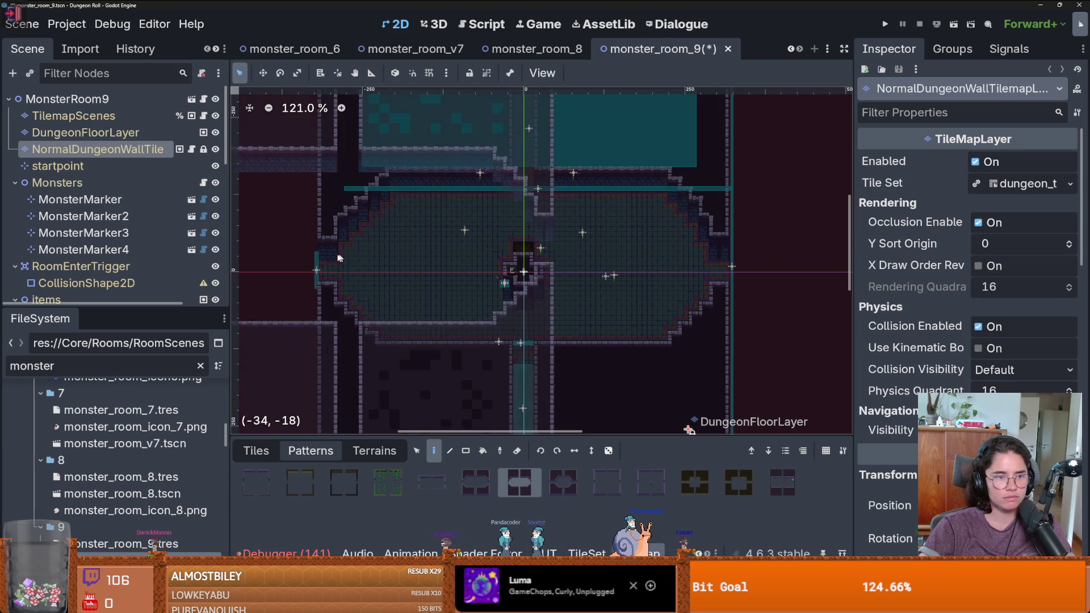
left_click(110, 134)
left_click(102, 149)
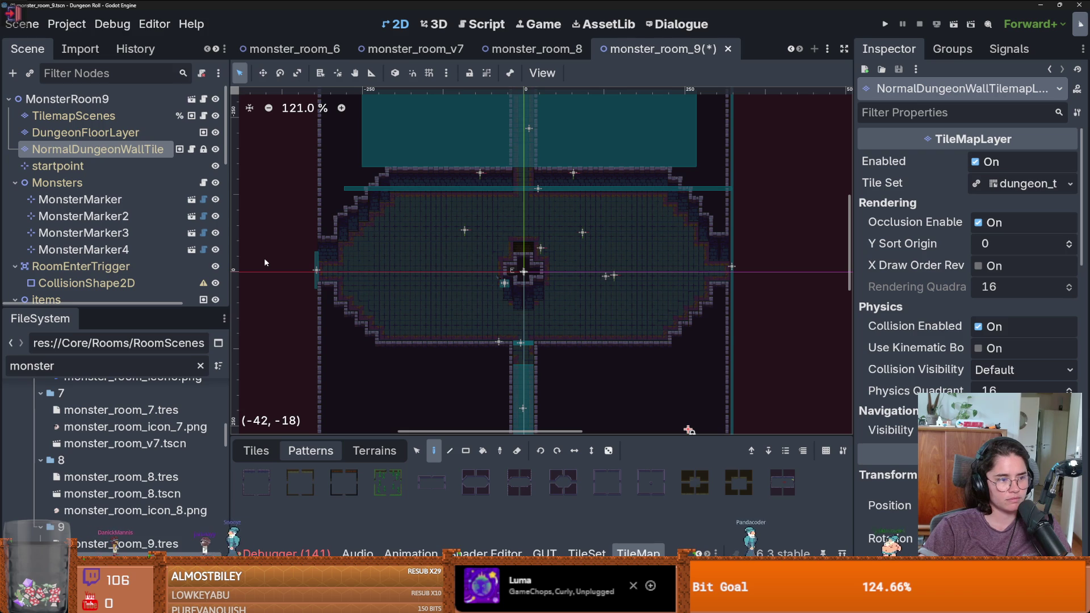
Erase the remaining centre wall tiles to leave a dark cross, then save the scene
left_click_drag(227, 265, 200, 265)
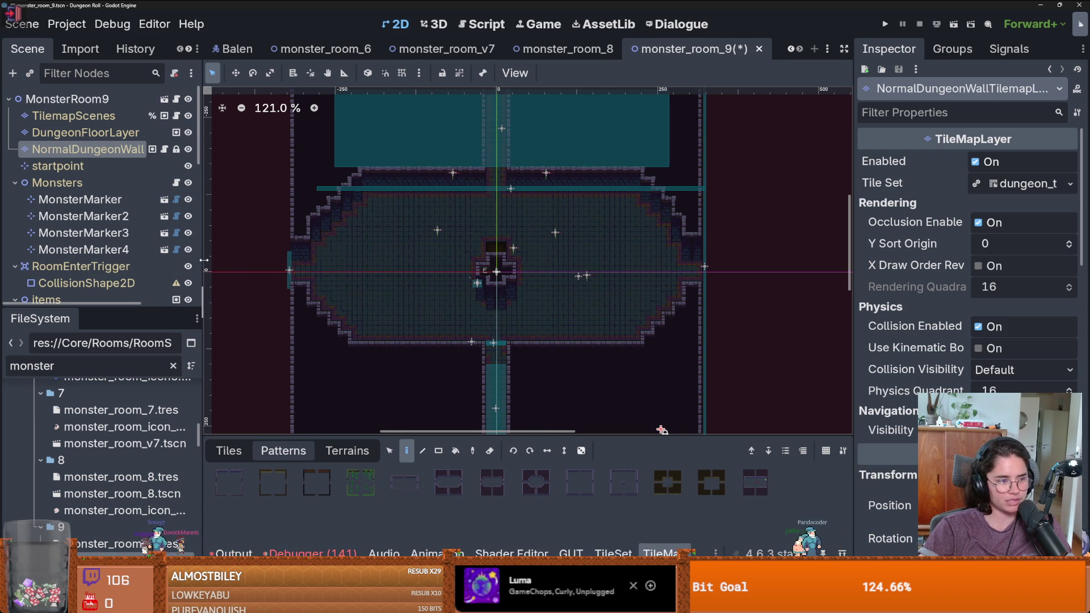
scroll(439, 311, "up", 1)
scroll(438, 311, "up", 1)
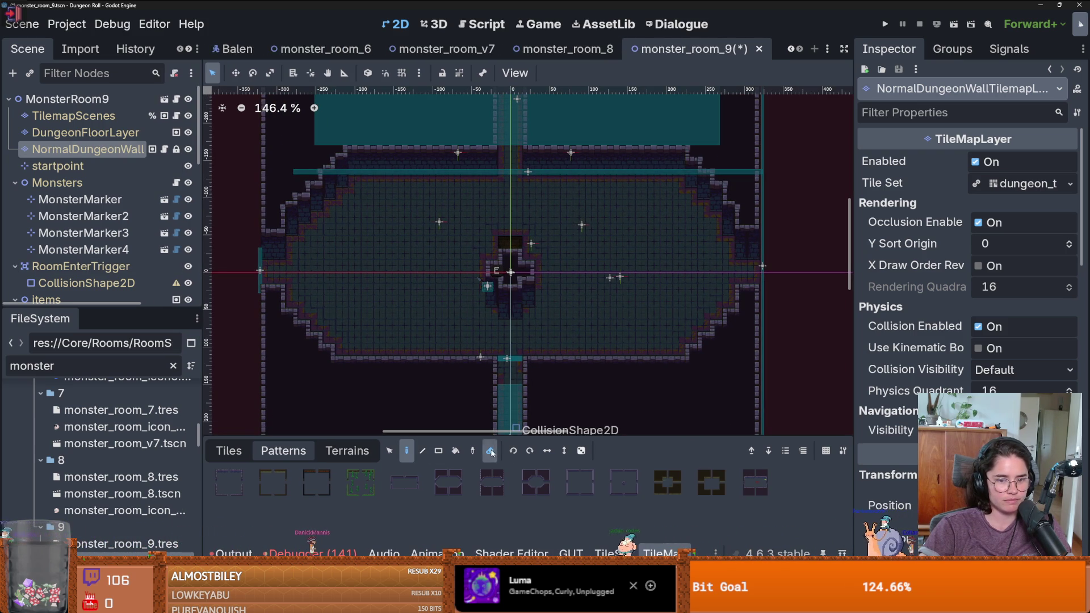
left_click(492, 452)
left_click_drag(511, 276, 511, 301)
scroll(533, 335, "up", 2)
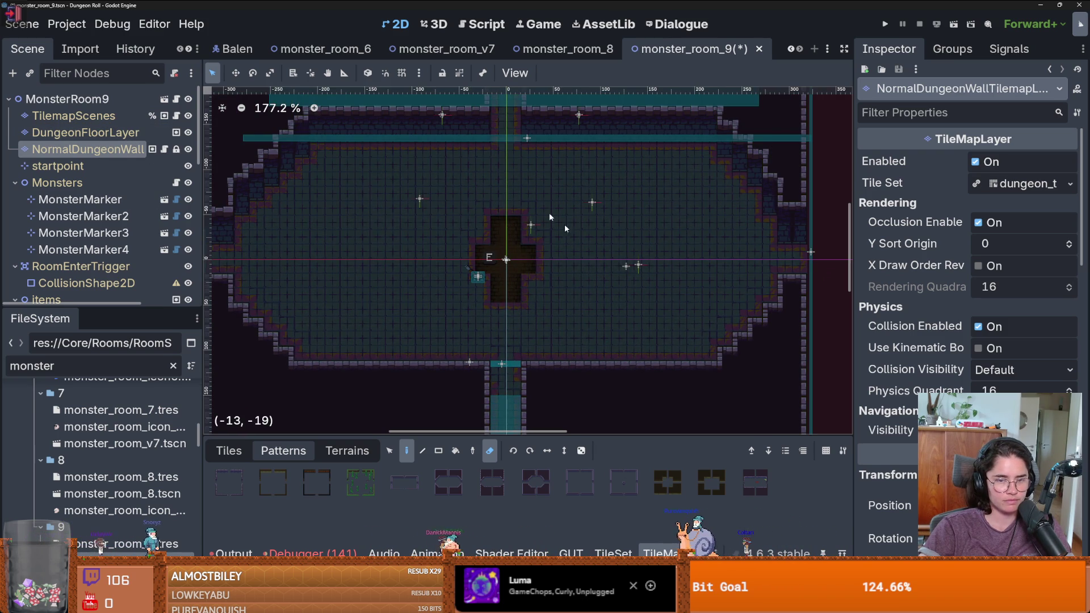
key("ctrl+s")
left_click(85, 132)
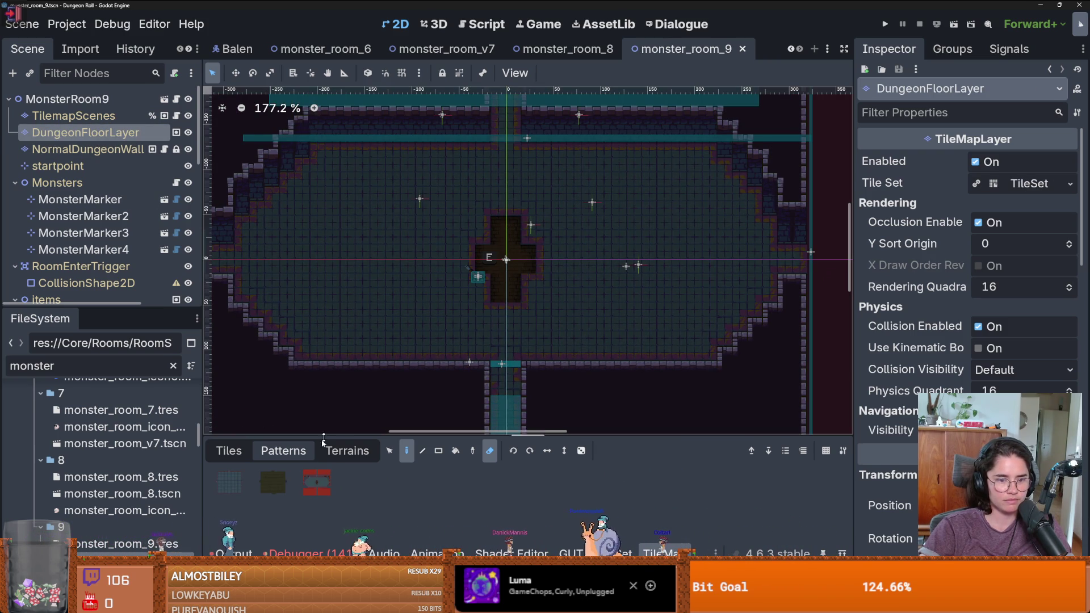
Paint a tiled_floor_1 terrain rectangle over the dark cross area and save
left_click(246, 452)
left_click(347, 450)
left_click(267, 492)
mouse_move(562, 310)
left_mouse_down()
mouse_move(474, 268)
mouse_move(429, 211)
left_mouse_up()
key("ctrl+s")
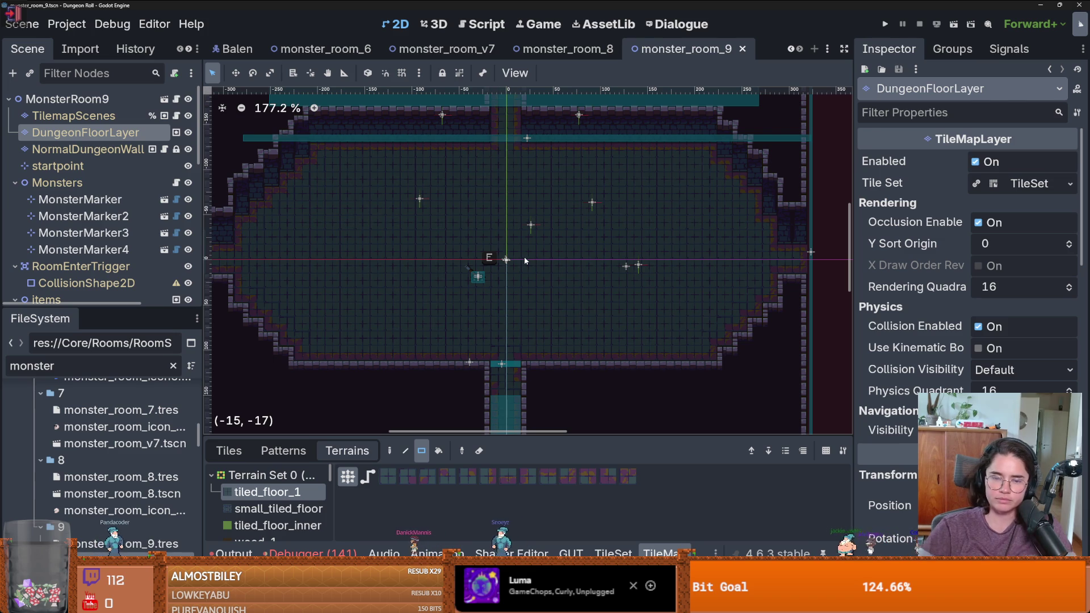
Paint blue_fancy terrain rectangles over the left floor to widen the dark cross area
left_click_drag(504, 283, 570, 292)
scroll(567, 292, "up", 1)
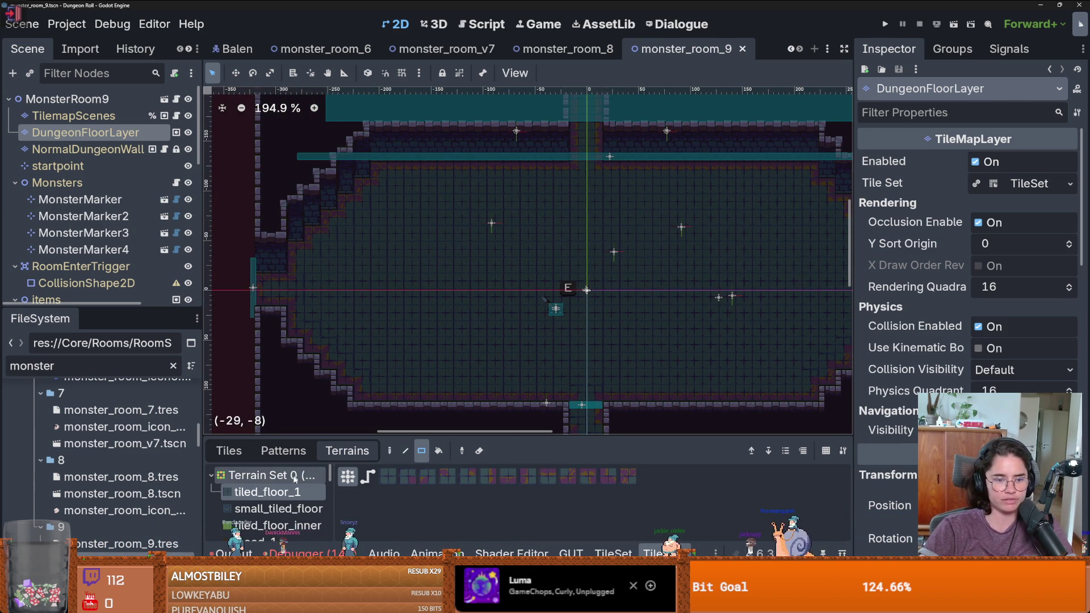
scroll(278, 499, "down", 5)
left_click(288, 514)
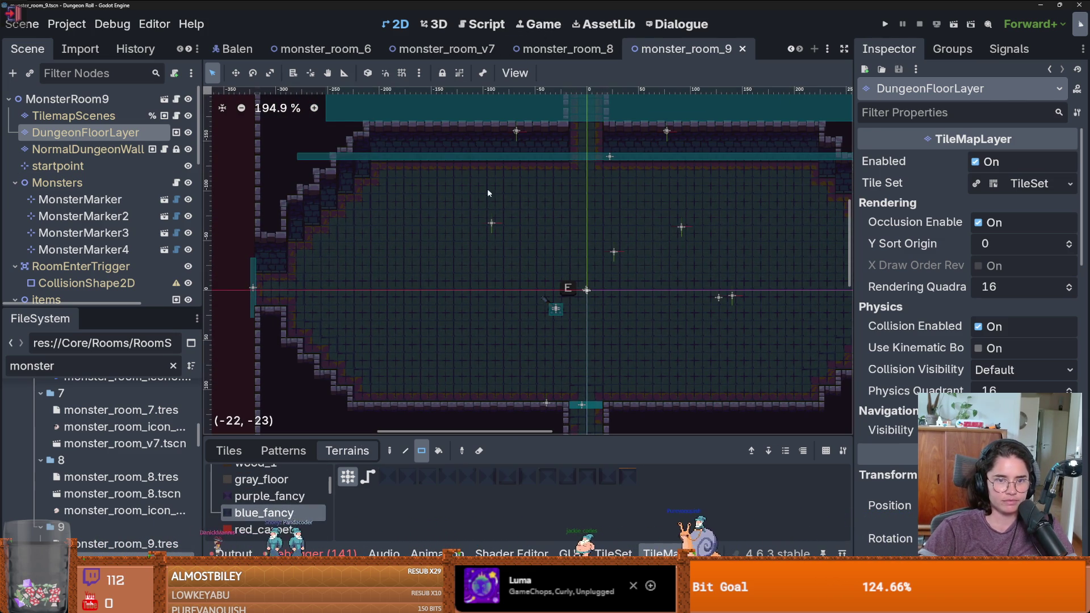
mouse_move(445, 159)
left_mouse_down()
mouse_move(463, 173)
mouse_move(481, 381)
mouse_move(502, 399)
left_mouse_up()
left_click_drag(396, 226, 545, 321)
scroll(452, 312, "down", 1)
scroll(452, 312, "up", 1)
scroll(453, 313, "down", 1)
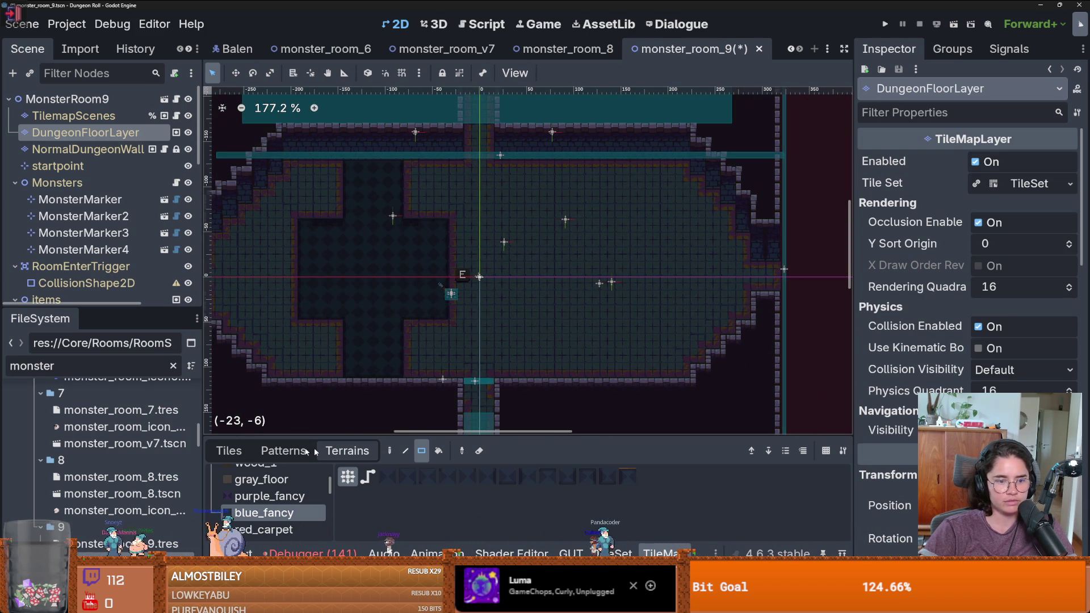
Box-select the dark cross floor tiles, copy them, and stamp the copy into the room's right half
left_click(230, 451)
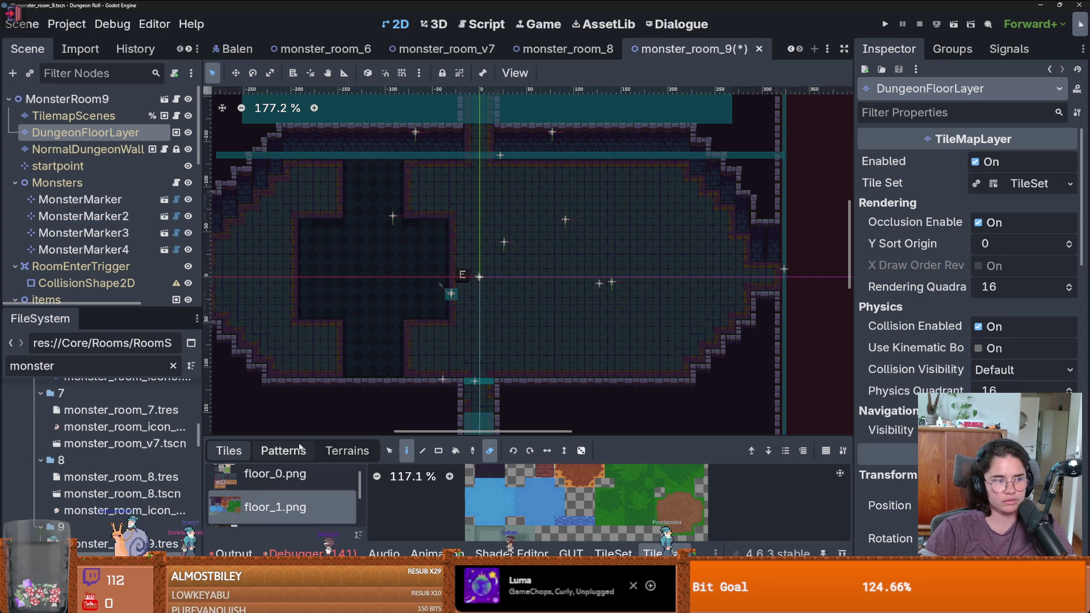
key("s")
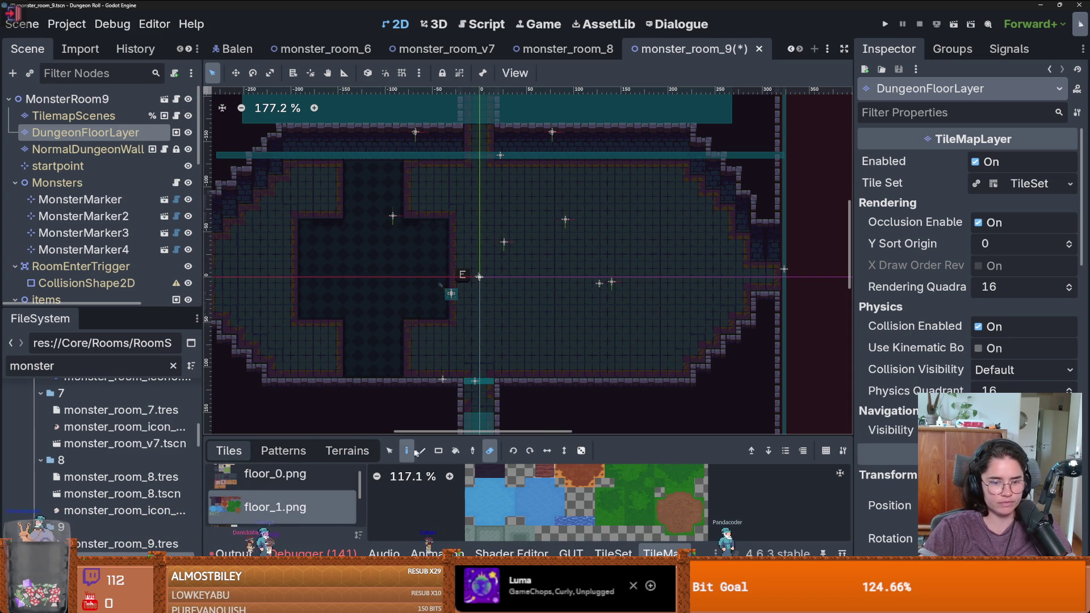
left_click_drag(468, 380, 290, 165)
key("ctrl+c")
key("ctrl+v")
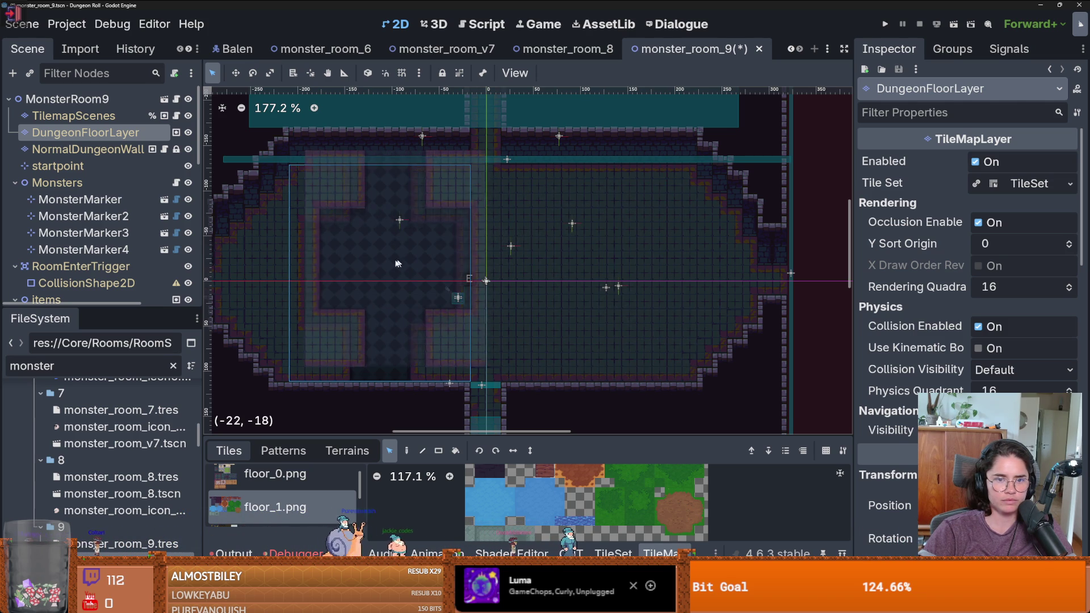
left_click(587, 270)
scroll(559, 283, "down", 3)
scroll(454, 344, "up", 2)
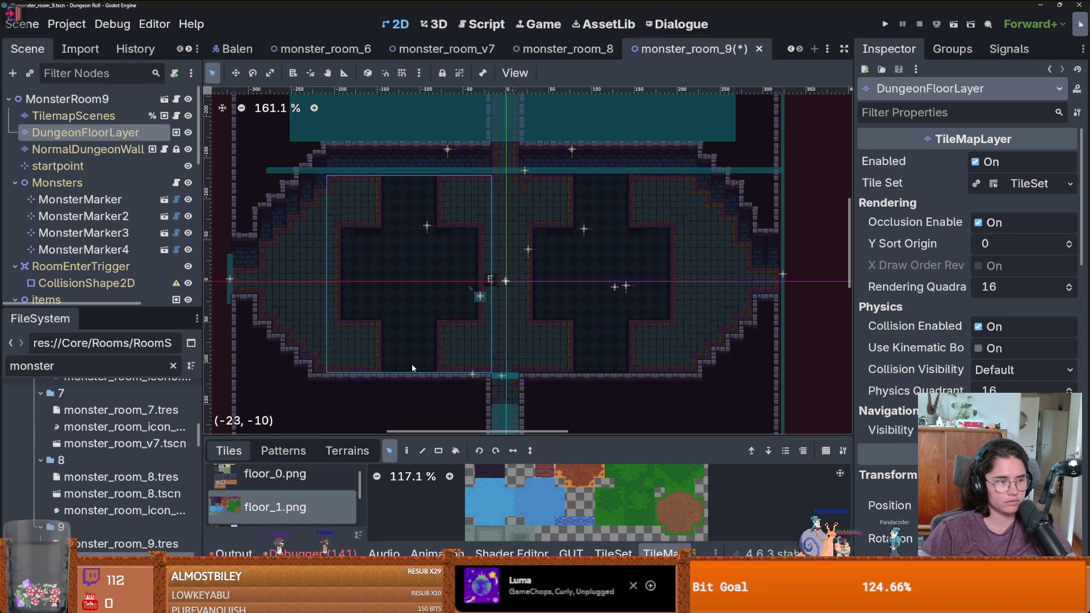
scroll(421, 323, "up", 1)
scroll(458, 332, "up", 1)
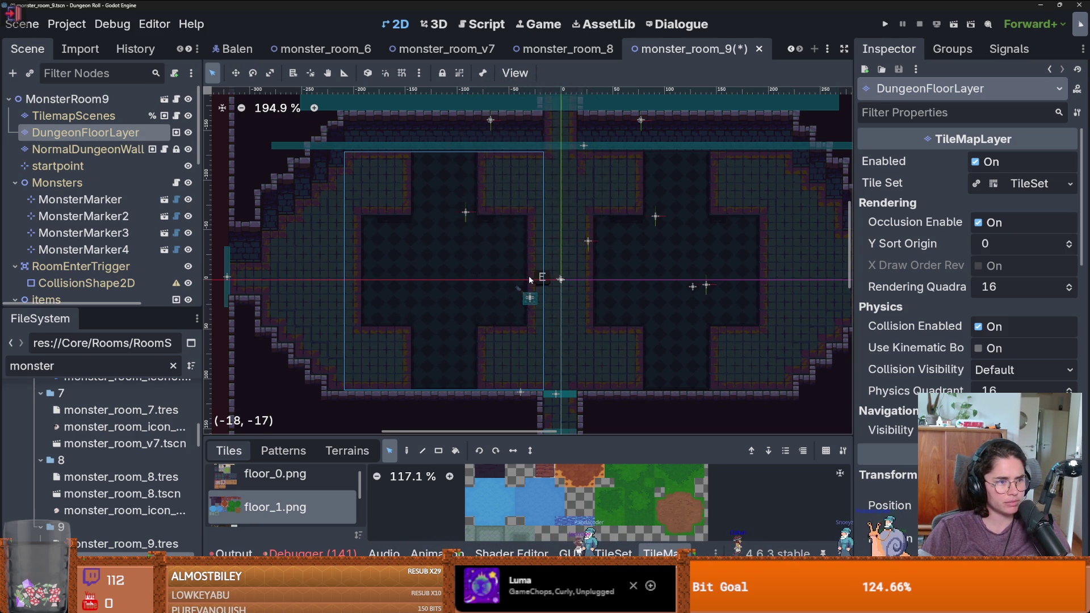
scroll(513, 319, "up", 1)
scroll(537, 319, "left", 1)
scroll(537, 319, "down", 1)
scroll(524, 336, "up", 2)
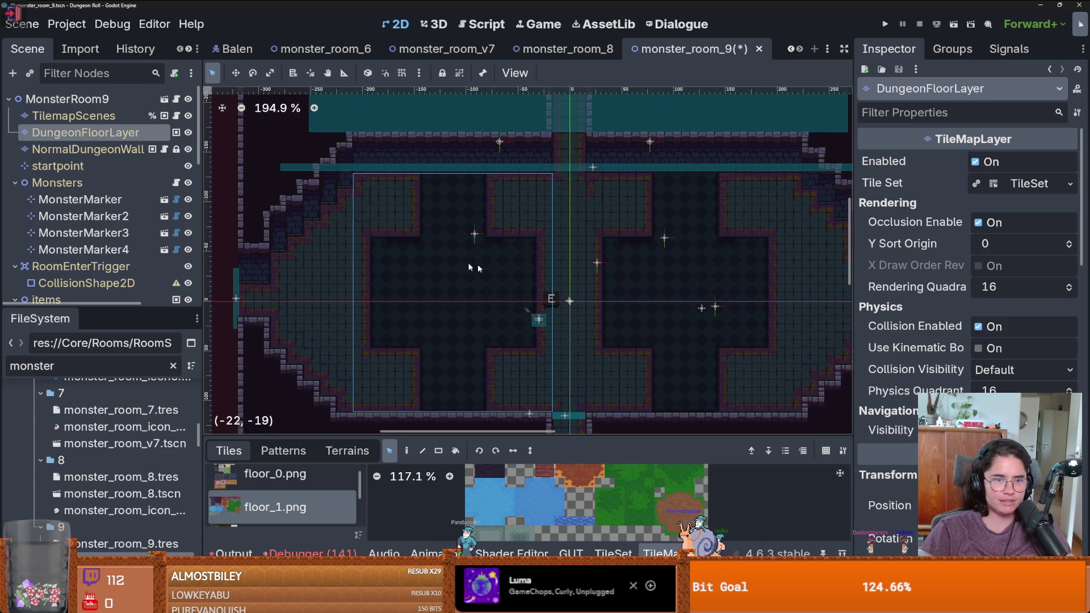
Touch up the floor with tiled_floor_1 terrain on the DungeonFloorLayer and save the scene
key("Down")
key("Up")
left_click(347, 450)
scroll(273, 500, "up", 2)
left_click(282, 489)
scroll(282, 490, "up", 1)
left_click(282, 492)
left_click_drag(591, 176, 605, 197)
scroll(606, 237, "down", 2)
key("ctrl+s")
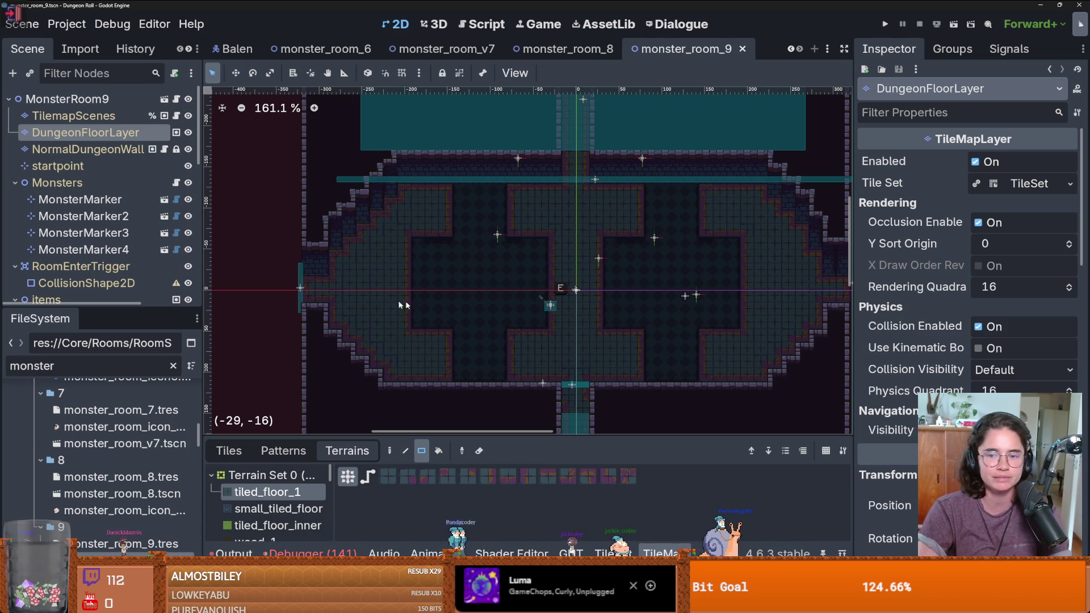
scroll(568, 250, "up", 1)
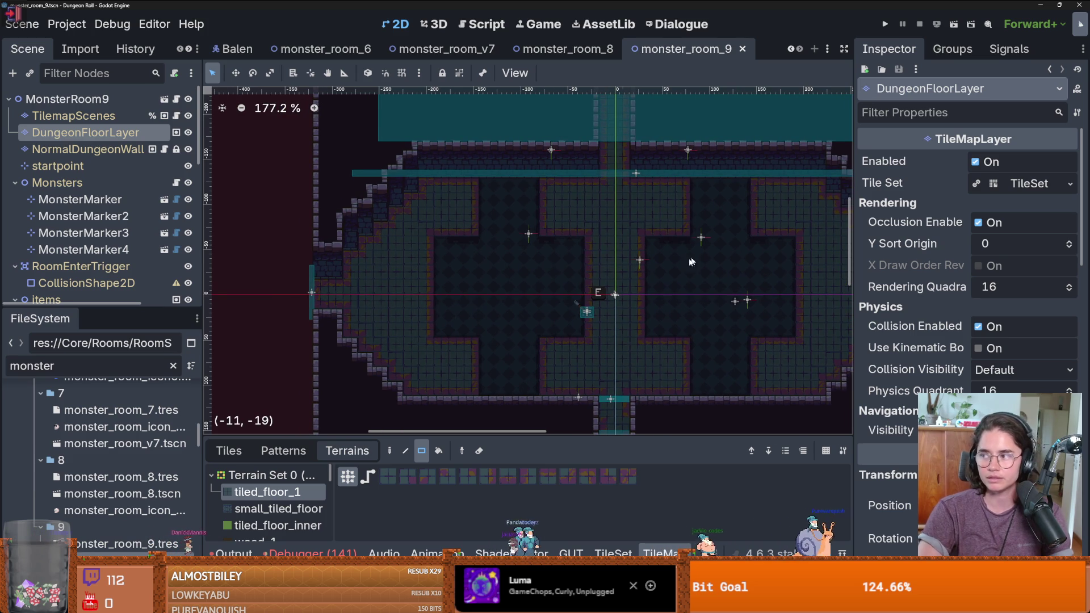
scroll(442, 290, "up", 2)
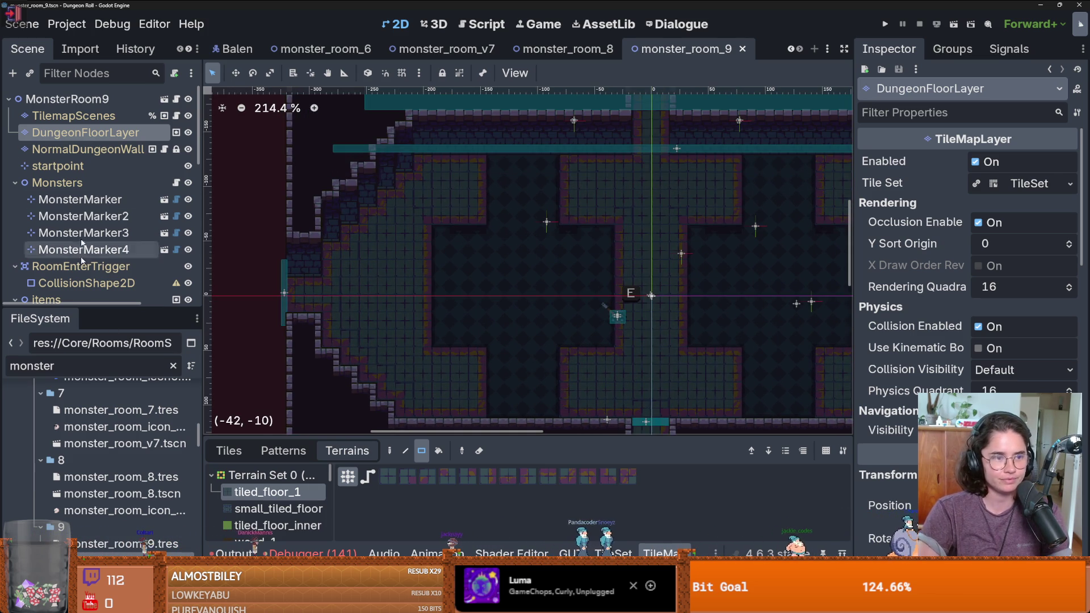
On the TilemapScenes layer, choose bigger_table from the Destroyable scene collection
left_click(74, 116)
left_click(229, 450)
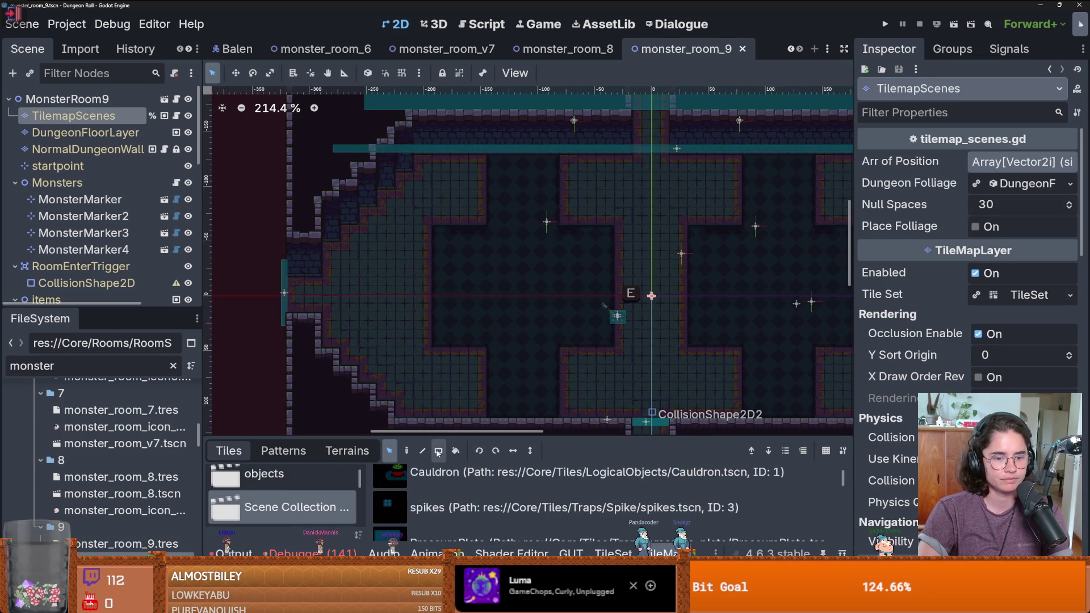
left_click_drag(436, 434, 437, 336)
scroll(460, 447, "down", 2)
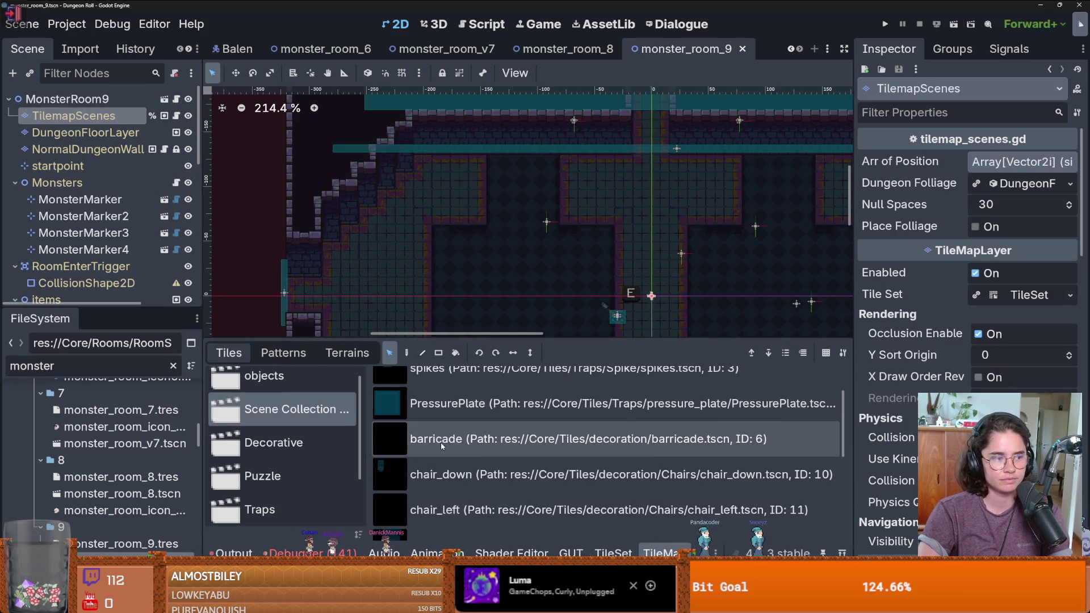
scroll(460, 448, "up", 2)
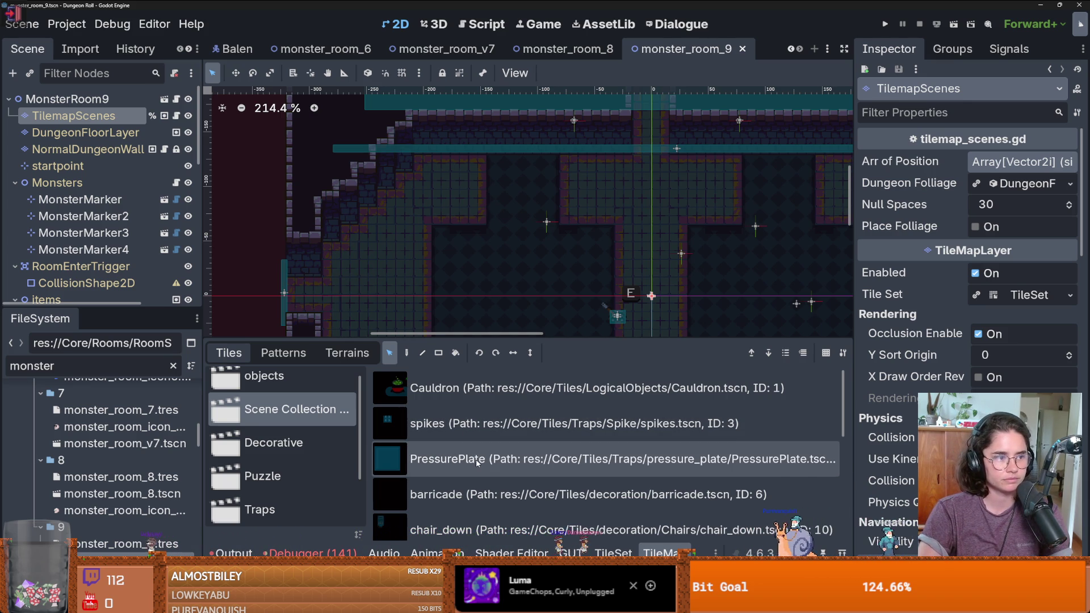
scroll(499, 482, "down", 2)
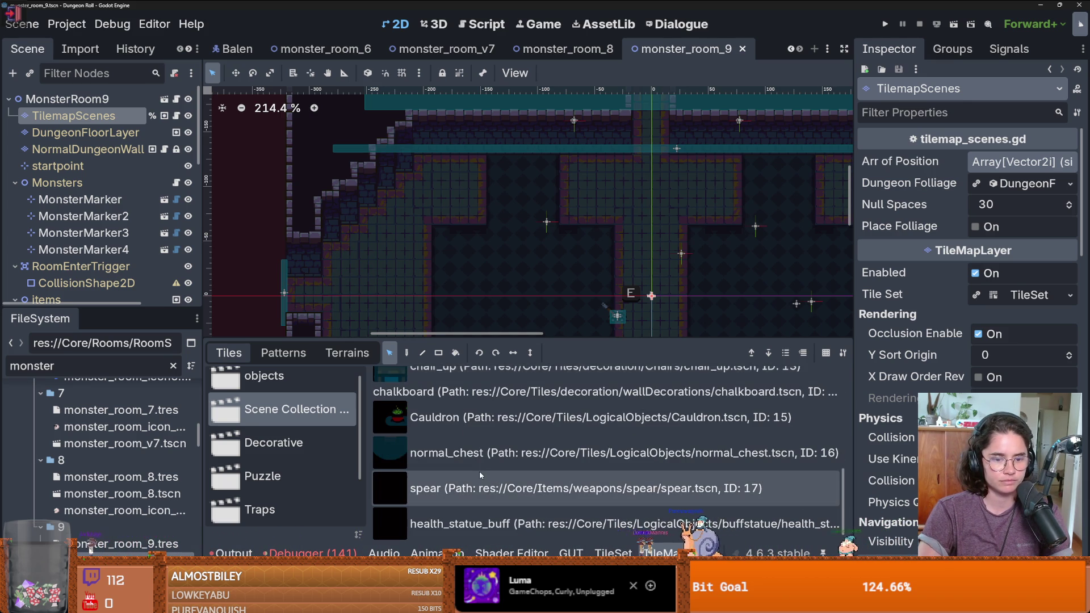
scroll(479, 475, "up", 3)
scroll(479, 475, "up", 2)
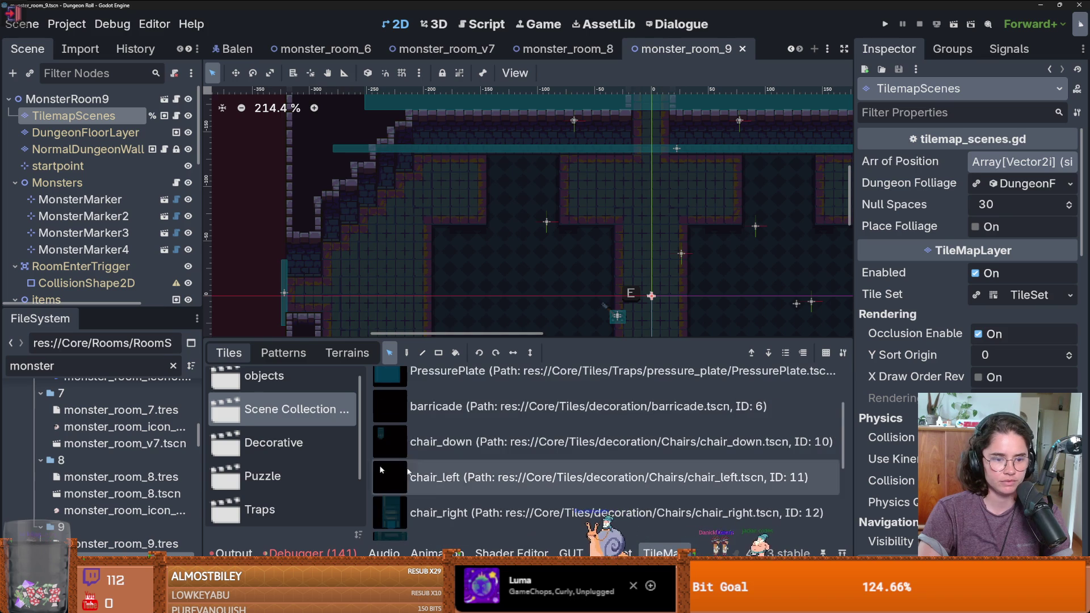
scroll(278, 454, "down", 2)
left_click(277, 472)
left_click(468, 449)
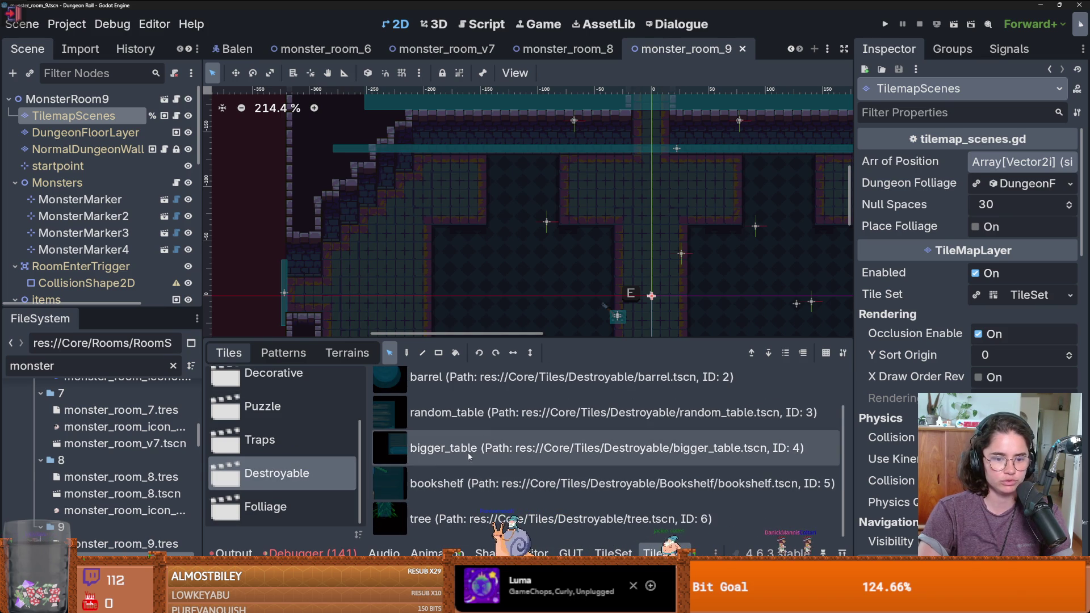
scroll(576, 216, "down", 1)
With the eraser off, place a bigger_table at two spots along the top wall
left_click(511, 182)
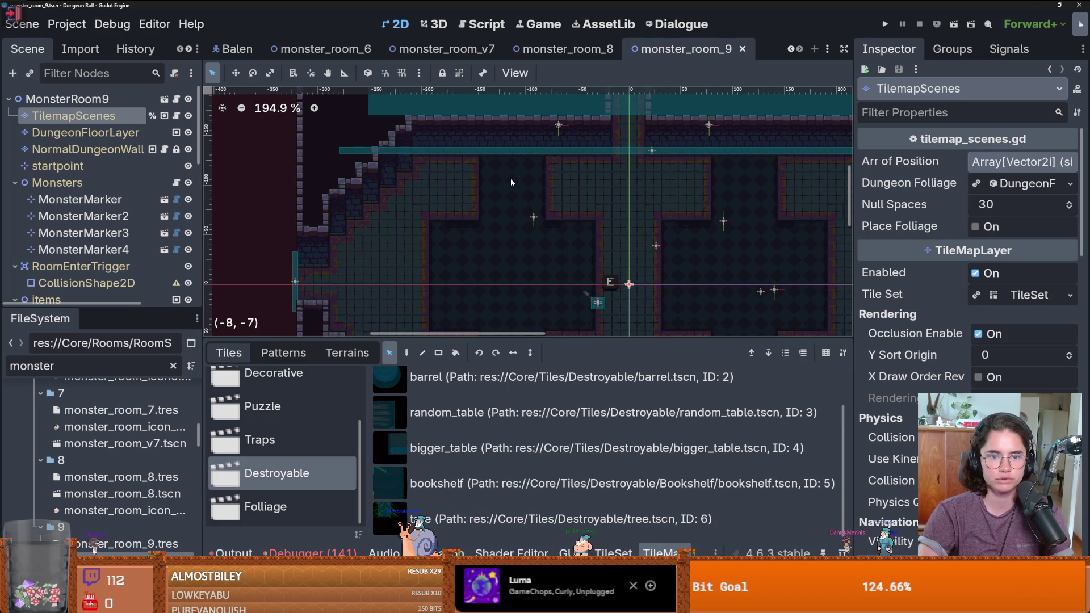
left_click(499, 448)
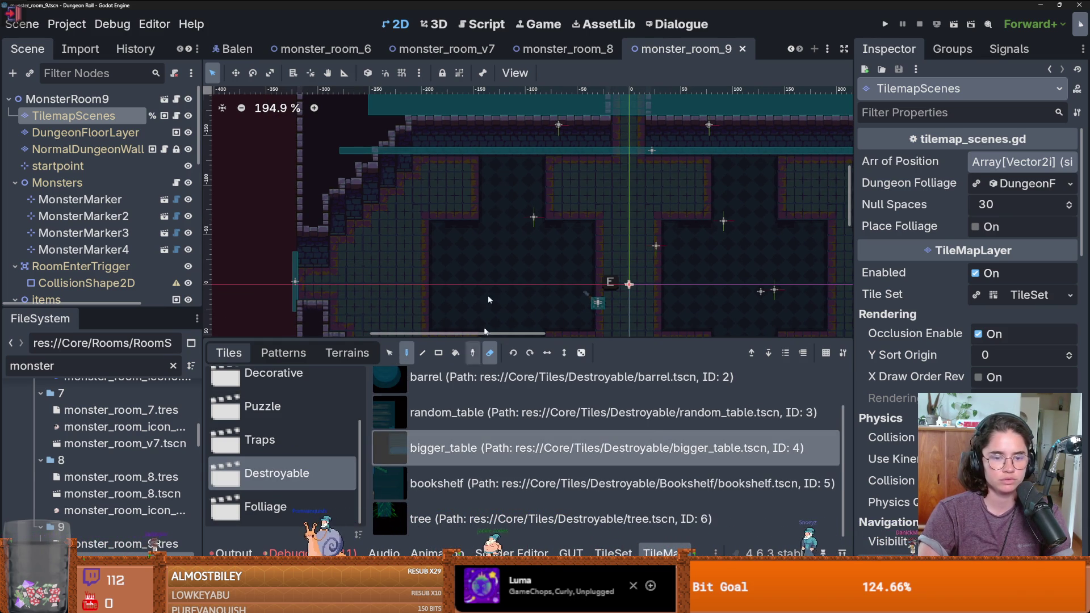
key("e")
left_click(512, 184)
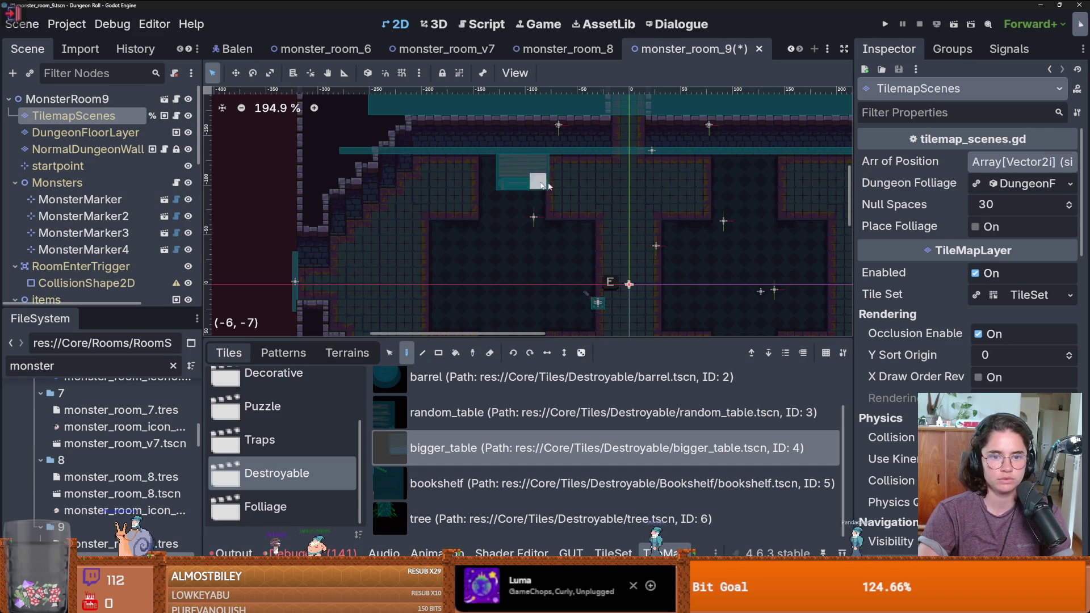
left_click_drag(644, 215, 622, 223)
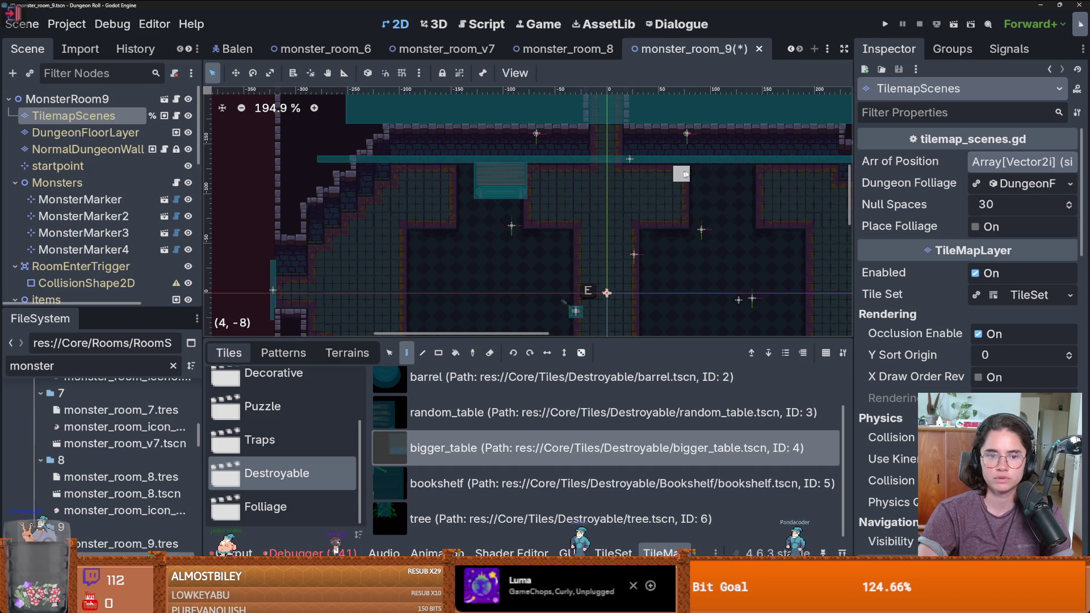
left_click(717, 184)
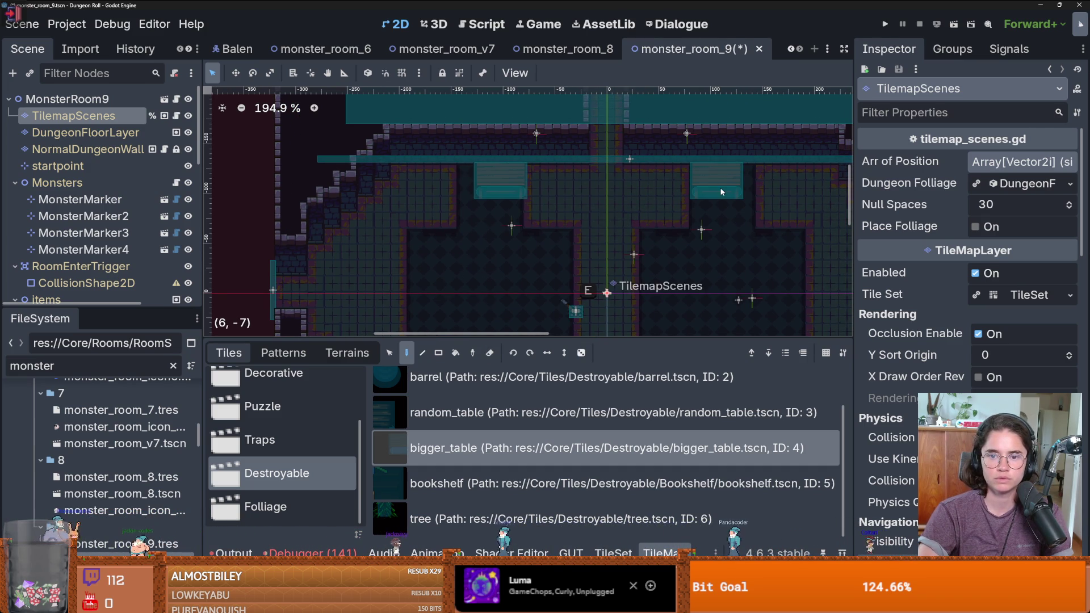
scroll(709, 230, "down", 1)
scroll(659, 232, "up", 1)
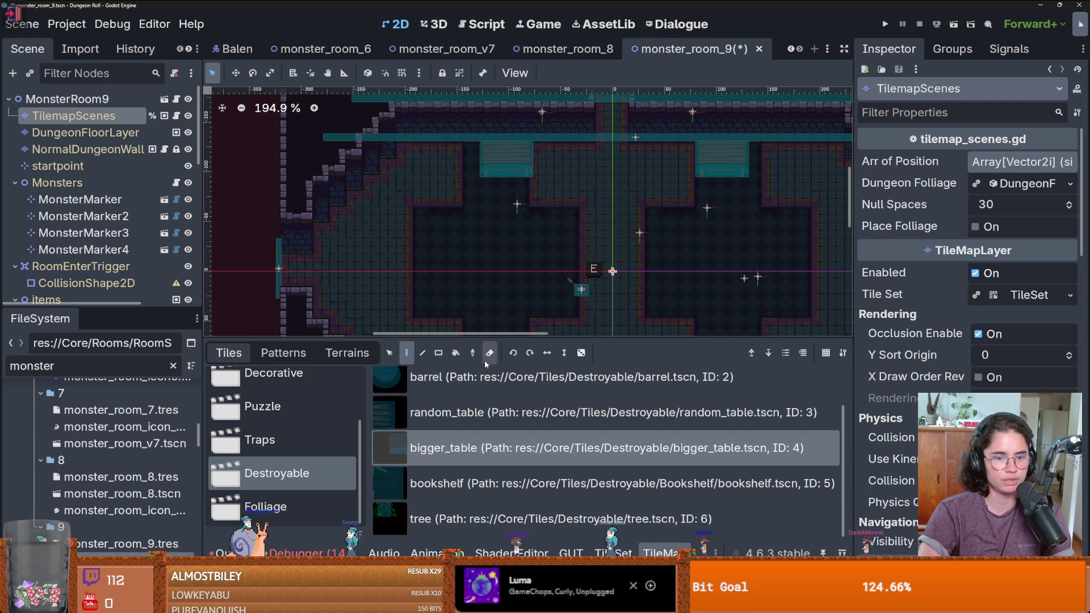
scroll(508, 291, "down", 3)
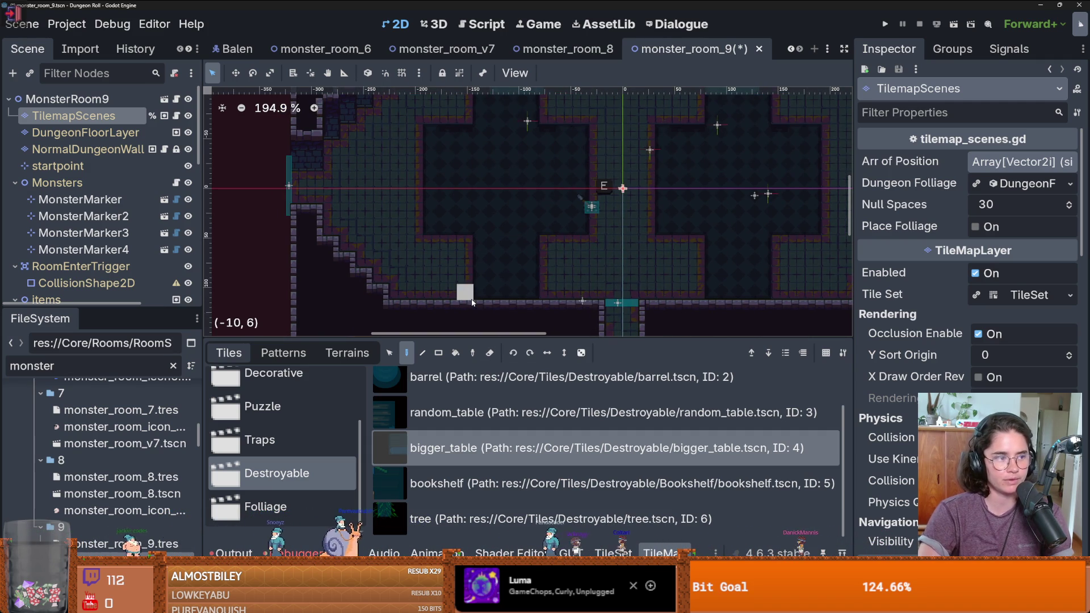
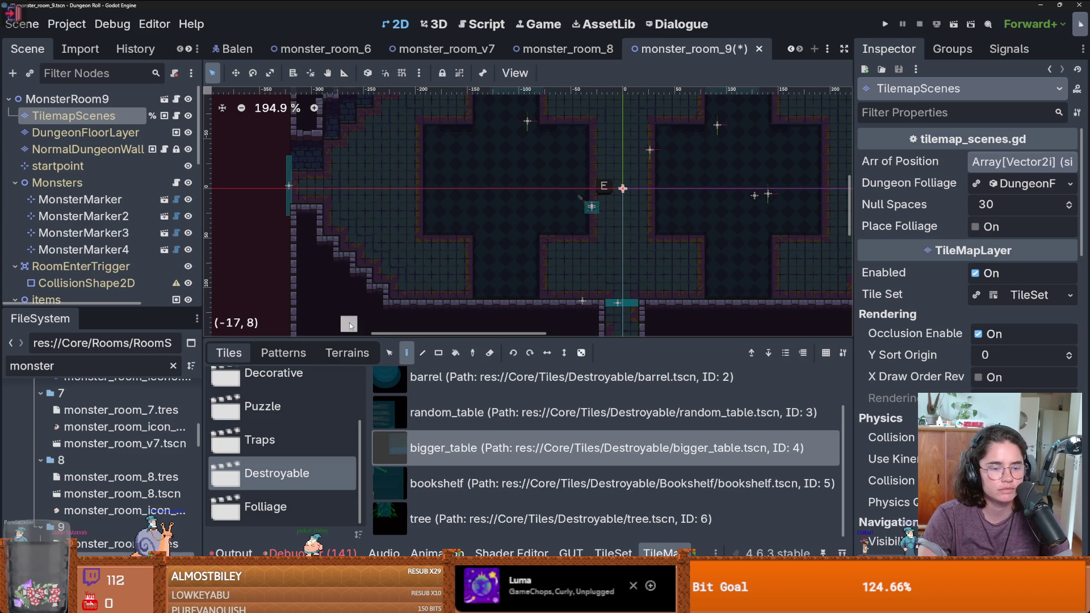
On DungeonFloorLayer, fill the 1x4 gap beside the top-right alcove with tiled_floor_1, then save
left_click(113, 134)
left_click(347, 353)
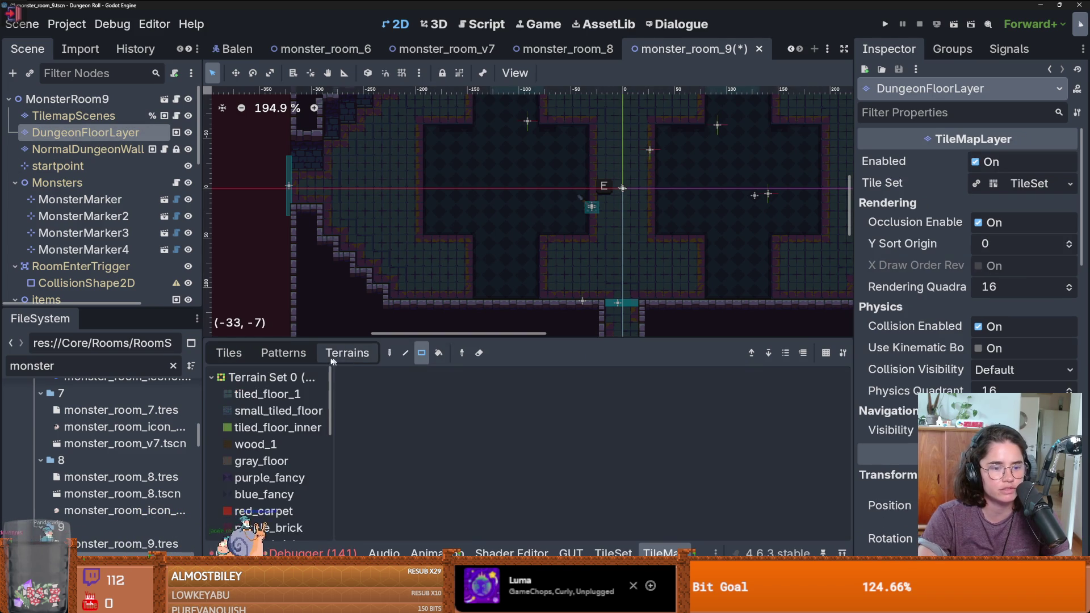
scroll(470, 196, "up", 2)
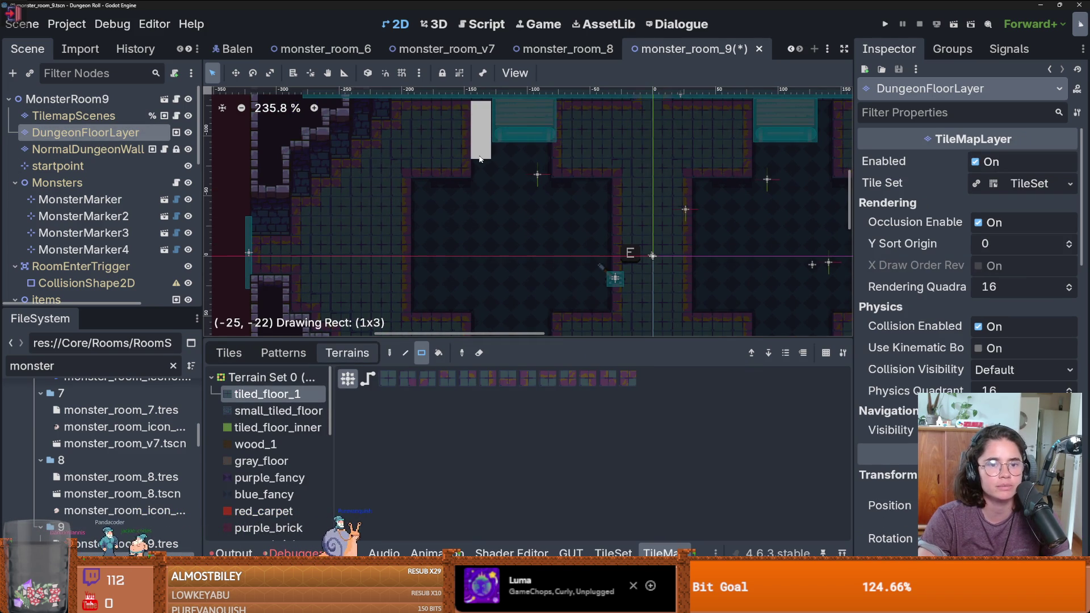
scroll(534, 206, "down", 2)
left_click_drag(713, 130, 717, 182)
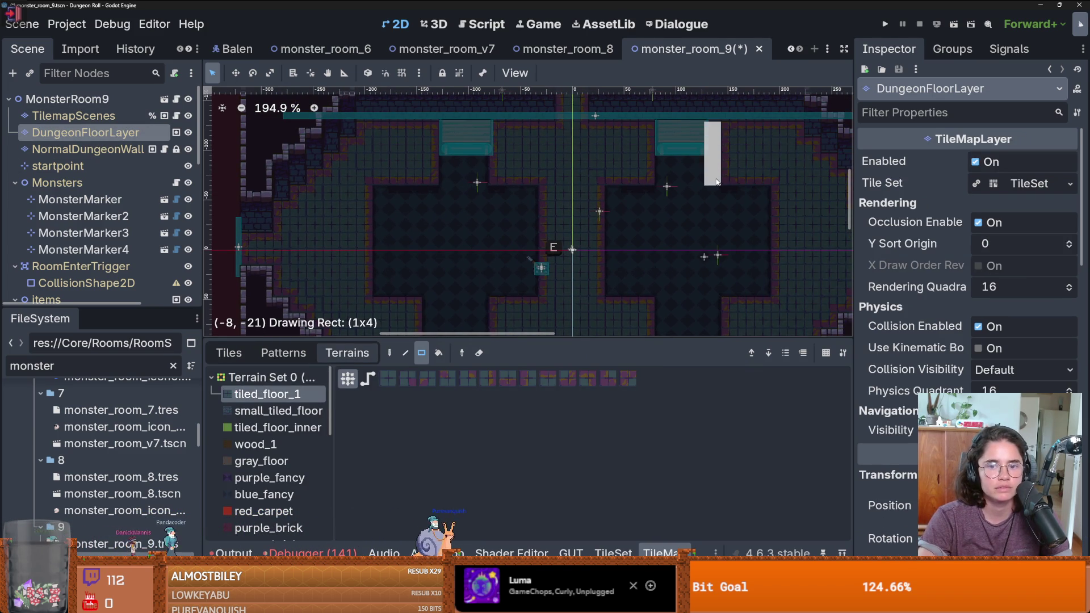
scroll(727, 181, "down", 2)
key("ctrl+s")
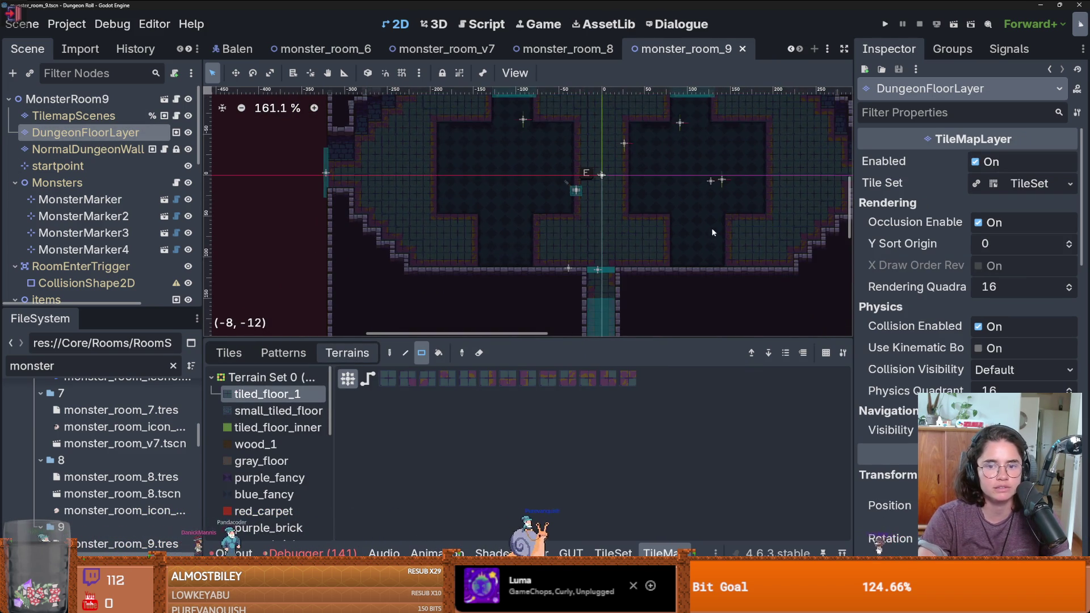
Paint 2x3 and 2x4 tiled_floor_1 patches into the remaining floor gaps and save
scroll(710, 243, "down", 1)
left_click_drag(714, 237, 721, 270)
left_click_drag(507, 233, 496, 269)
scroll(568, 250, "down", 1)
key("ctrl+s")
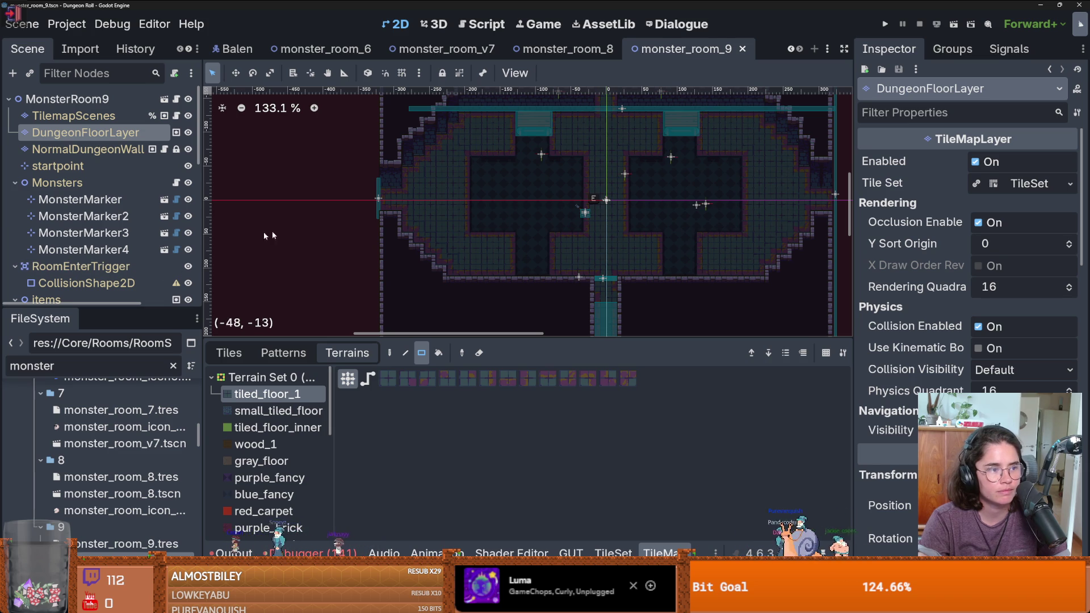
key("ctrl+s")
Undo the trial floor patch near the lever and select the TilemapScenes layer
scroll(550, 233, "up", 2)
scroll(553, 239, "up", 2)
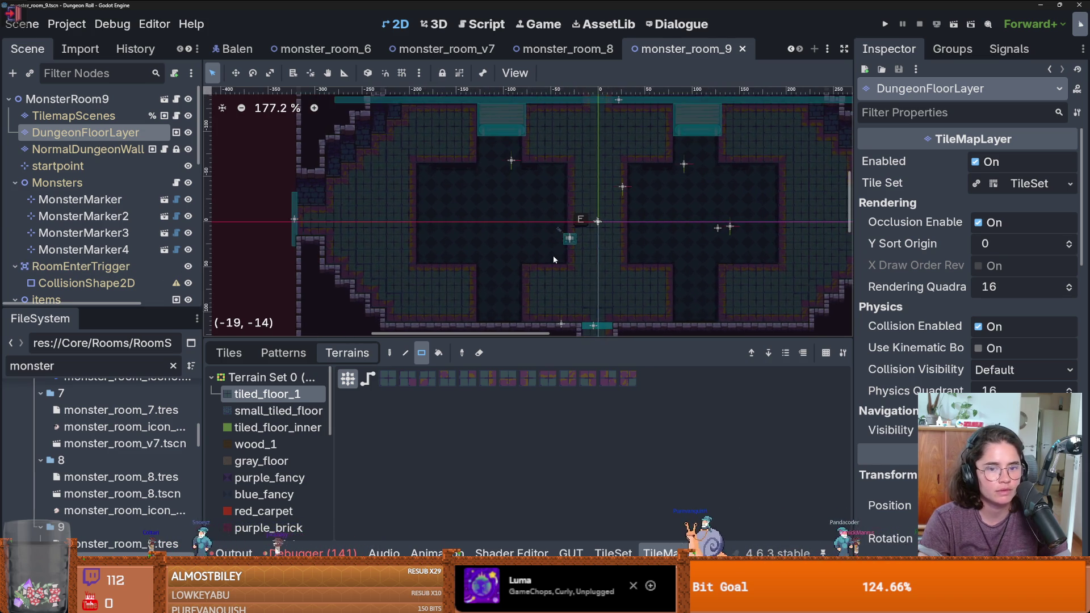
scroll(553, 239, "down", 1)
scroll(570, 237, "up", 8)
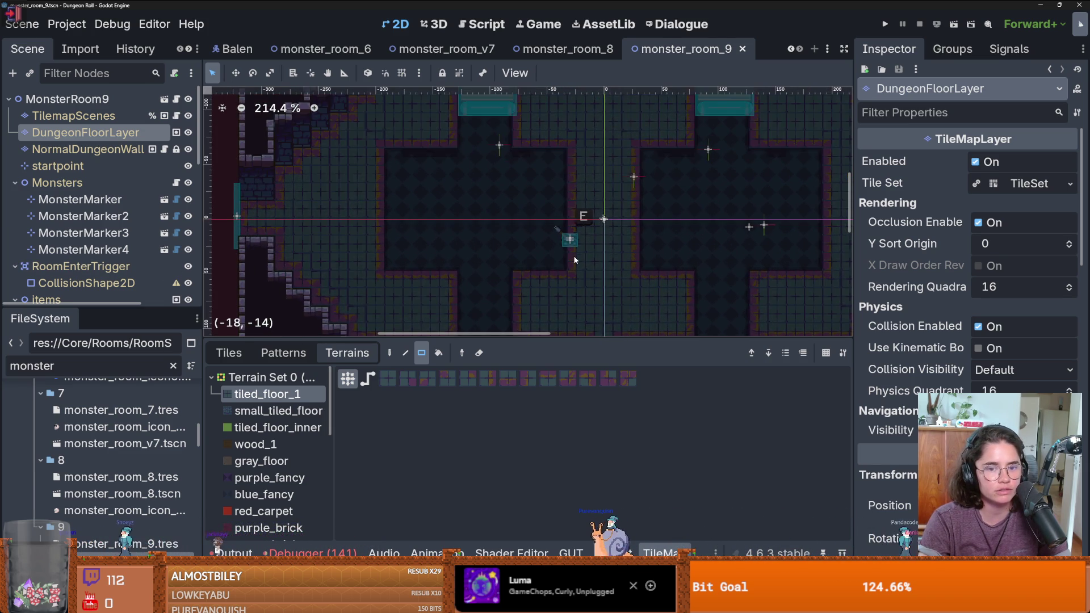
left_click_drag(544, 193, 583, 269)
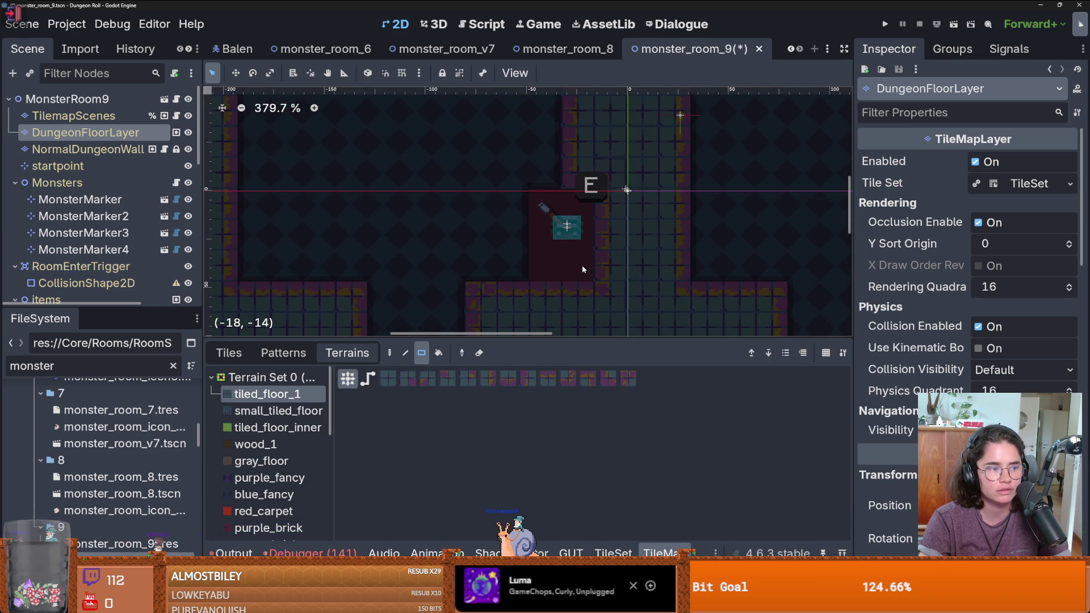
key("ctrl+z")
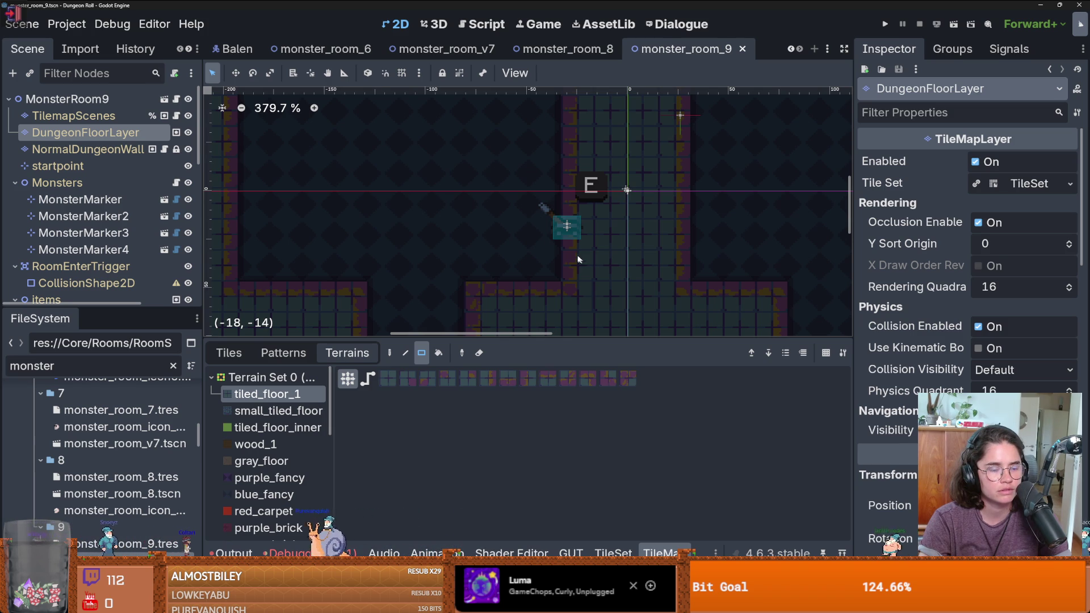
scroll(574, 222, "down", 2)
left_click(611, 185)
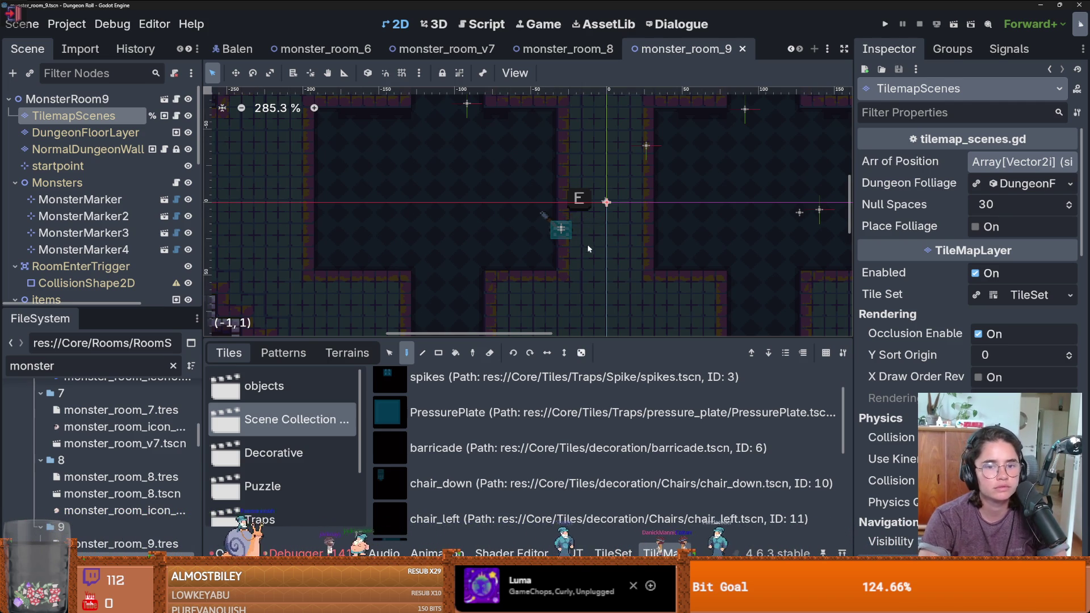
Toggle DungeonFloorLayer's visibility off and on twice to check the room layout
scroll(586, 244, "down", 4)
left_click(189, 132)
left_click(188, 132)
left_click(188, 132)
left_click(188, 132)
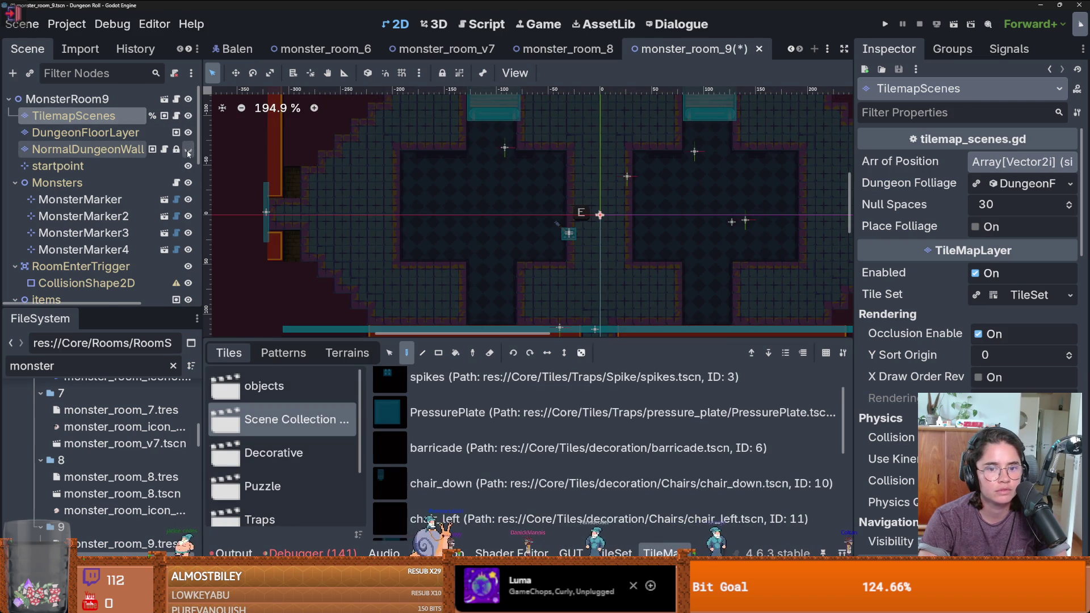
scroll(116, 216, "down", 1)
scroll(115, 216, "down", 2)
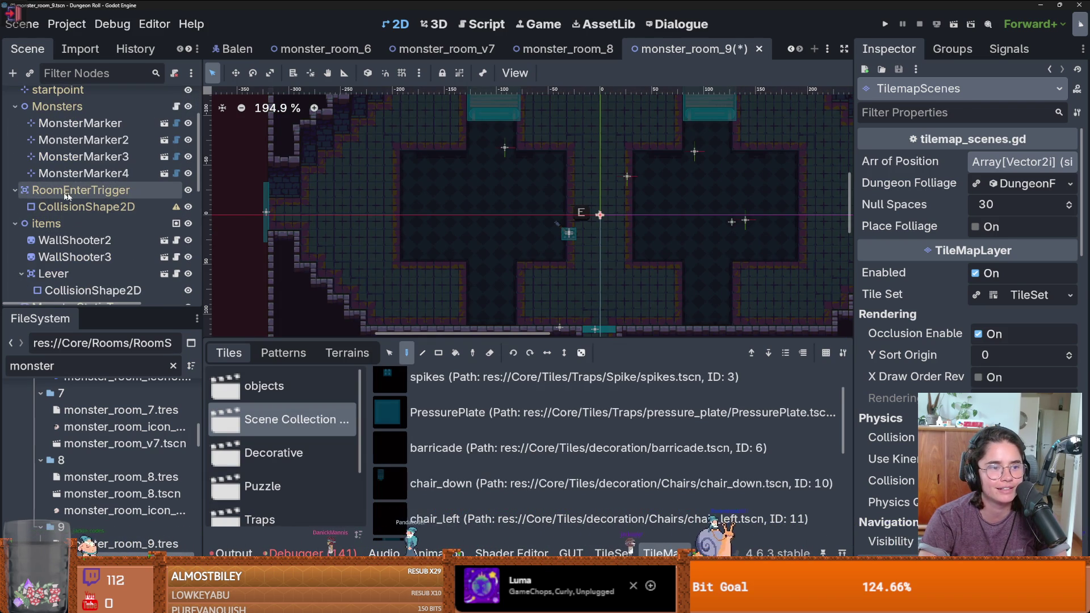
Give the RoomEnterTrigger's CollisionShape2D a new RectangleShape2D
left_click(142, 208)
left_click(1007, 162)
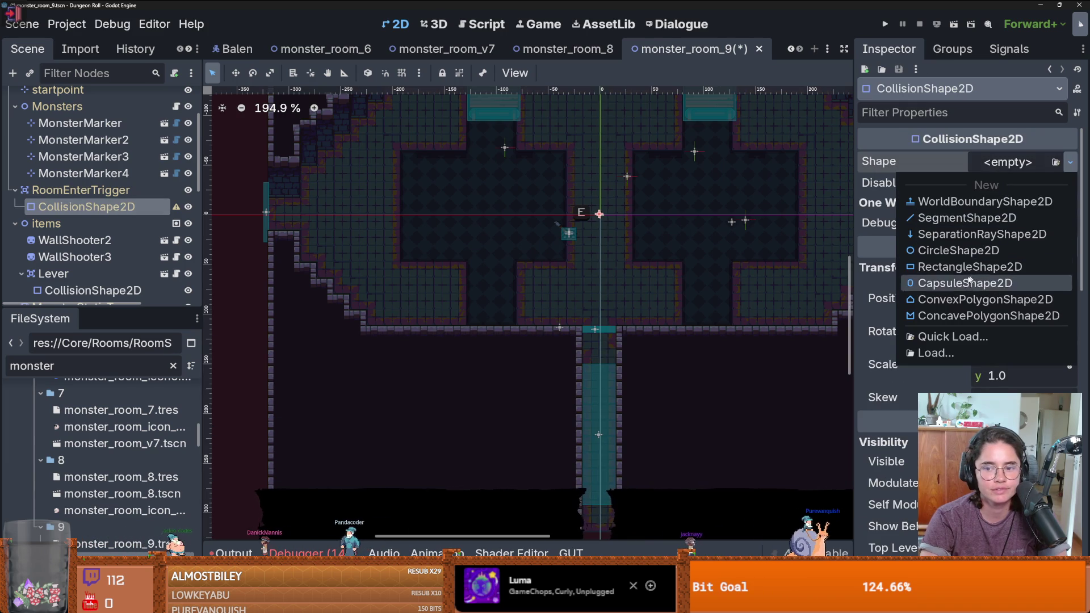
left_click(931, 269)
scroll(587, 246, "down", 2)
scroll(588, 227, "up", 1)
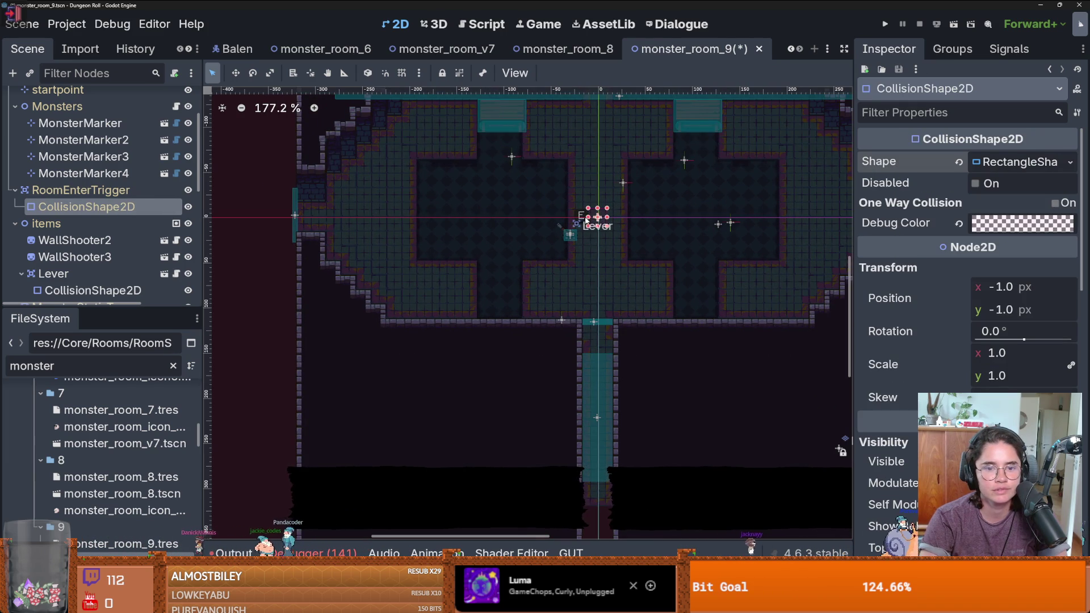
scroll(629, 271, "down", 5)
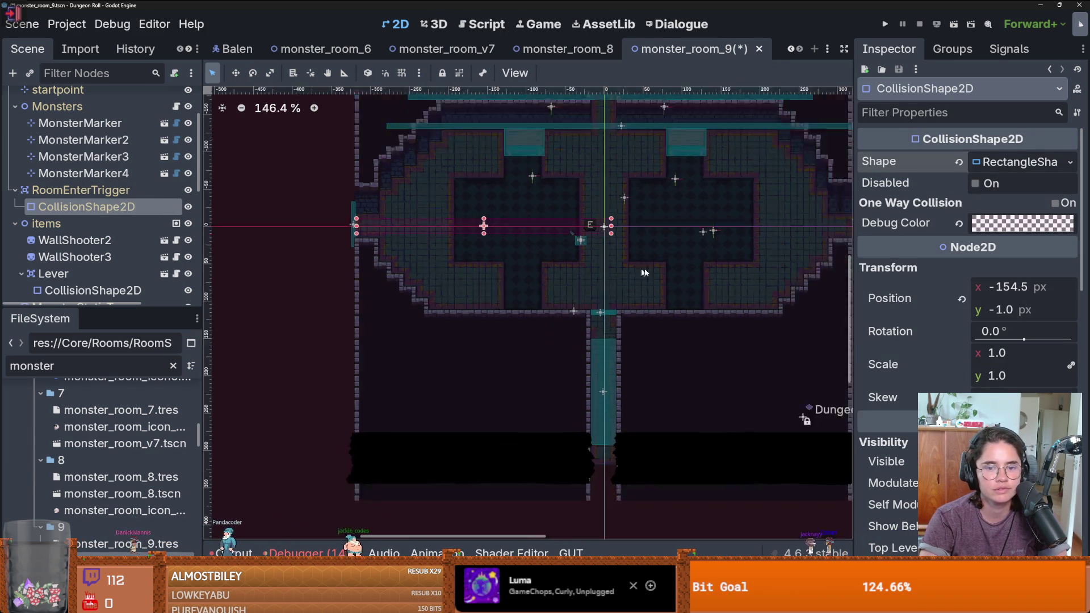
scroll(755, 381, "up", 5)
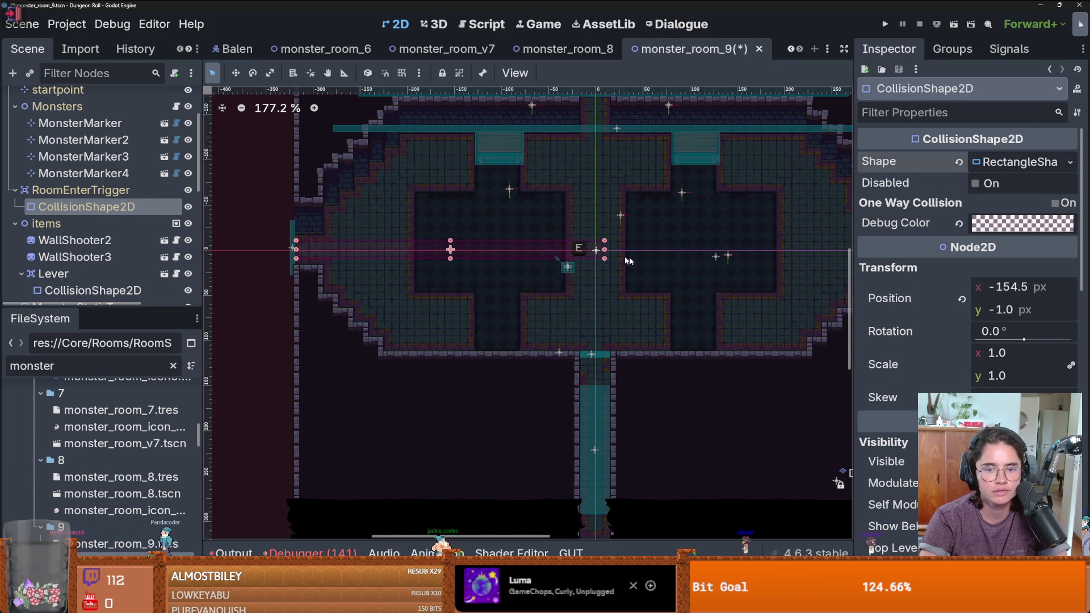
scroll(614, 256, "down", 2)
Stretch the trigger rectangle wide, up and down so it covers the whole room
left_click_drag(533, 265, 750, 256)
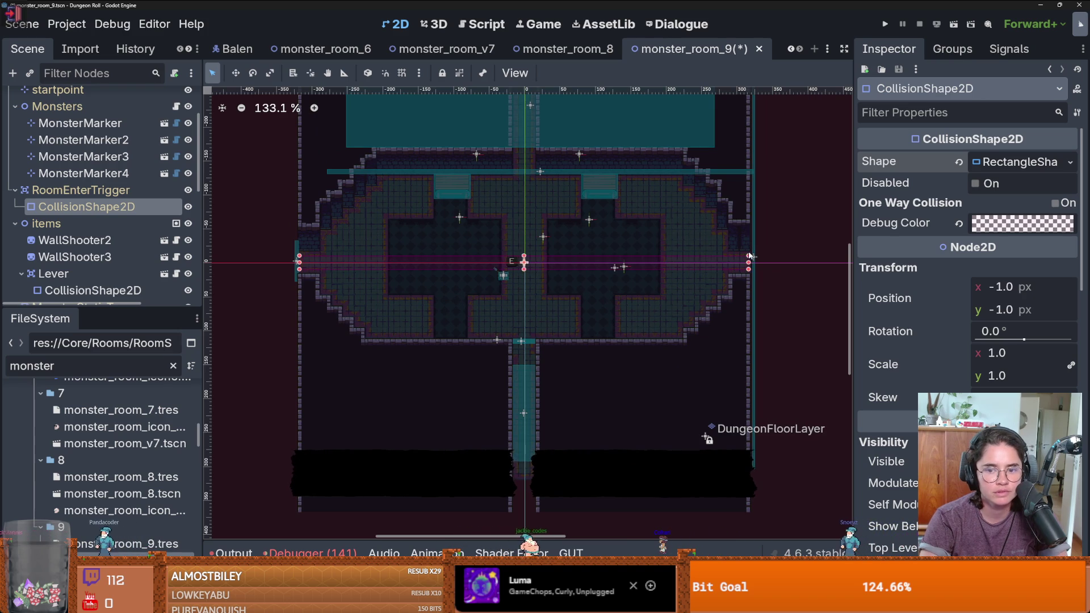
left_click_drag(518, 256, 537, 174)
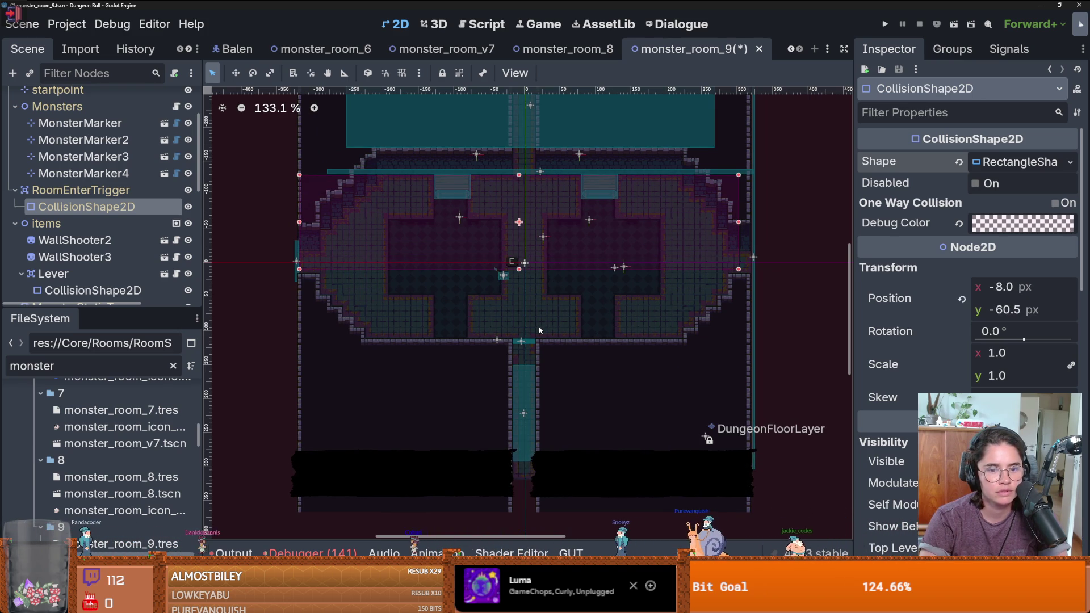
right_click(522, 267)
key("Escape")
mouse_move(519, 269)
left_mouse_down()
mouse_move(529, 307)
mouse_move(518, 338)
left_mouse_up()
Move the trap's side collider left to x 304 and save the room
scroll(726, 266, "up", 5)
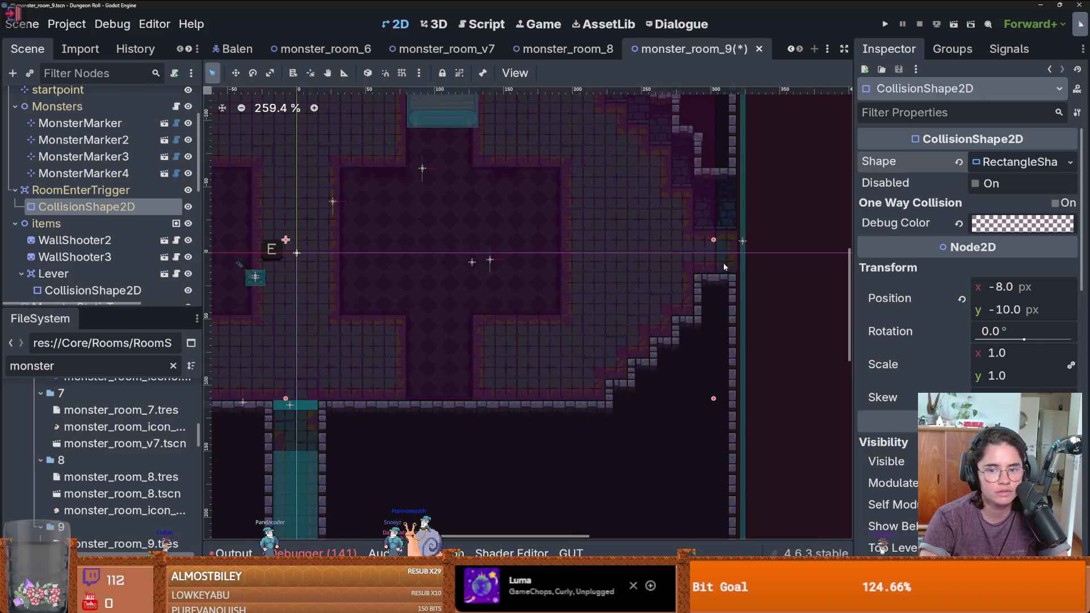
left_click_drag(744, 256, 712, 256)
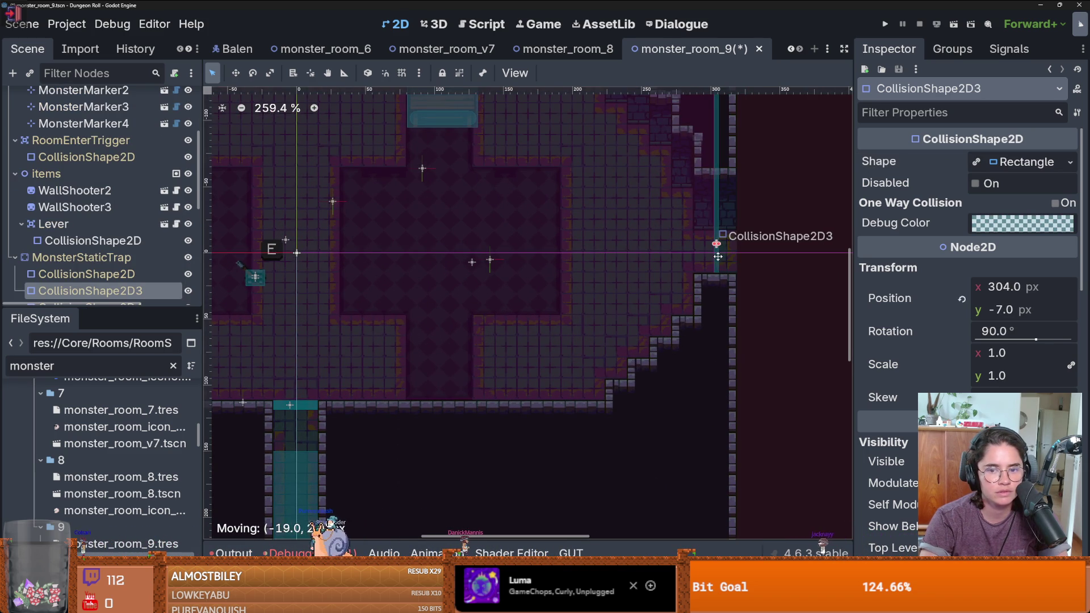
key("ctrl+s")
scroll(612, 257, "down", 2)
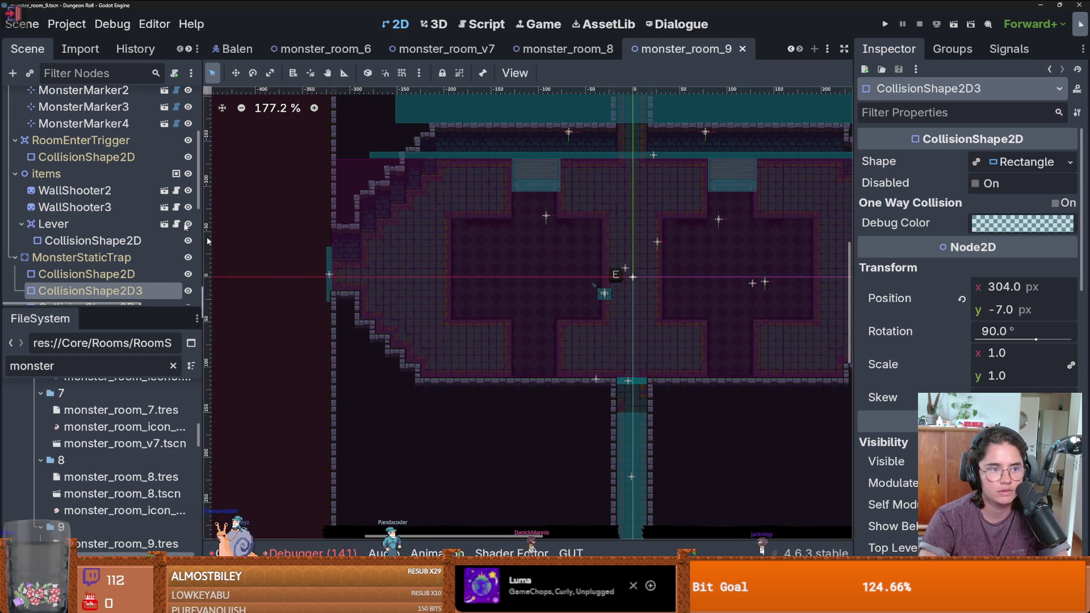
scroll(101, 164, "up", 3)
left_click(71, 115)
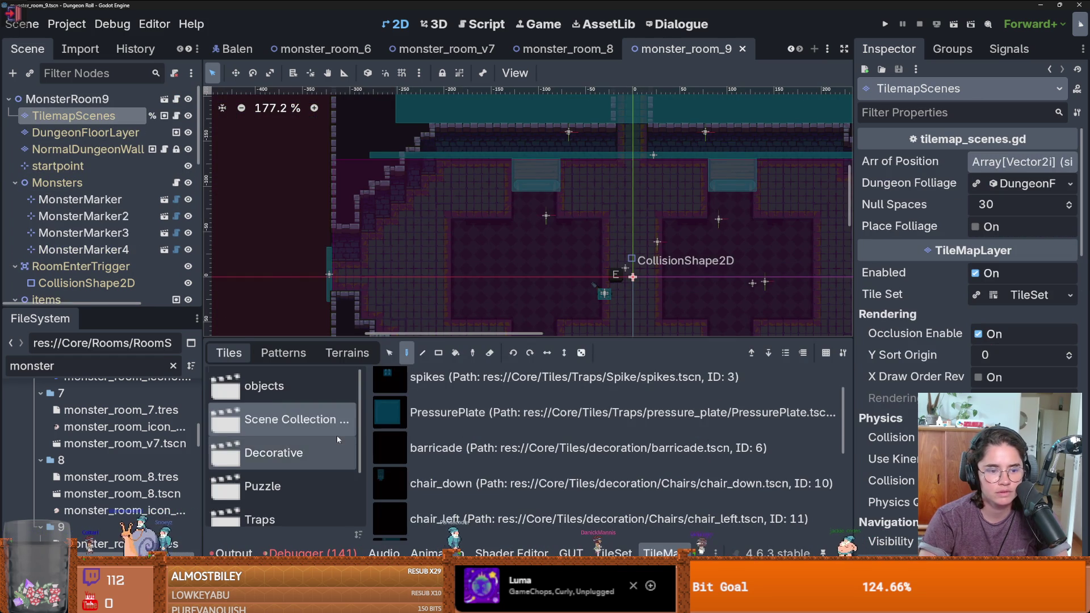
Place Destroyable bookshelf tiles around the room floor, realigning the far-right one with its row
scroll(335, 443, "down", 3)
left_click(329, 462)
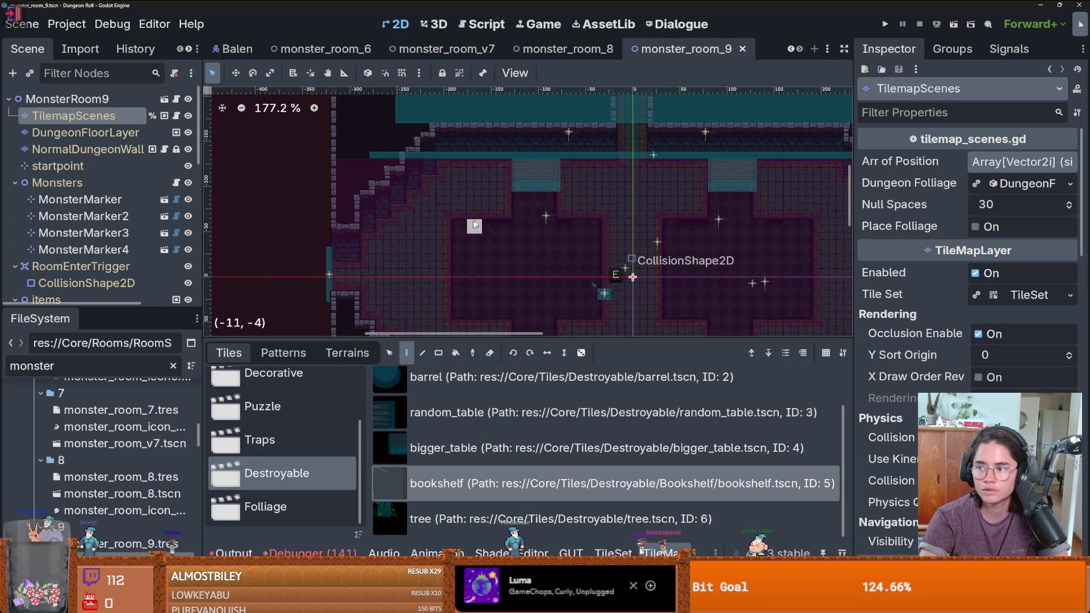
left_click(488, 243)
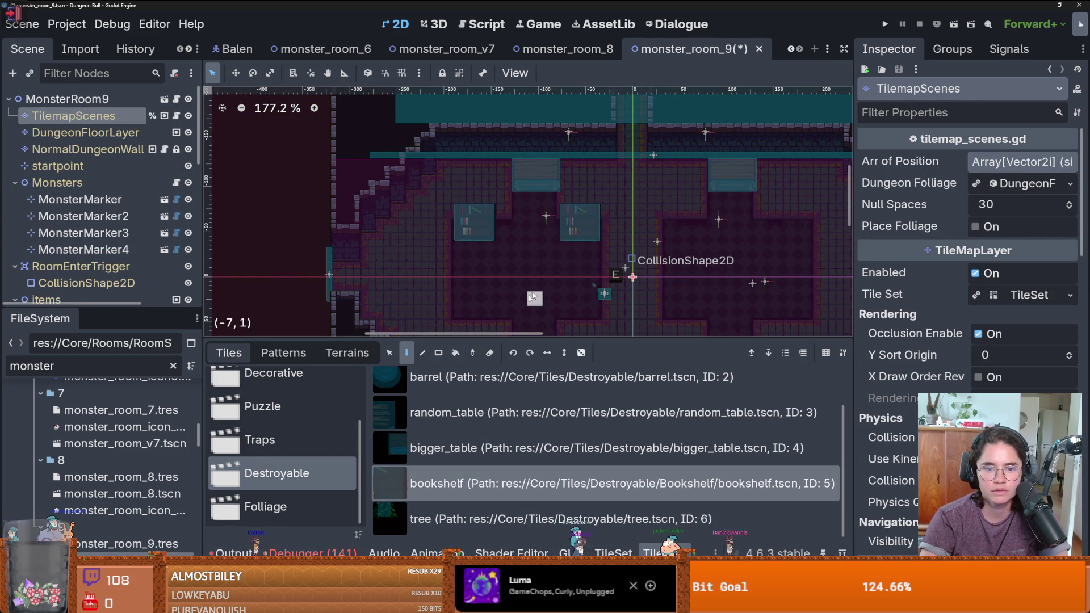
left_click(479, 317)
scroll(554, 239, "down", 3)
left_click(583, 240)
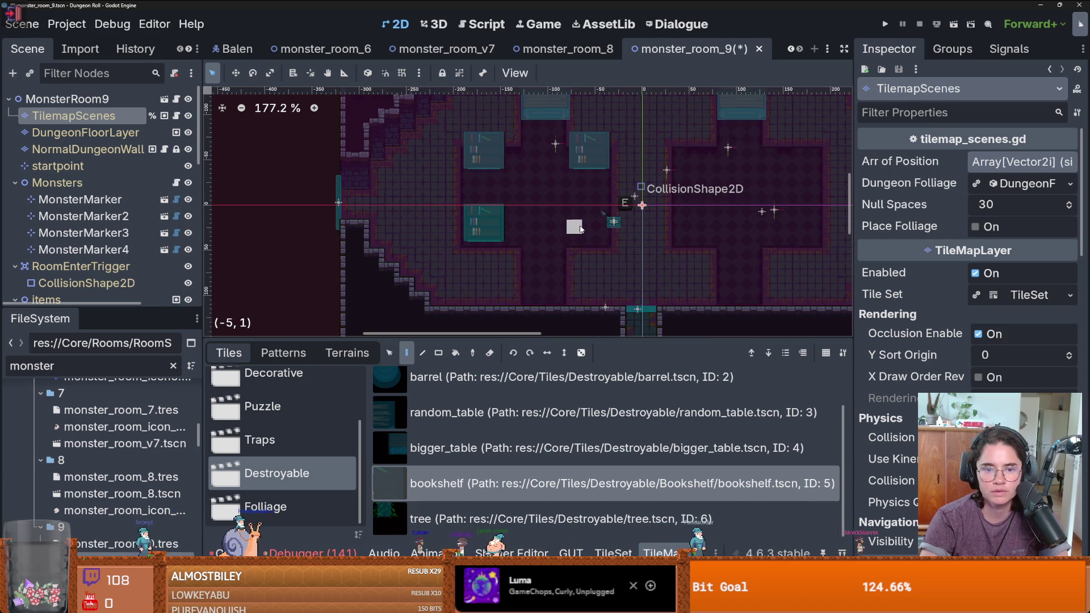
left_click(694, 239)
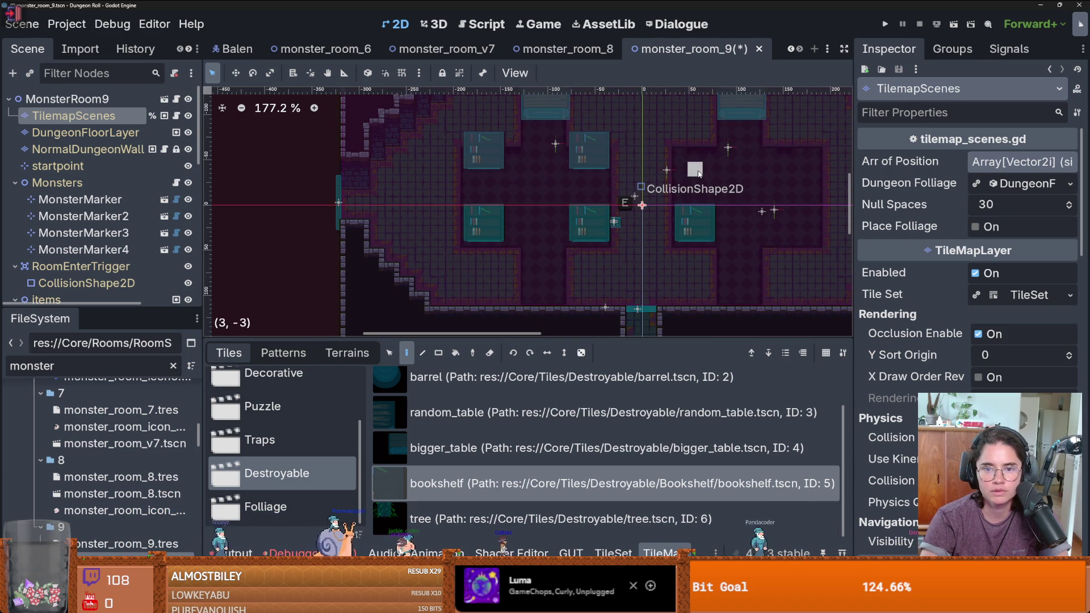
left_click(696, 168)
left_click(801, 168)
left_click(801, 226)
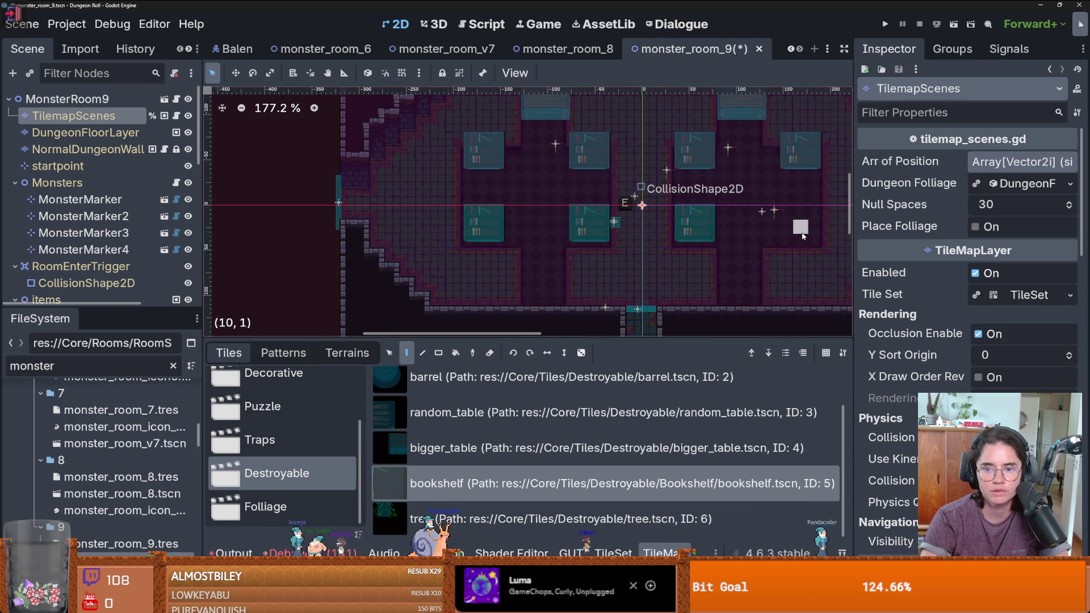
key("ctrl+z")
left_click(802, 239)
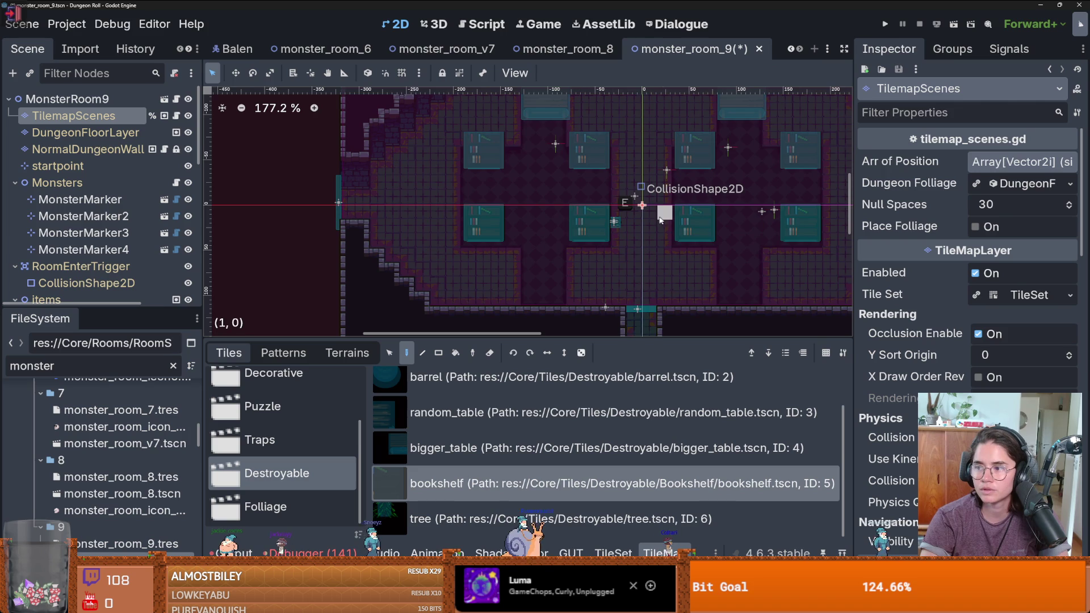
Browse the Destroyable scene tiles and select the barrel tile for painting
scroll(685, 222, "left", 1)
scroll(686, 222, "down", 1)
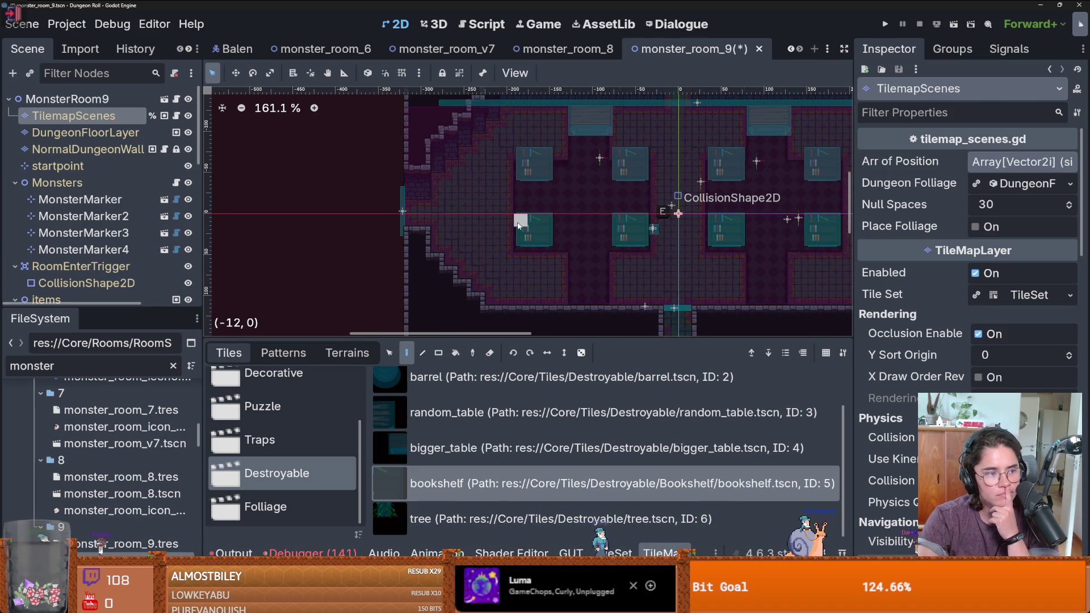
scroll(471, 403, "up", 1)
left_click(471, 398)
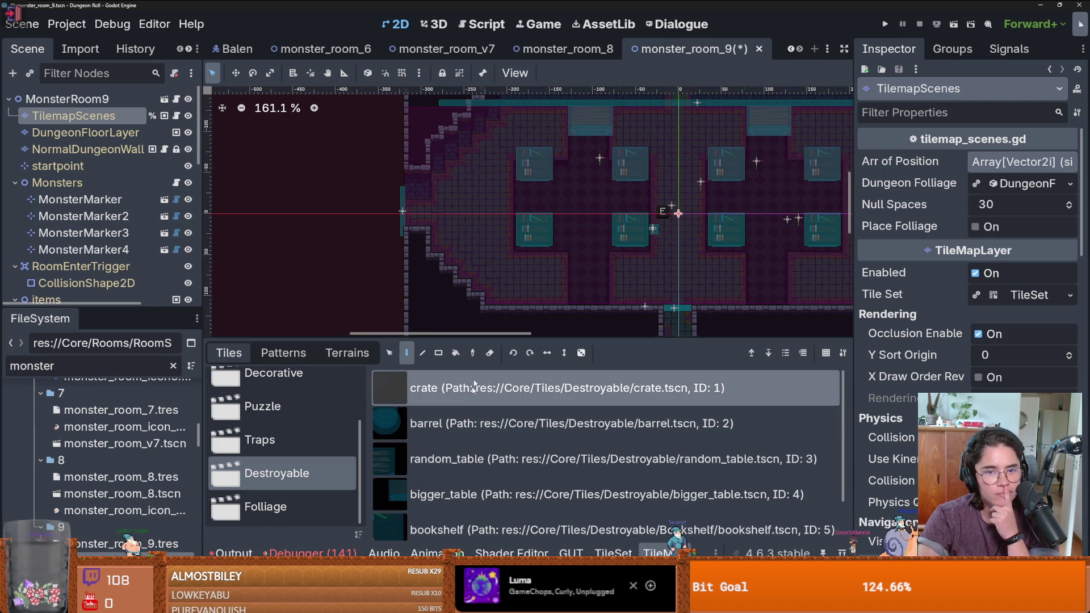
scroll(597, 228, "up", 1)
scroll(556, 170, "left", 2)
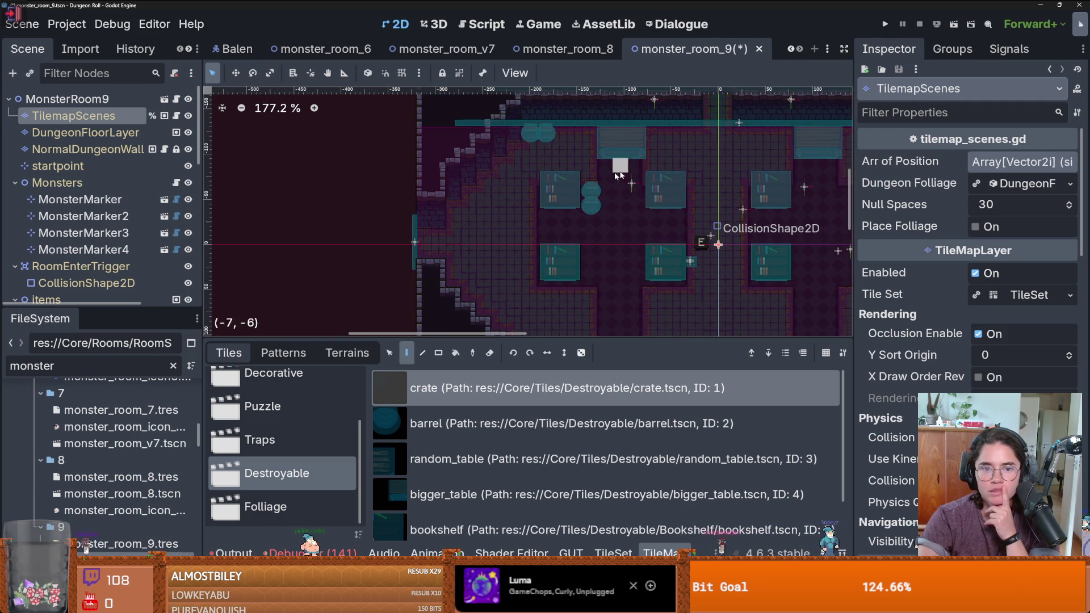
scroll(637, 170, "right", 5)
scroll(694, 193, "right", 4)
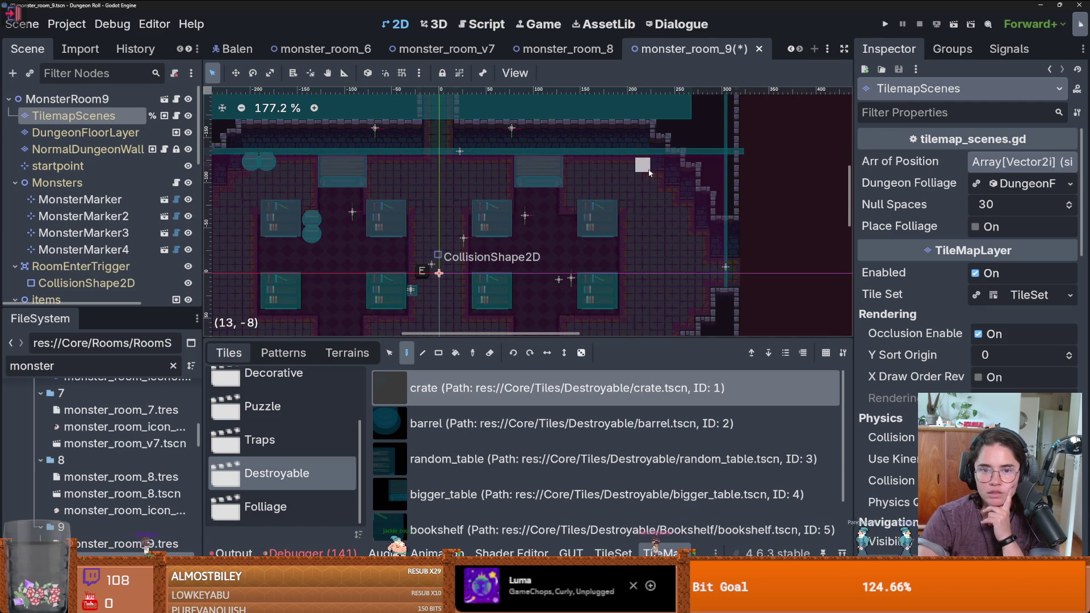
scroll(484, 455, "down", 1)
left_click(511, 397)
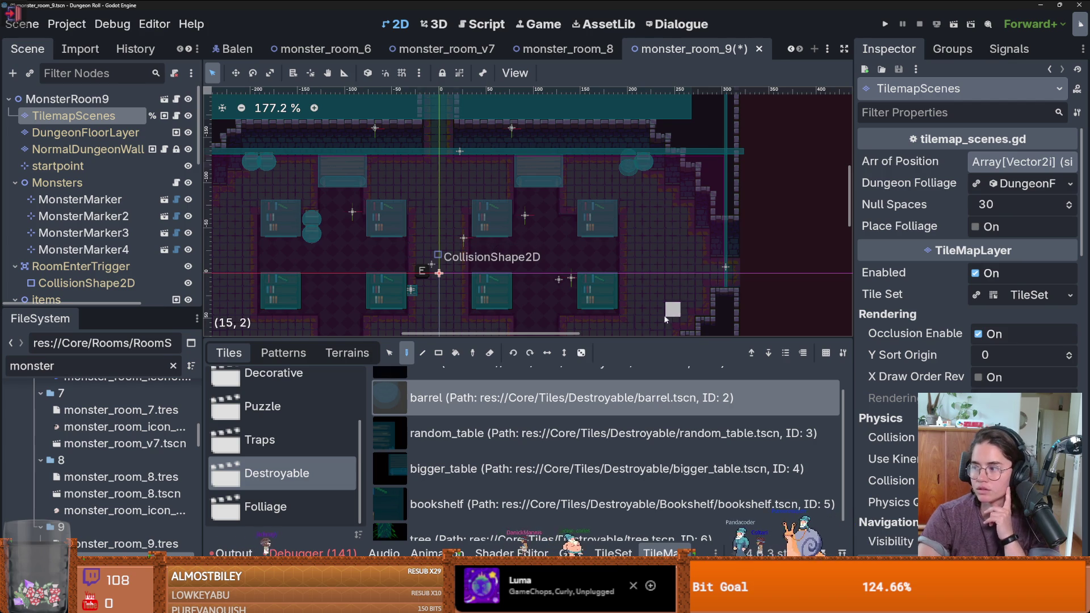
scroll(651, 222, "down", 4)
left_click_drag(642, 241, 610, 241)
Place barrels on the lower floor and right side, save, and collapse Monsters and RoomEnterTrigger
scroll(509, 400, "up", 1)
left_click(509, 400)
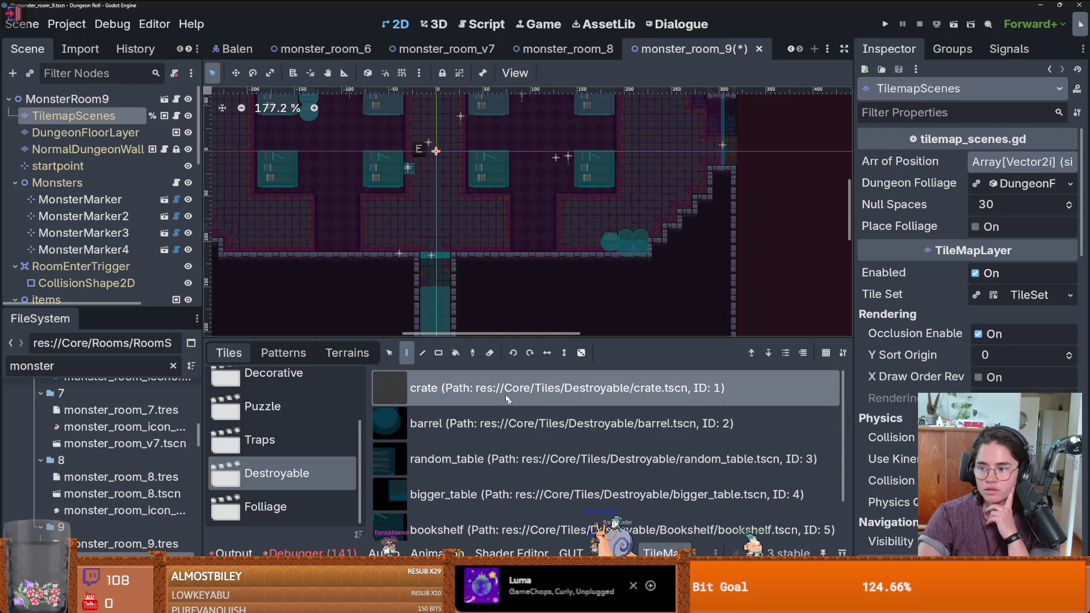
scroll(318, 255, "left", 4)
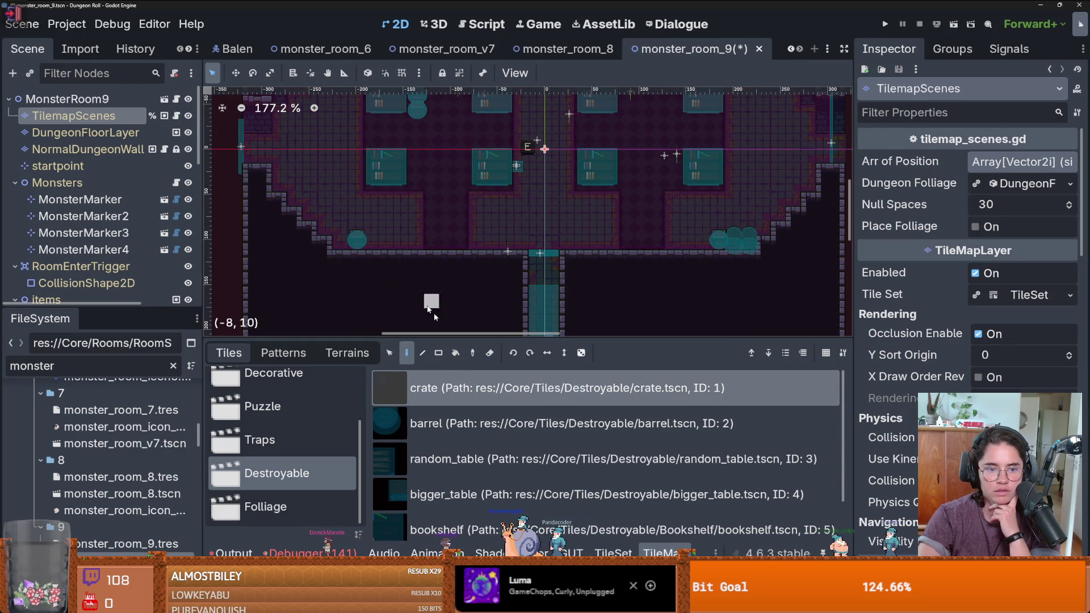
left_click(448, 420)
left_click(343, 237)
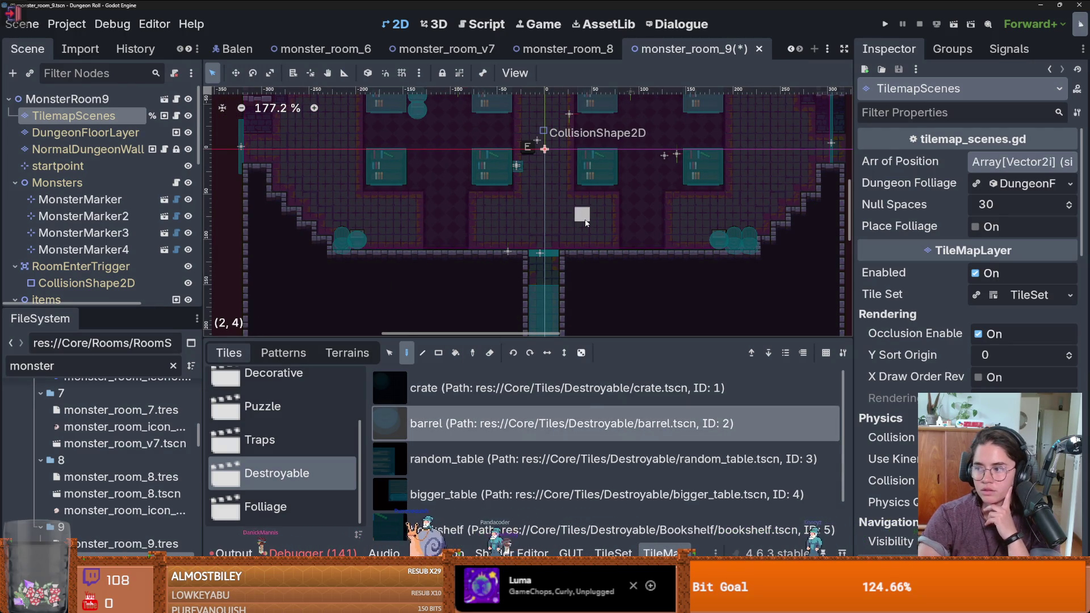
left_click(628, 182)
scroll(647, 250, "up", 2)
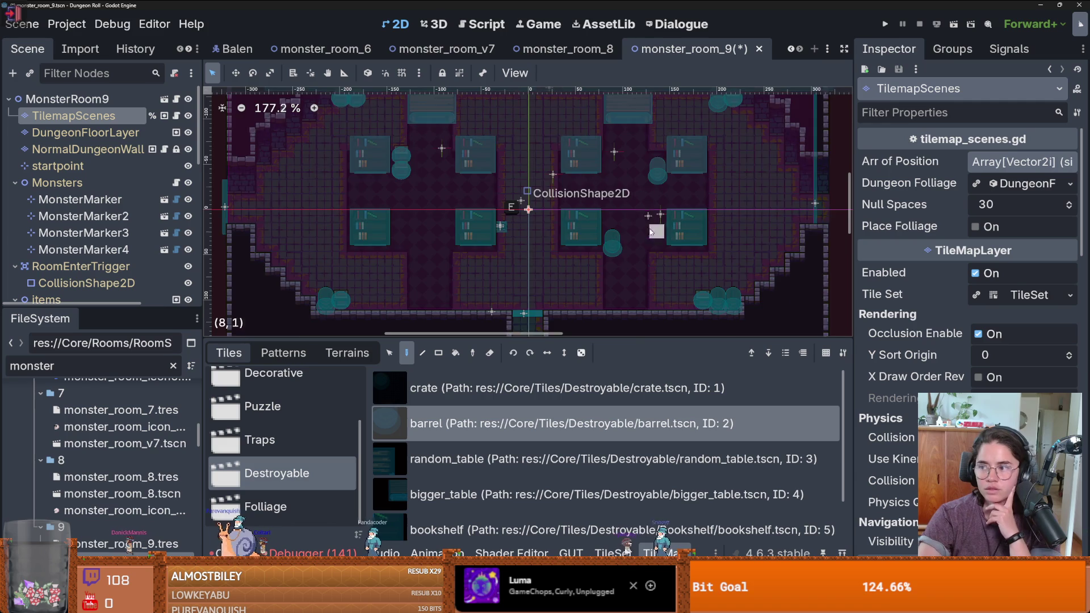
scroll(641, 230, "down", 2)
scroll(639, 227, "left", 3)
key("ctrl+s")
left_click(15, 182)
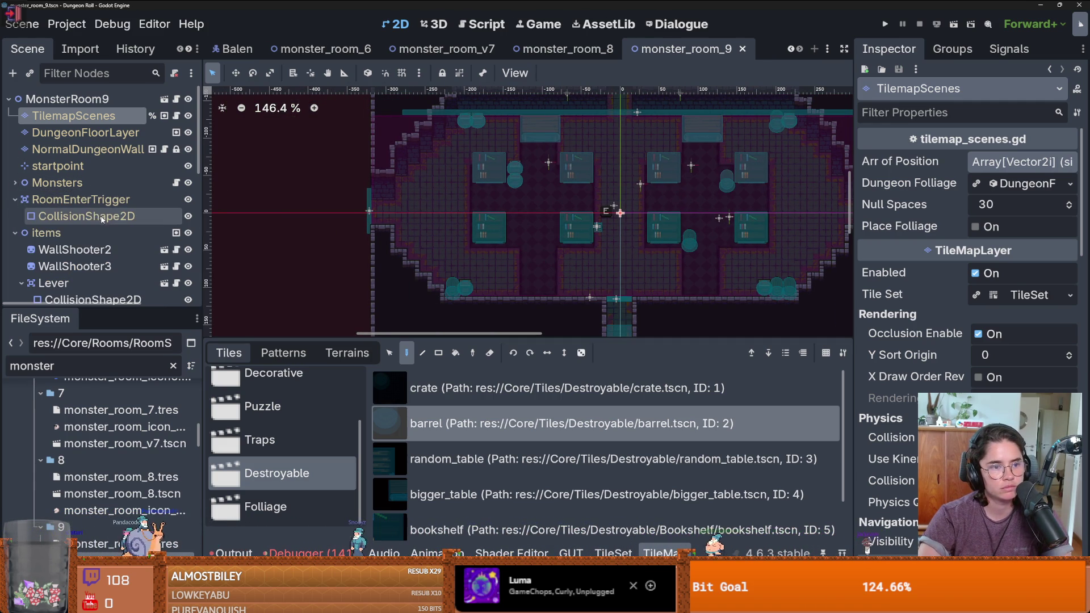
left_click(15, 199)
Instantiate chandelier.tscn as a child of the items node
left_click(46, 215)
left_click(21, 267)
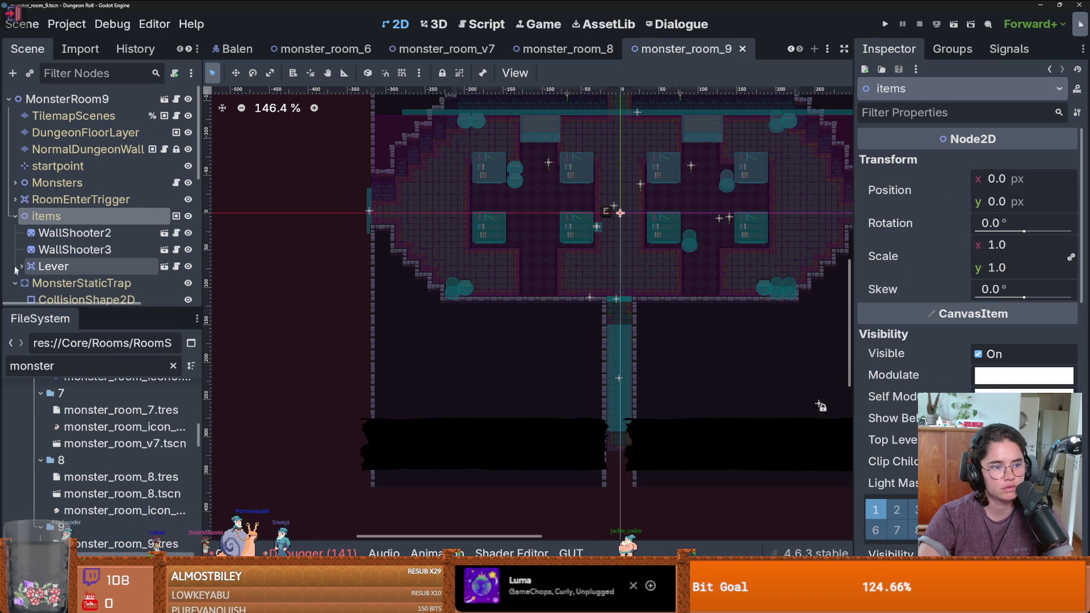
left_click(30, 73)
type("chandel")
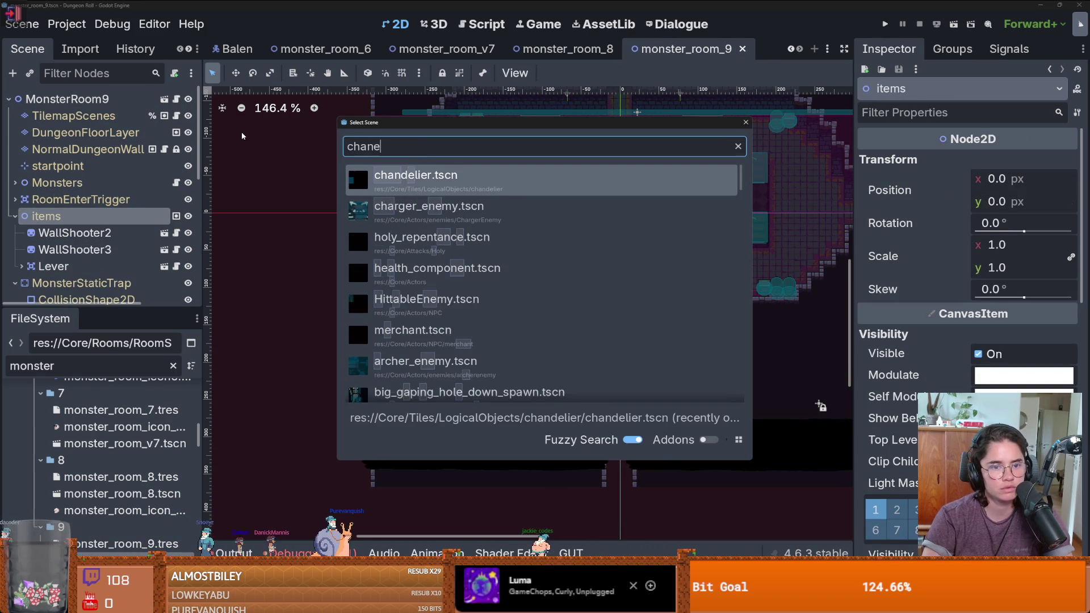
key("Return")
scroll(609, 232, "up", 4)
scroll(567, 273, "up", 3)
scroll(567, 284, "down", 1)
Raise the Chandelier to y -49 above the room centre and save
left_click_drag(571, 287, 571, 207)
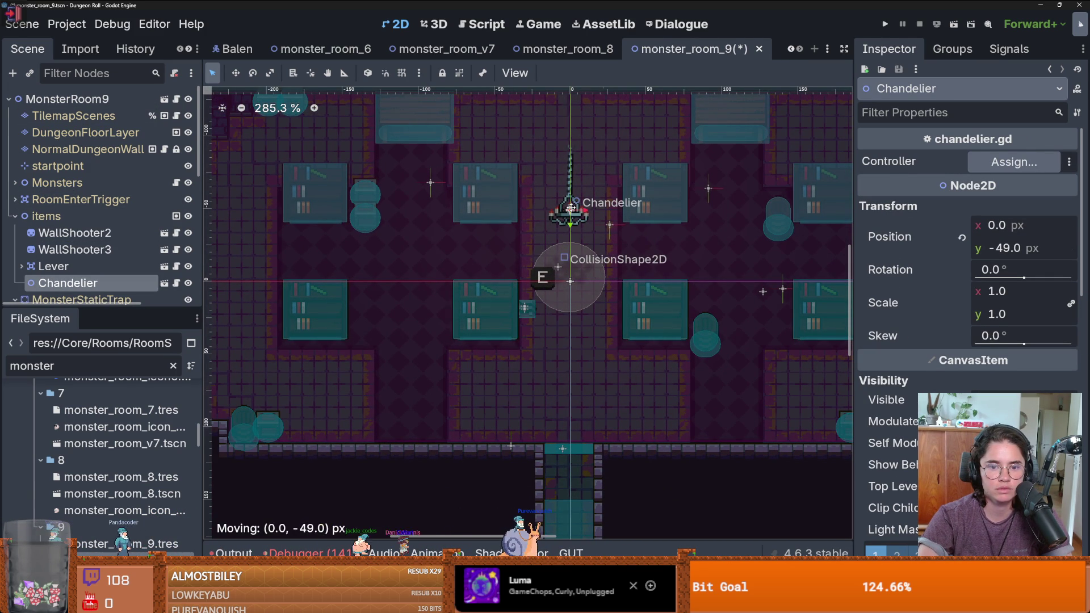
key("ctrl+s")
scroll(556, 275, "down", 4)
scroll(562, 281, "up", 3)
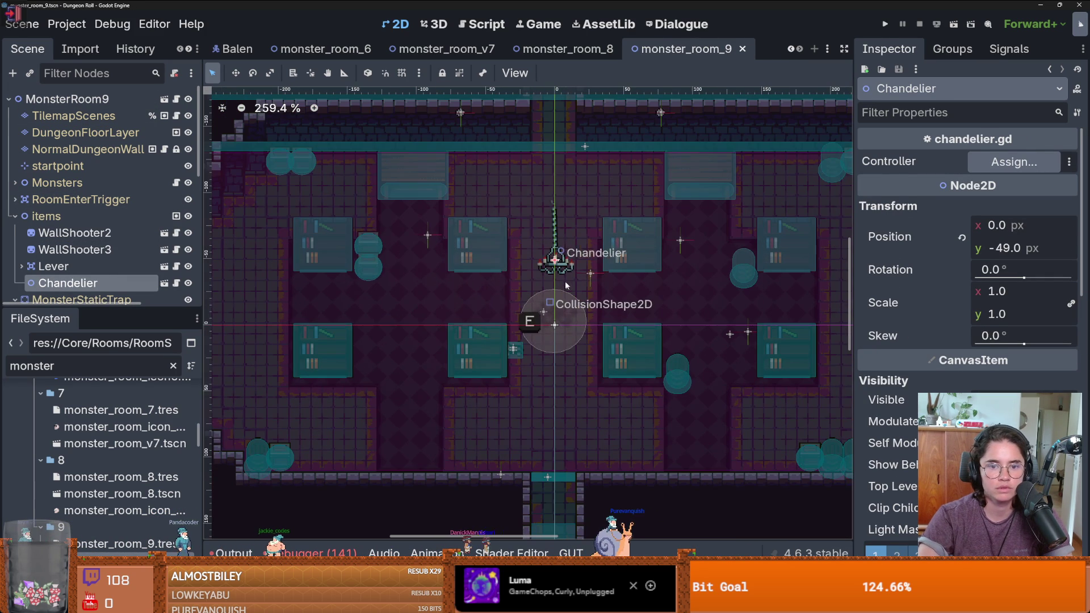
left_click(53, 266)
scroll(513, 285, "down", 3)
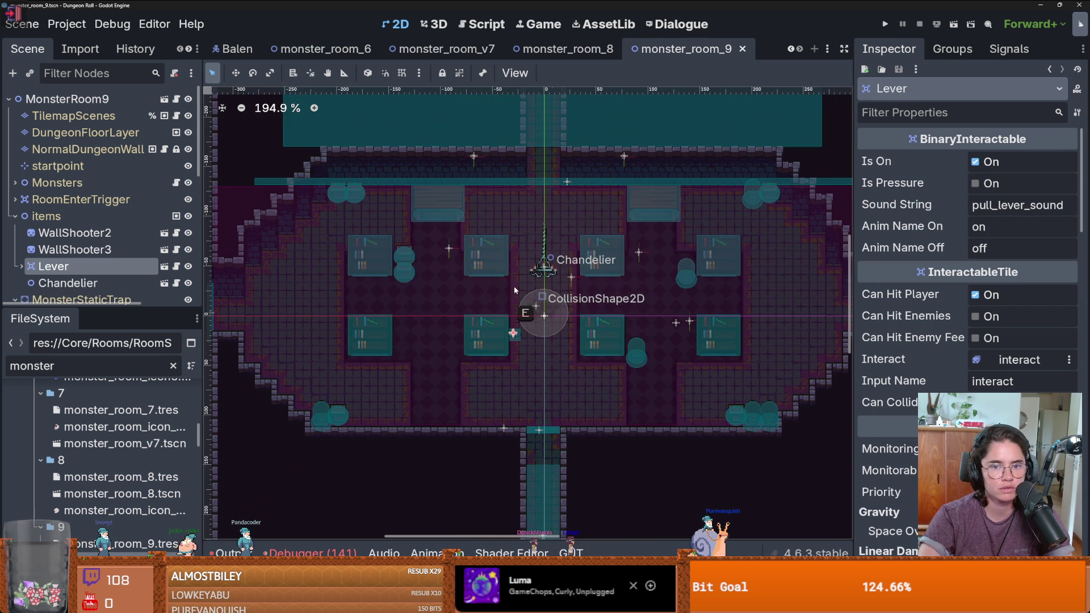
Select WallShooter2 and WallShooter3 together and bring up their context menu
left_click(69, 234)
left_click(102, 250, "shift")
right_click(116, 250)
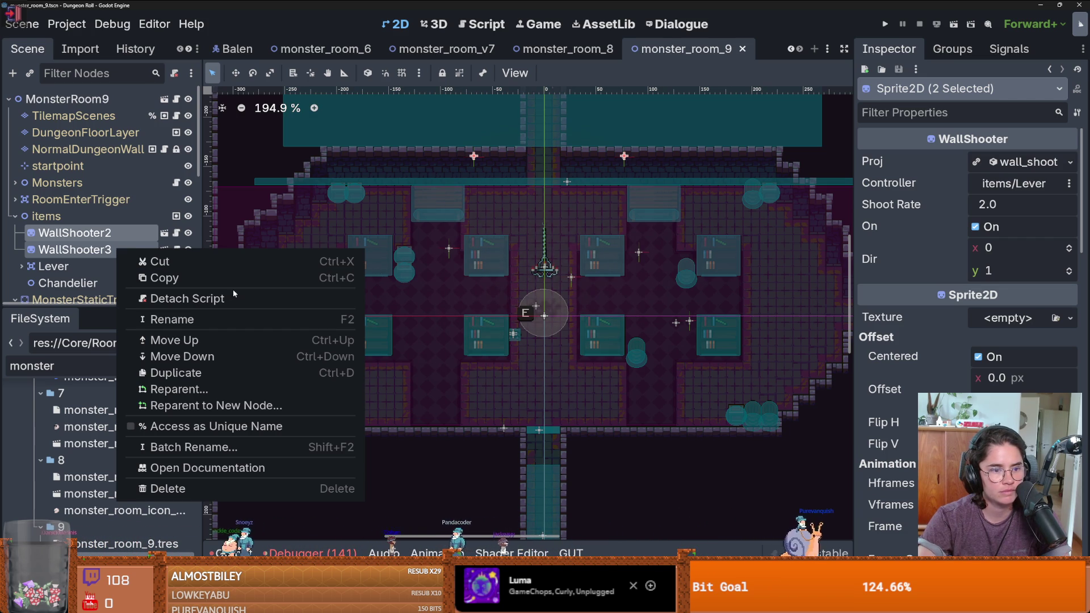
Delete the WallShooter2 and WallShooter3 nodes, confirming the deletion
right_click(139, 254)
right_click(138, 254)
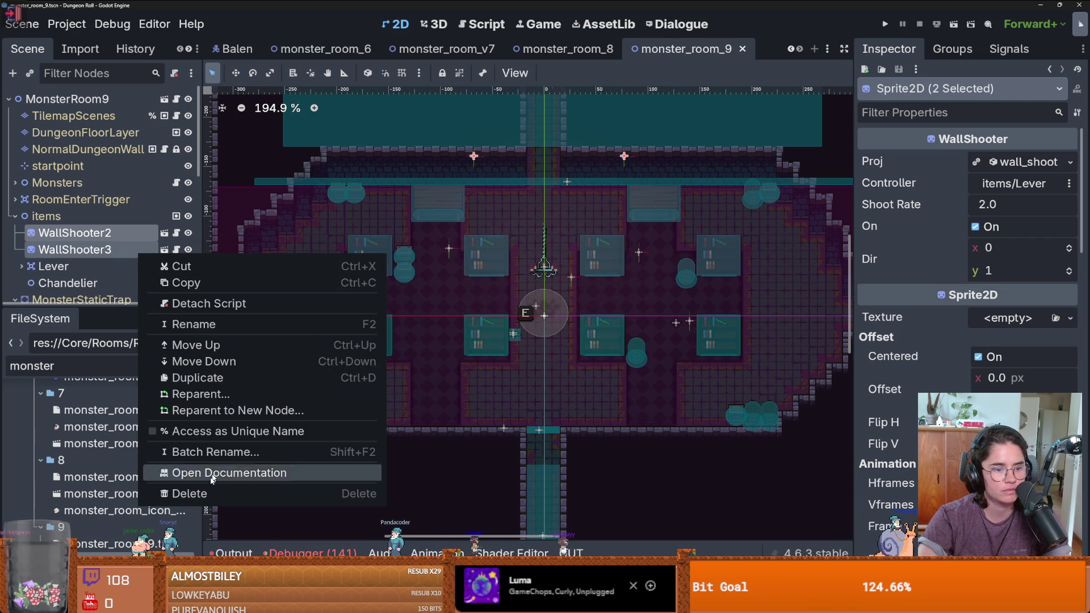
left_click(189, 494)
left_click(498, 314)
Reorder Lever below Chandelier under items and move the lever up against the top wall
left_click(76, 237)
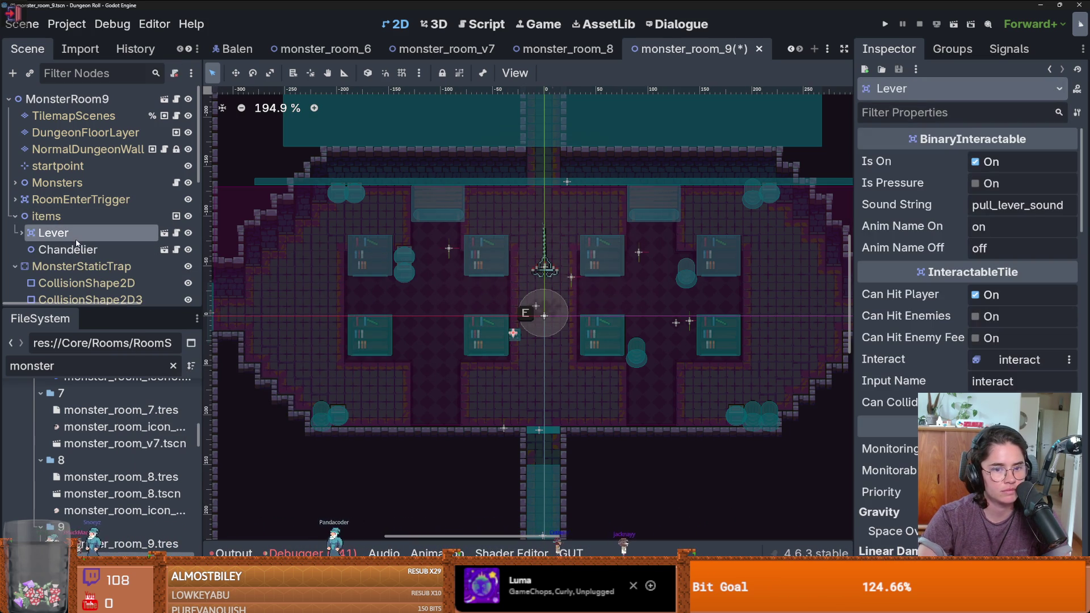
left_click_drag(70, 260, 70, 258)
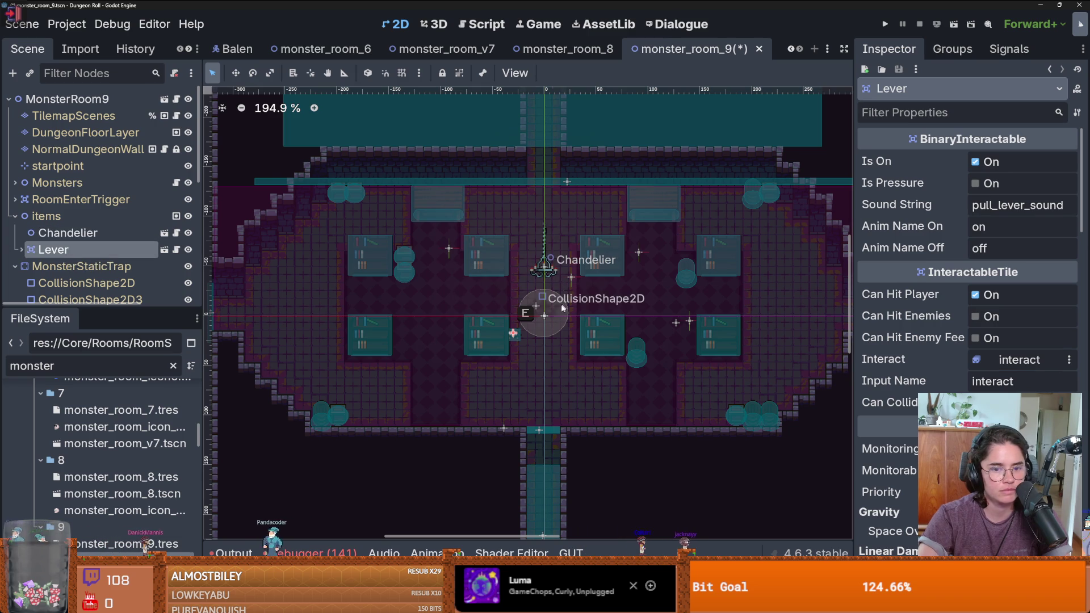
left_click_drag(521, 336, 592, 199)
scroll(592, 200, "up", 4)
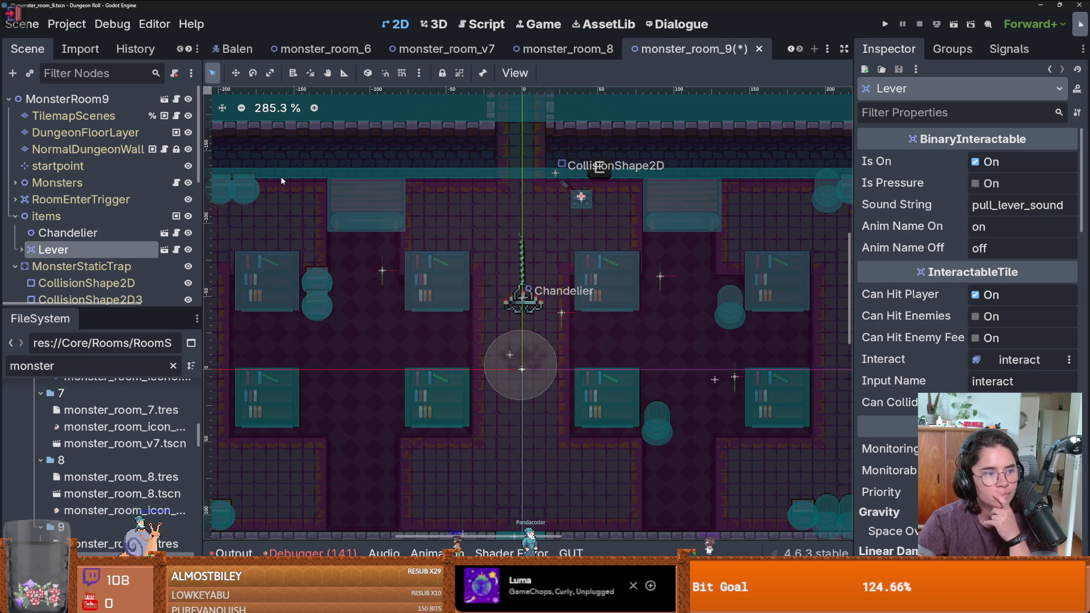
Save the scene, checking the lever's collision shape and reselecting the Lever node
key("ctrl+s")
scroll(635, 254, "up", 2)
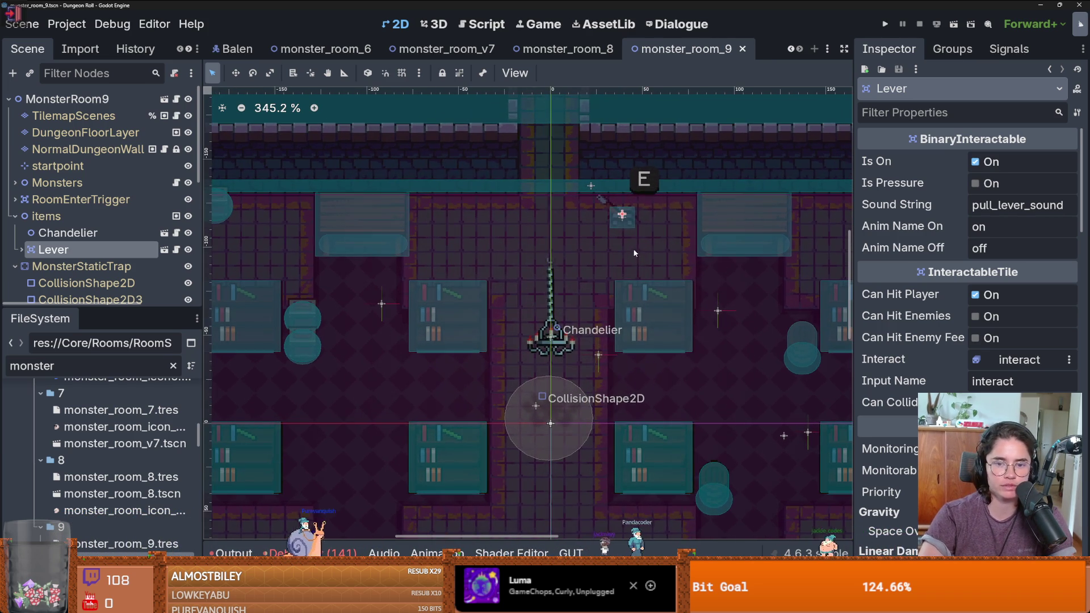
left_click(624, 219)
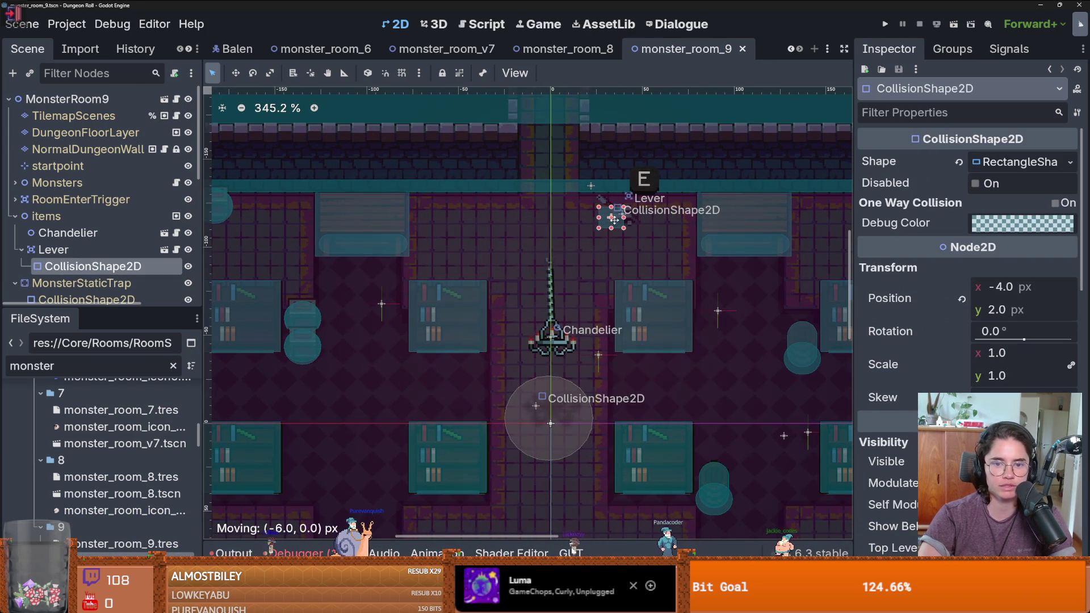
left_click(60, 249)
key("ctrl+s")
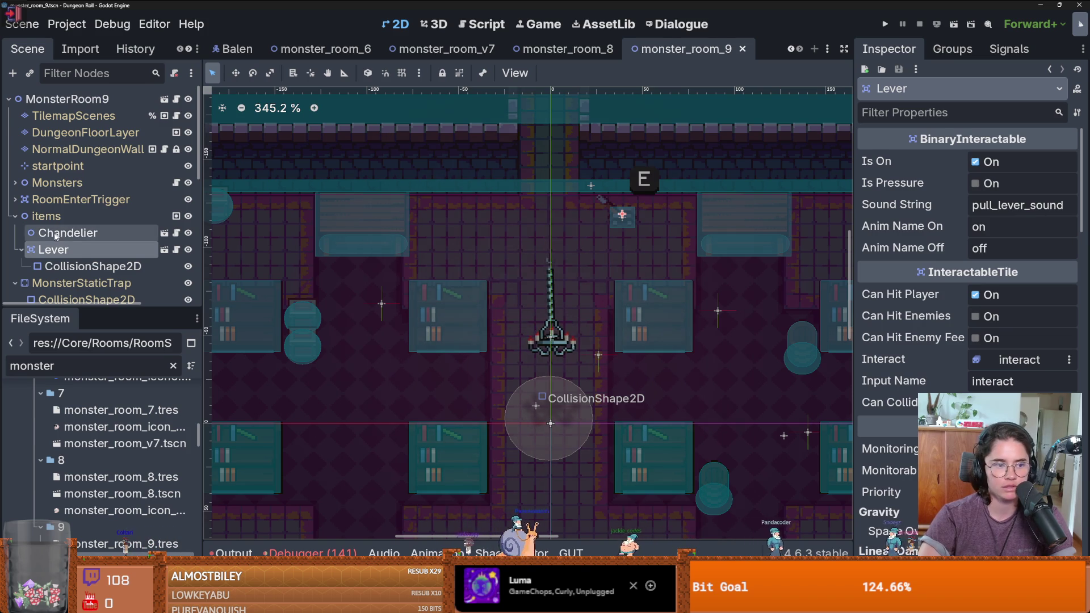
Assign Lever as the Chandelier's Controller node and save the scene
left_click(60, 232)
left_click(1016, 162)
left_click(524, 222)
key("Return")
key("ctrl+s")
scroll(574, 401, "down", 2)
scroll(573, 404, "down", 2)
key("ctrl+s")
scroll(652, 318, "up", 1)
scroll(653, 322, "down", 2)
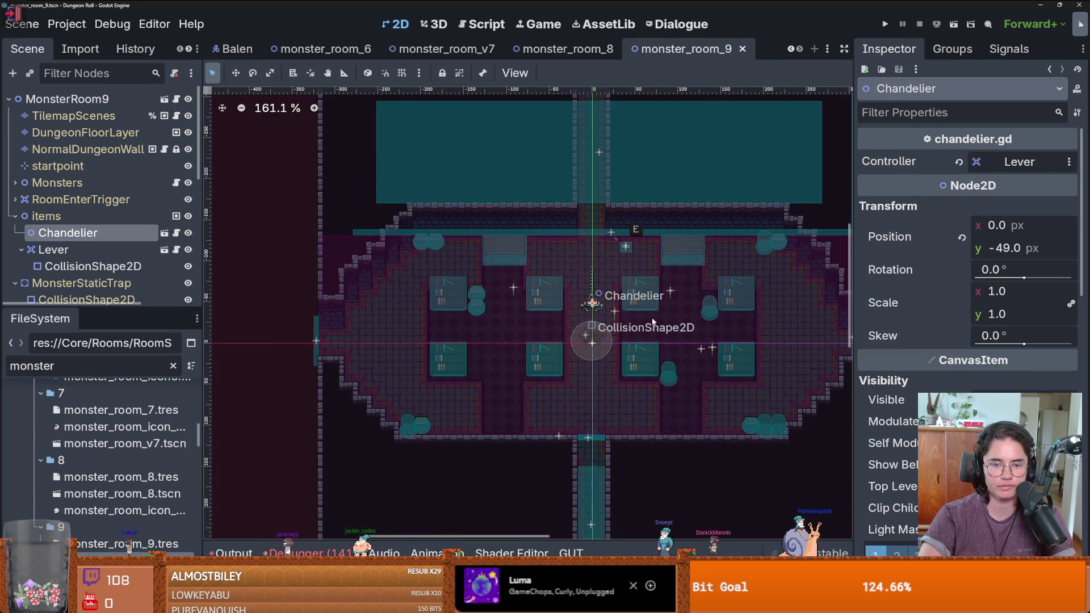
scroll(653, 322, "up", 1)
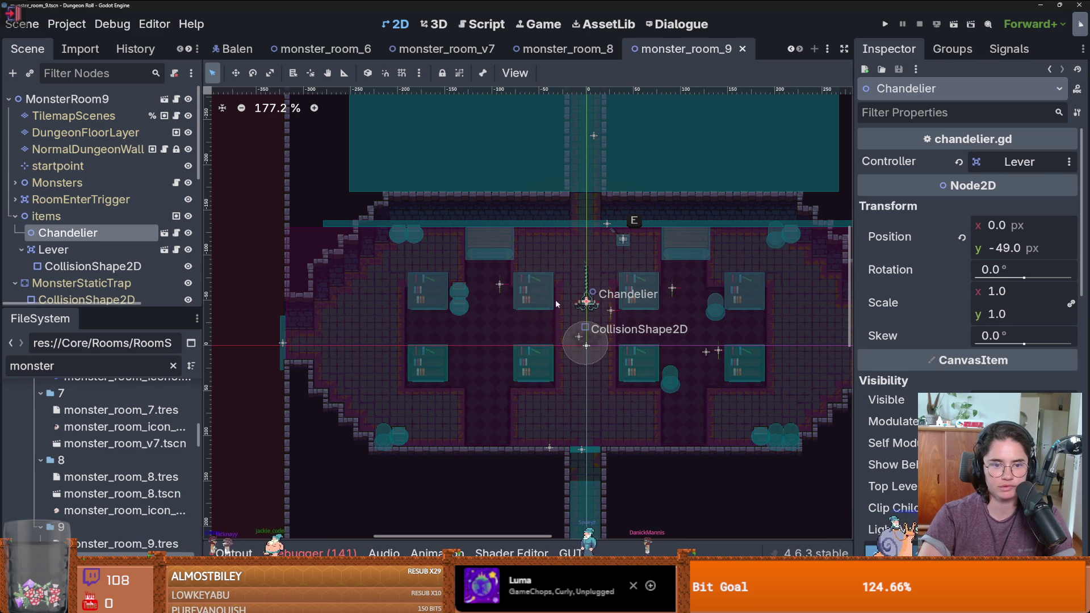
scroll(529, 318, "up", 1)
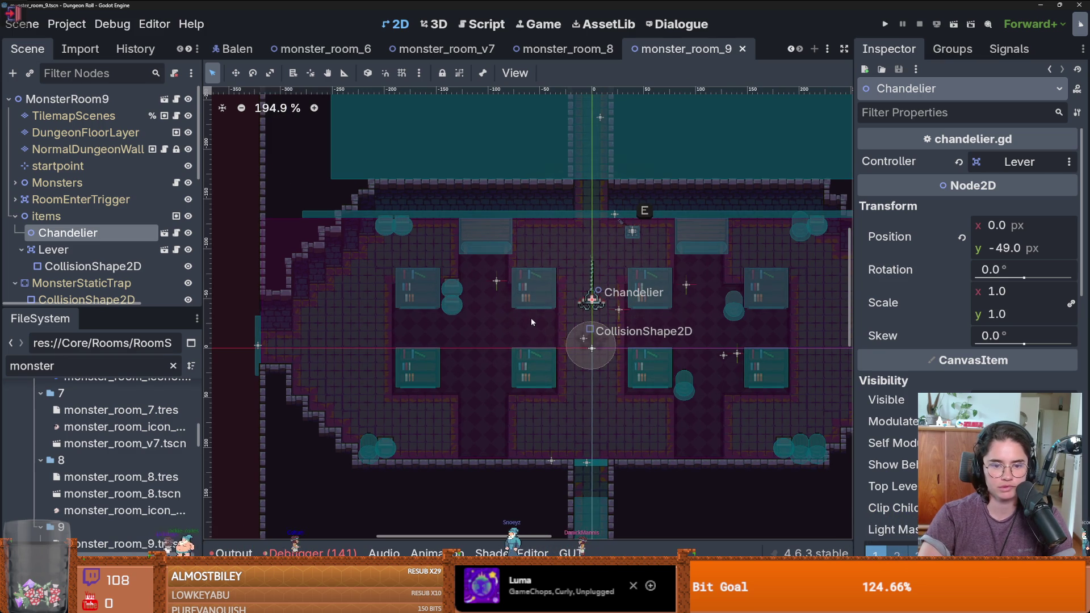
On DungeonFloorLayer, choose the tiled_floor_1 terrain and enlarge the room view
left_click(85, 132)
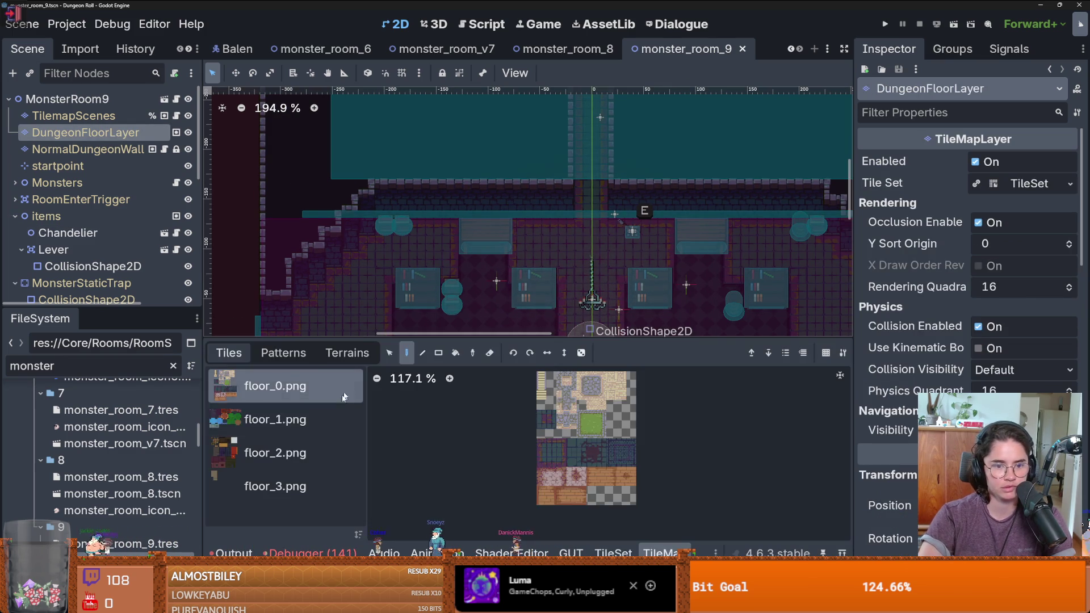
left_click(321, 353)
left_click(264, 394)
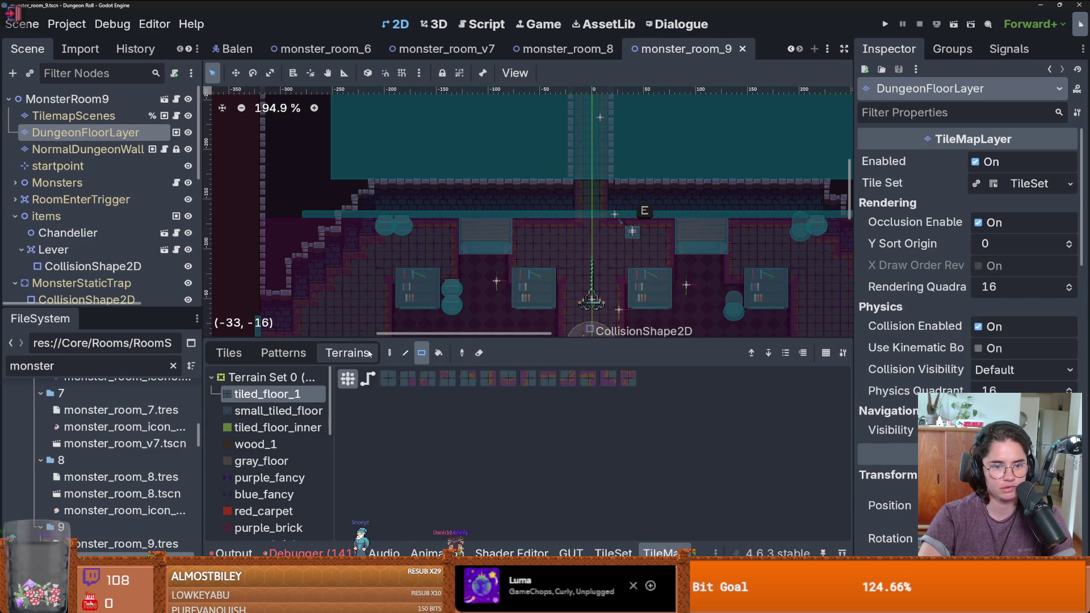
left_click_drag(374, 339, 374, 417)
scroll(635, 244, "up", 3)
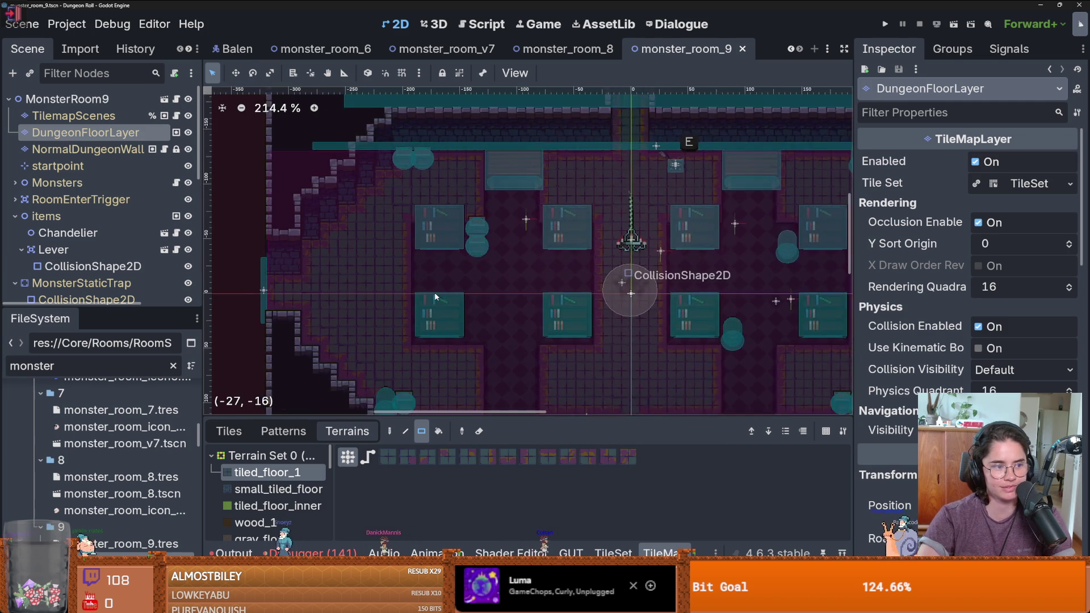
mouse_move(420, 261)
left_mouse_down()
mouse_move(423, 279)
mouse_move(420, 265)
mouse_move(412, 276)
left_mouse_up()
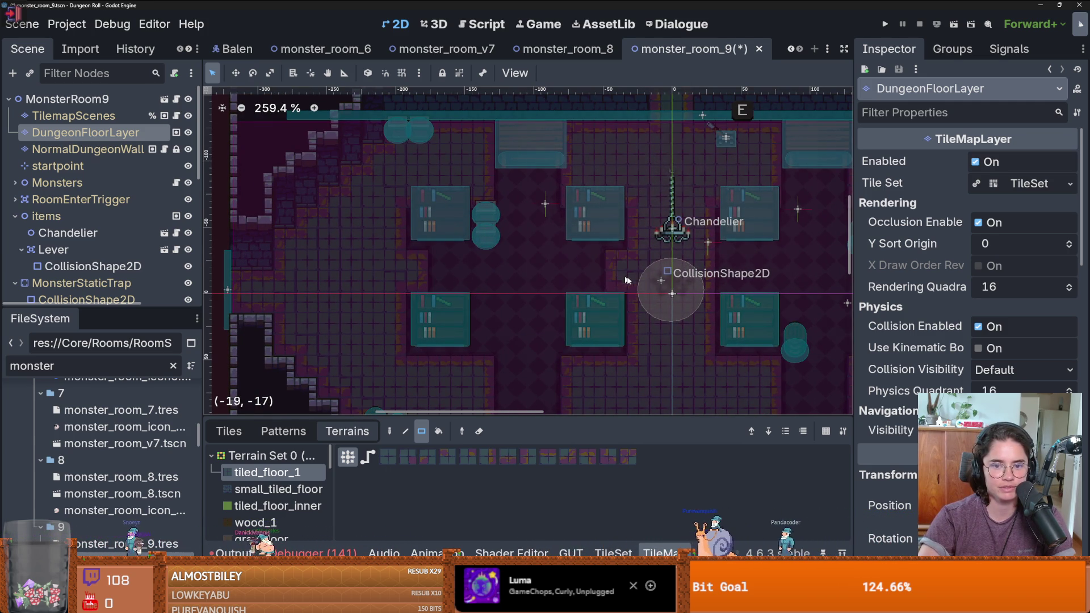
scroll(601, 274, "right", 5)
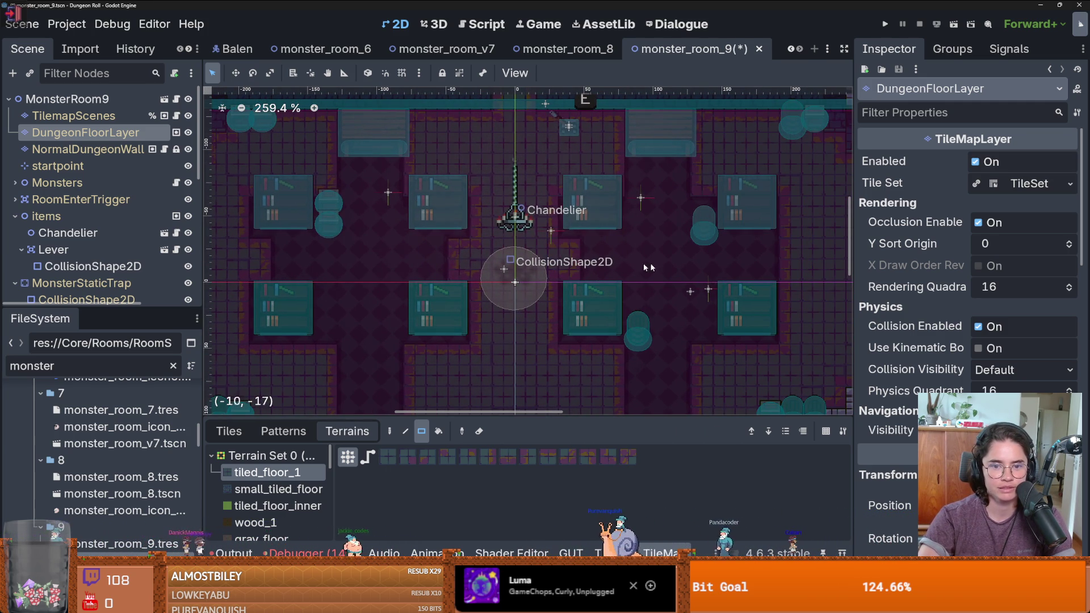
Paint a one-tile tiled_floor_1 floor at the room's left edge and save
left_click_drag(771, 260, 768, 262)
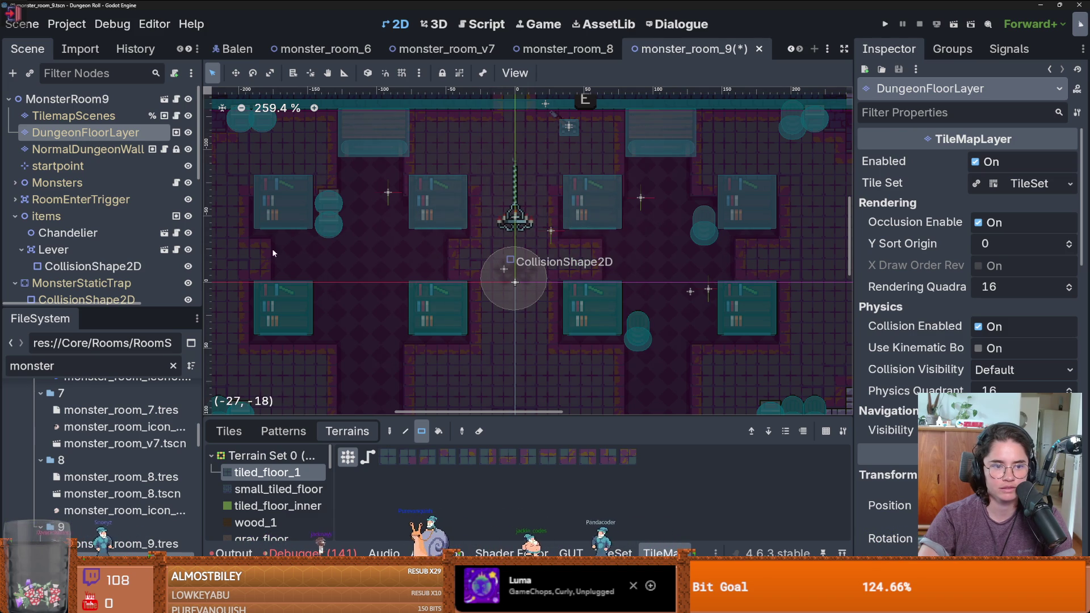
left_click(447, 266)
scroll(563, 252, "down", 1)
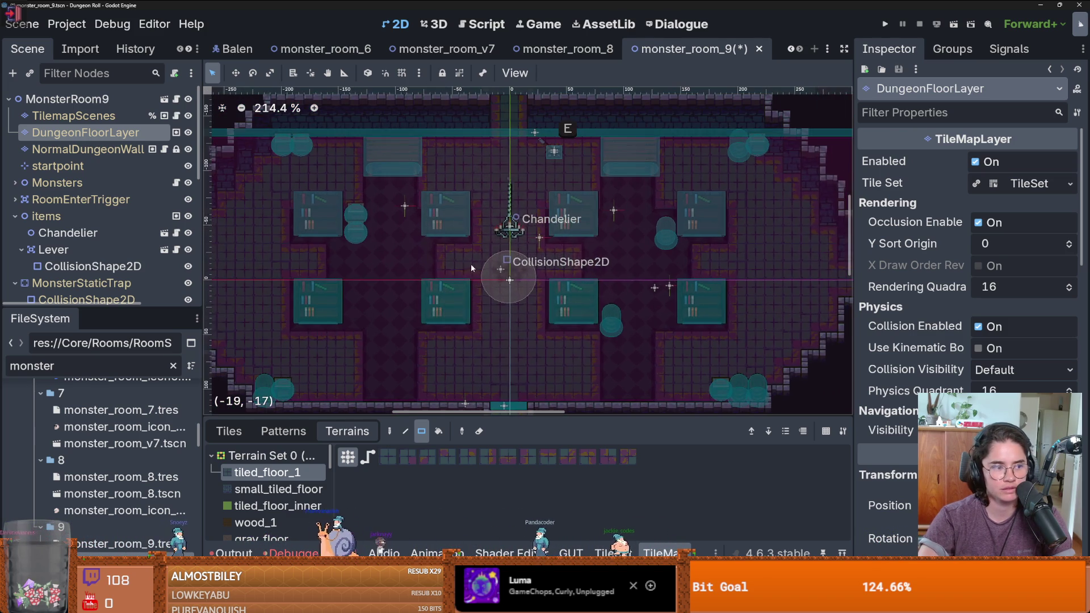
key("ctrl+s")
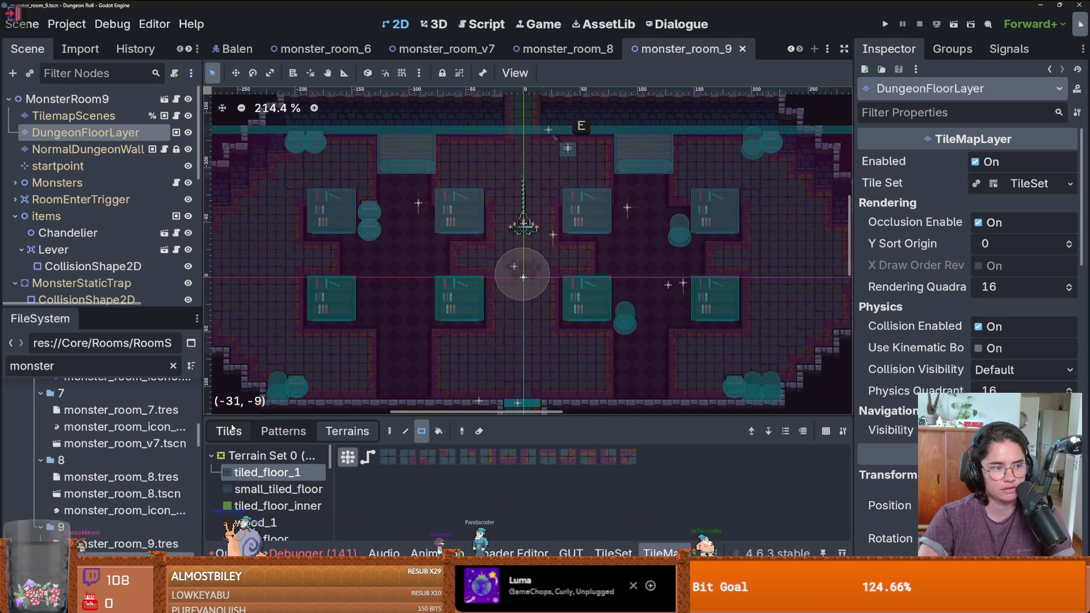
scroll(341, 338, "down", 2)
left_click(230, 430)
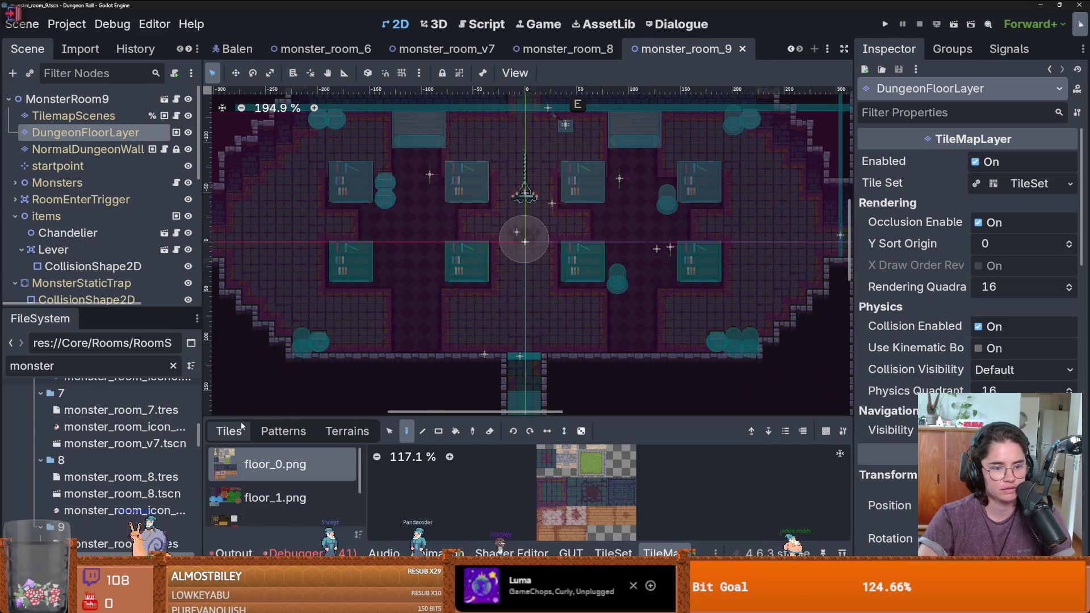
left_click(74, 116)
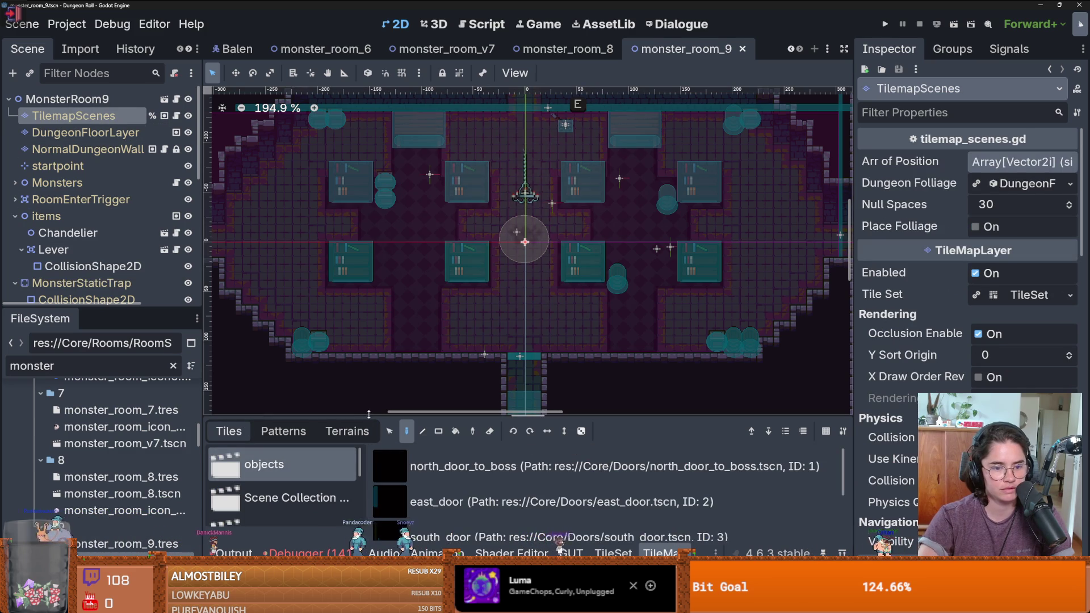
Paint a fire_trap from the Traps collection below the room centre, then undo it
left_click_drag(368, 415, 368, 217)
left_click(350, 402)
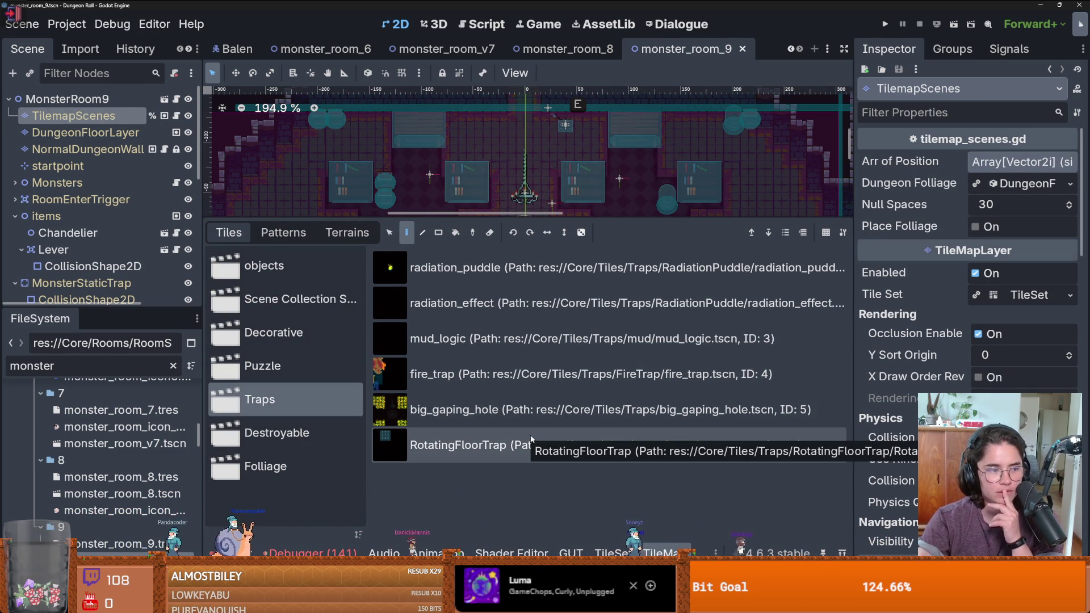
left_click(533, 374)
left_click_drag(536, 219, 537, 437)
left_click(564, 332)
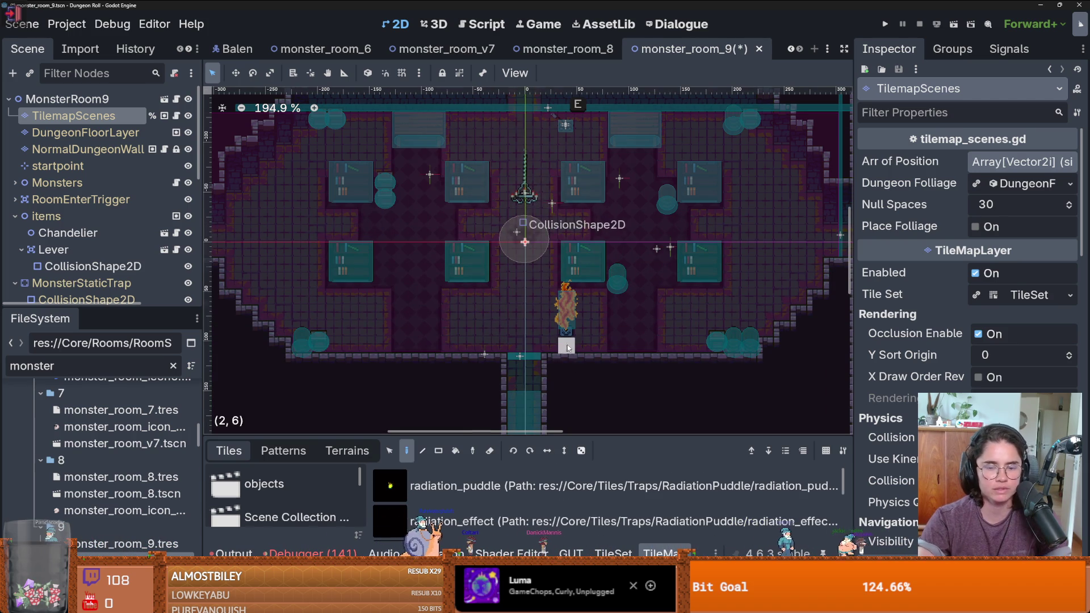
scroll(565, 338, "up", 2)
key("ctrl+z")
Select the mud_logic tile scene and save monster_room_9
mouse_move(534, 437)
left_mouse_down()
mouse_move(533, 307)
mouse_move(533, 395)
left_mouse_up()
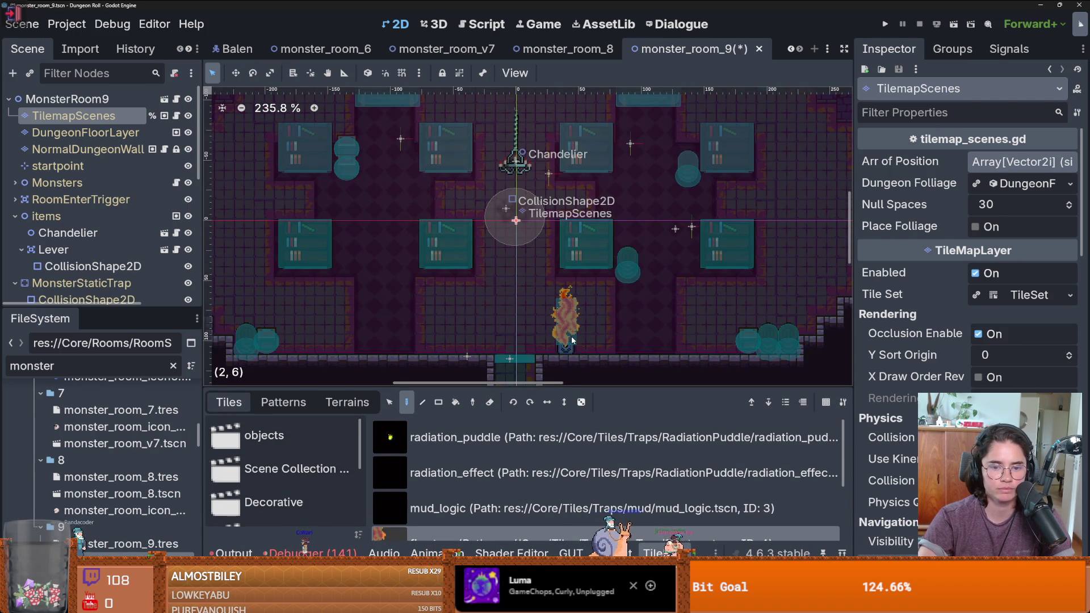
left_click_drag(603, 322, 616, 339)
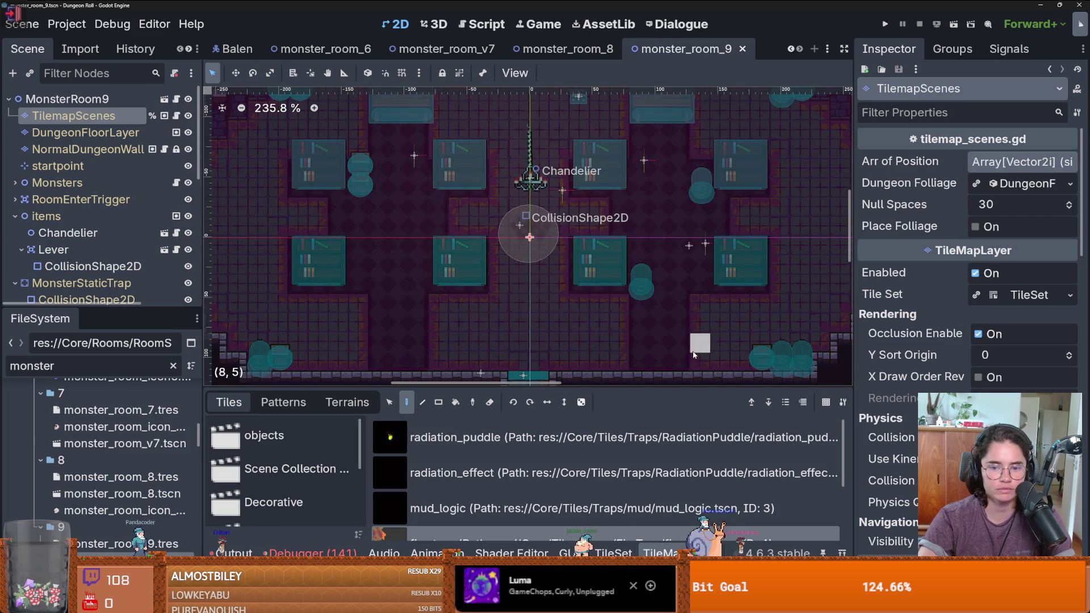
scroll(608, 355, "down", 1)
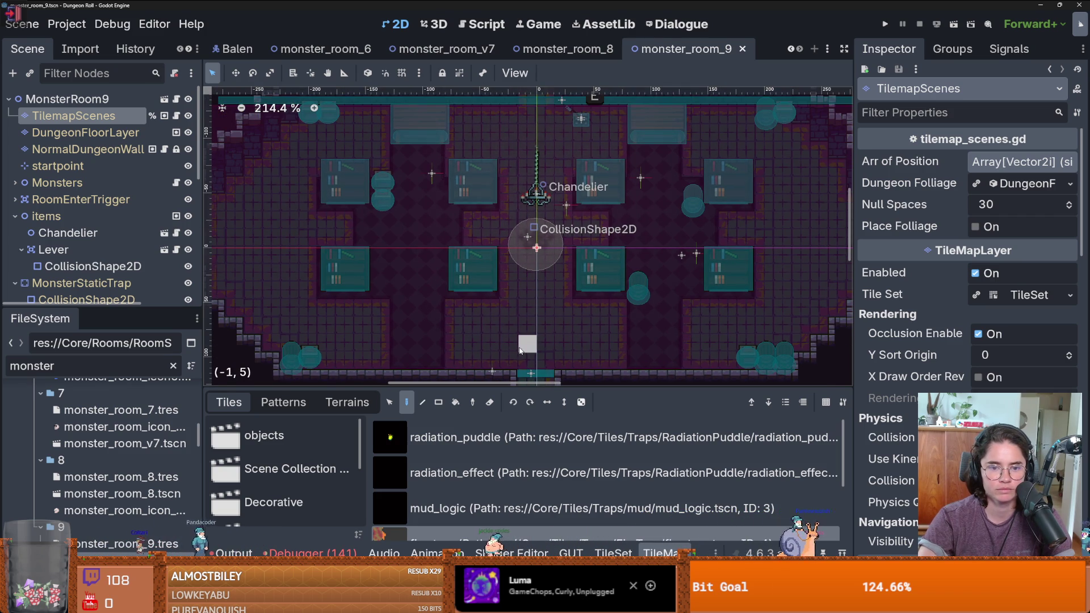
scroll(537, 284, "up", 2)
scroll(537, 282, "up", 1)
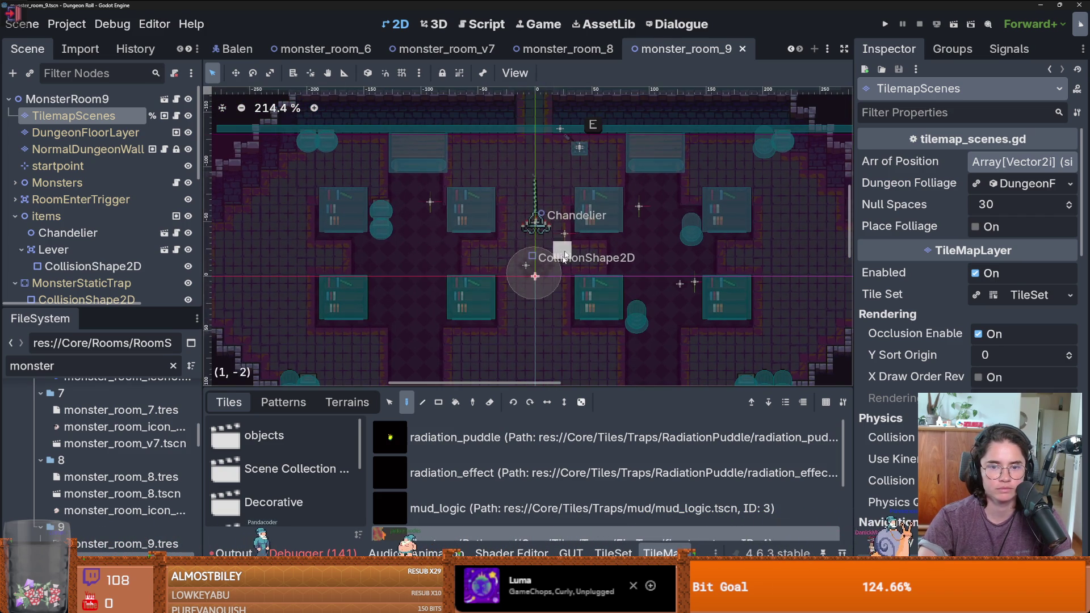
scroll(554, 256, "up", 2)
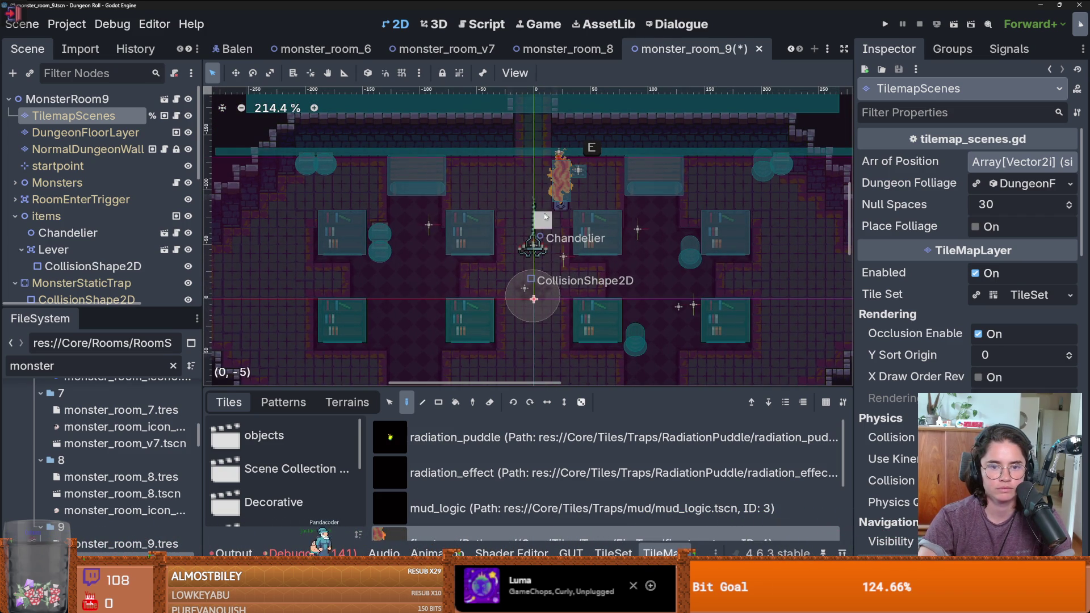
scroll(503, 469, "down", 3)
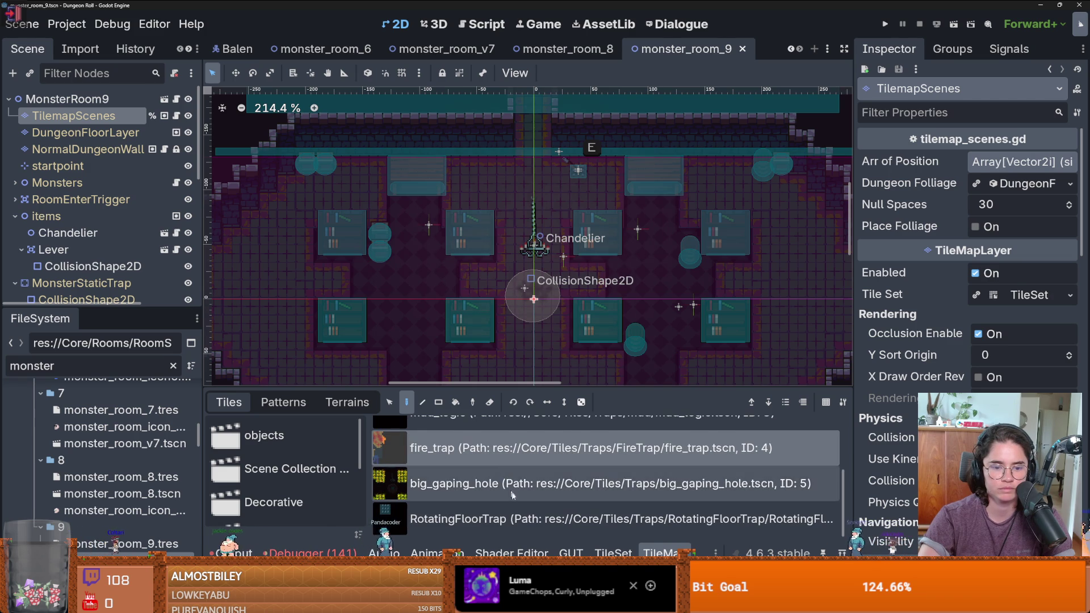
scroll(511, 477, "up", 1)
scroll(517, 483, "up", 2)
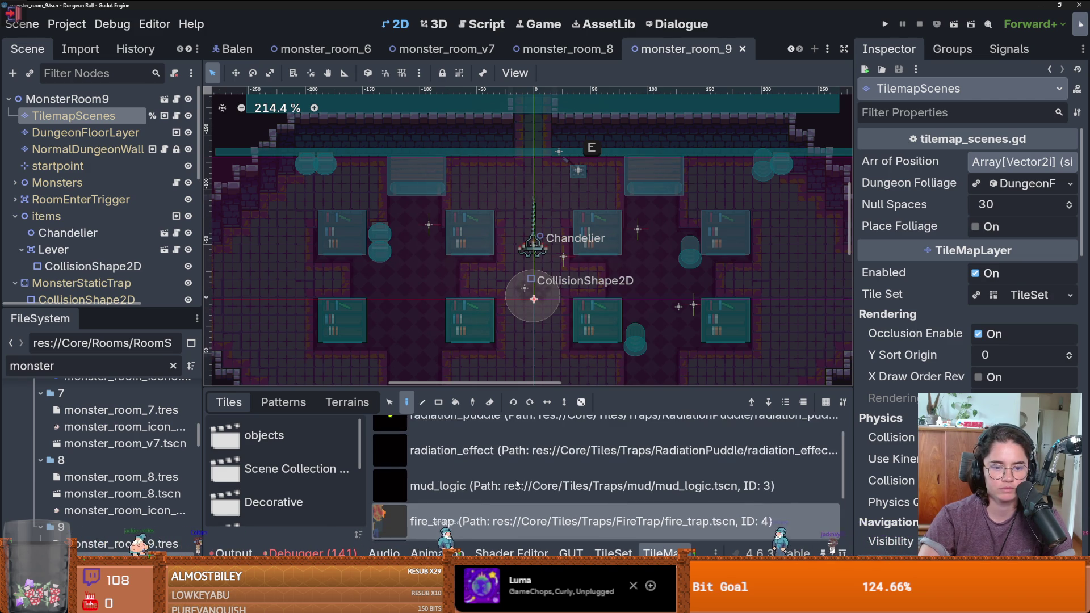
scroll(517, 483, "up", 2)
scroll(516, 484, "down", 4)
scroll(517, 483, "down", 1)
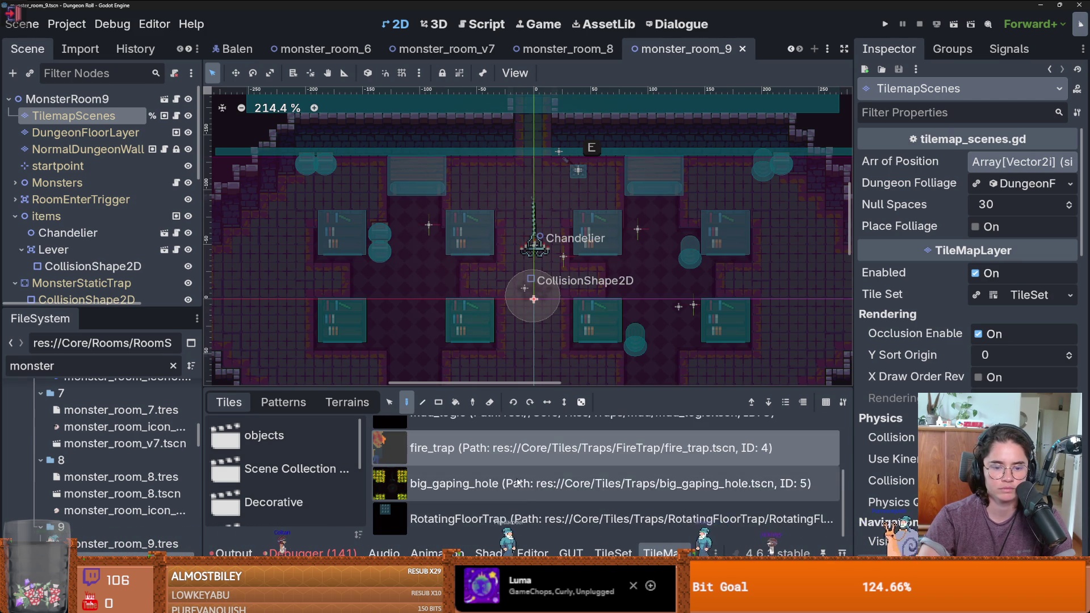
scroll(518, 482, "up", 4)
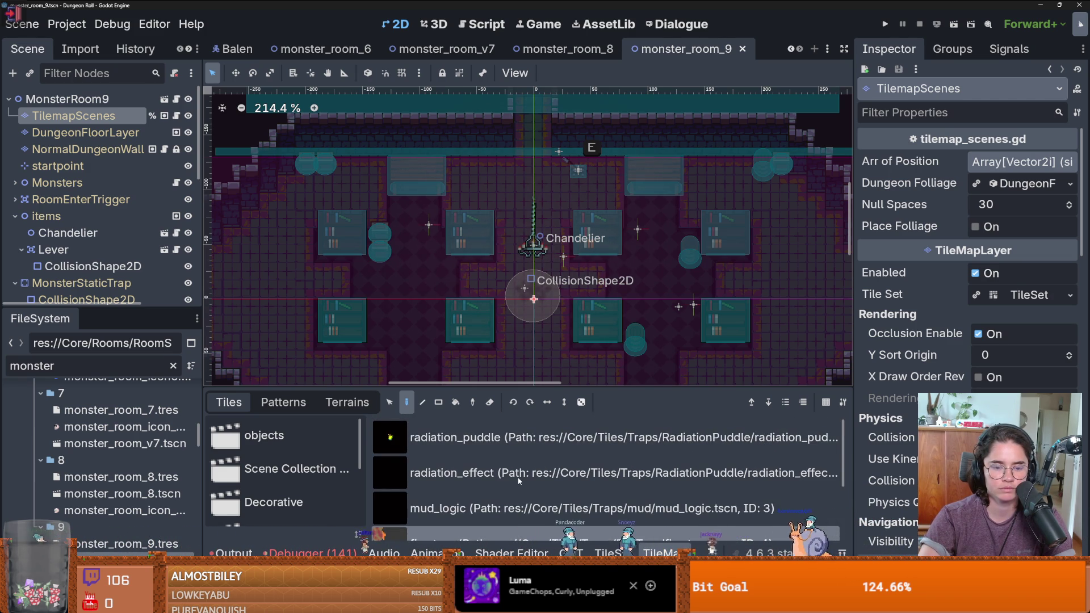
scroll(519, 480, "down", 4)
scroll(519, 479, "up", 3)
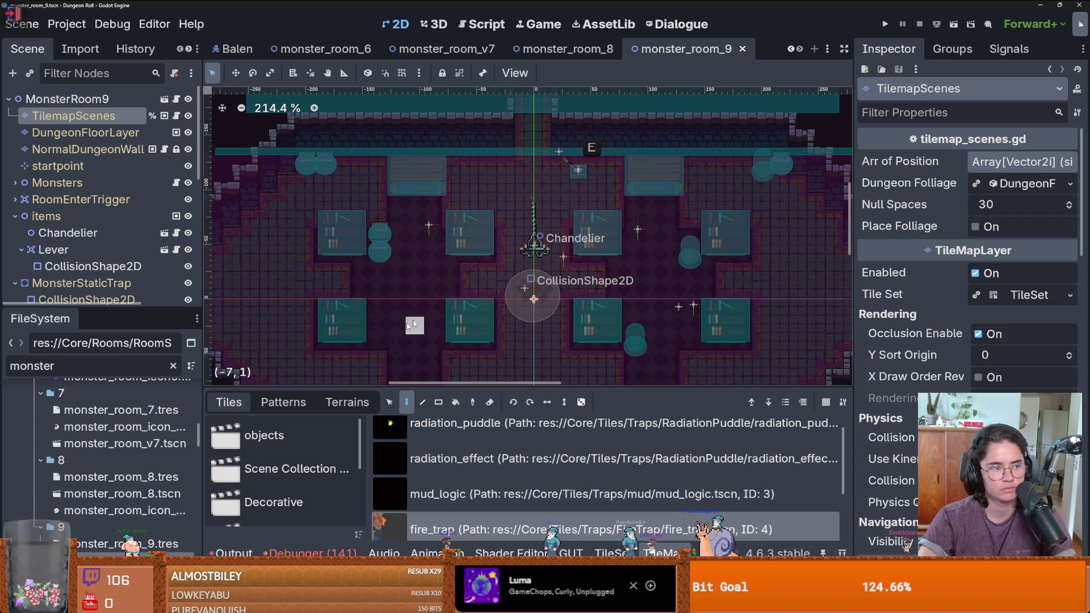
left_click(519, 488)
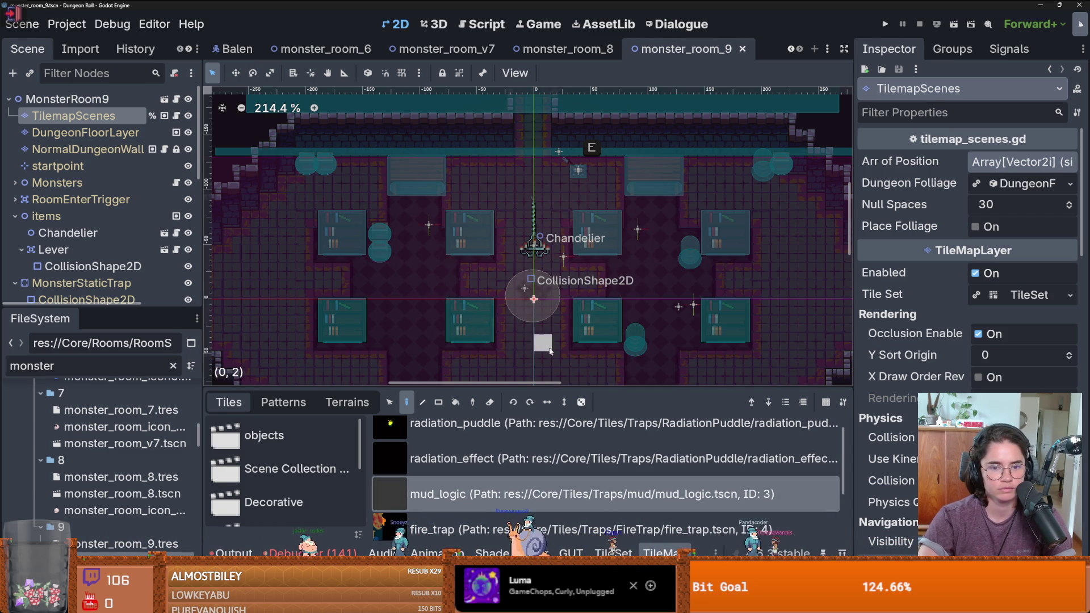
scroll(500, 239, "down", 2)
key("ctrl+s")
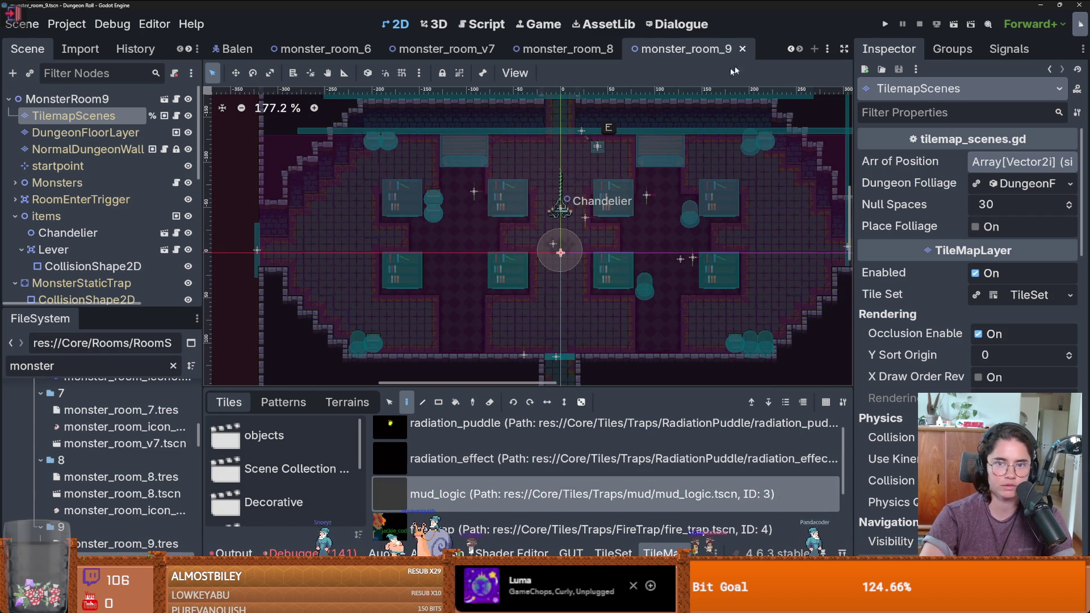
Open monster_room_10 from the FileSystem for editing
scroll(113, 492, "down", 2)
scroll(113, 492, "down", 1)
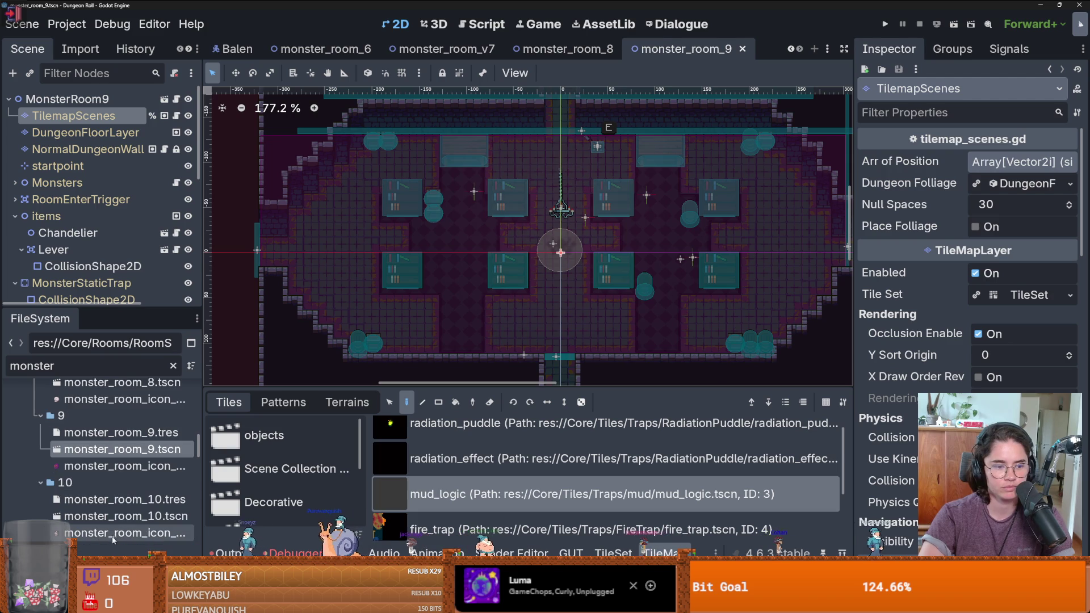
double_click(125, 515)
Select DungeonFloorLayer and choose the blue_fancy floor terrain
scroll(633, 287, "up", 1)
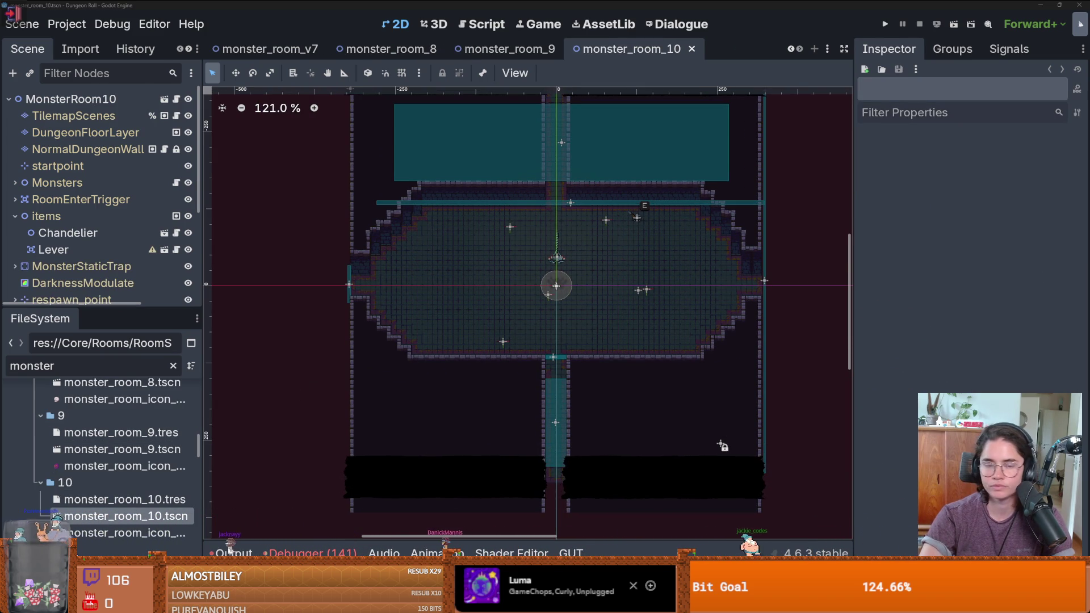
scroll(557, 286, "up", 4)
left_click_drag(556, 286, 601, 285)
scroll(601, 284, "up", 2)
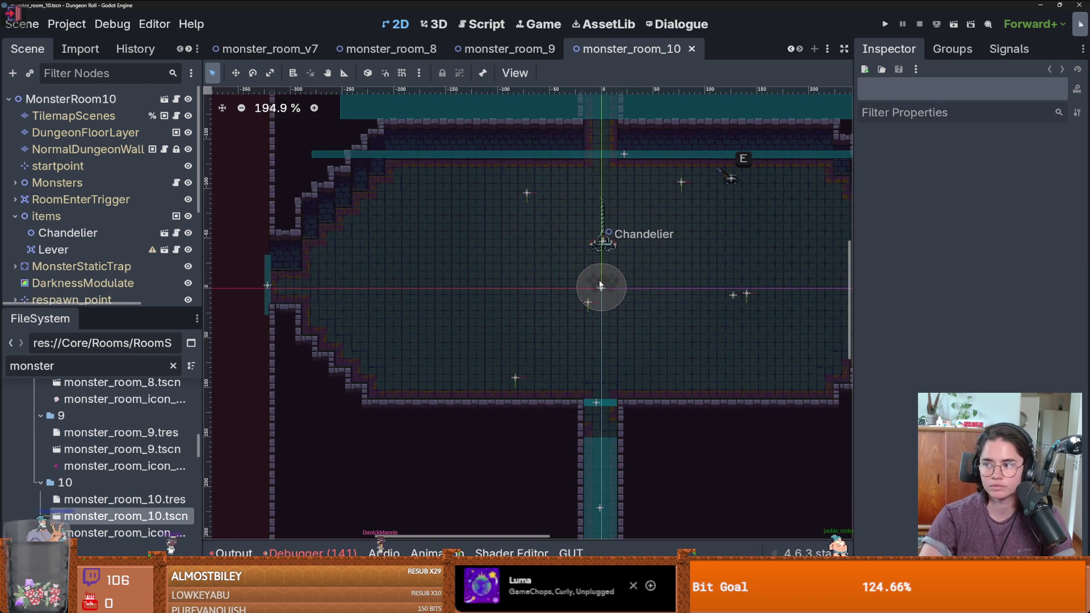
left_click(66, 132)
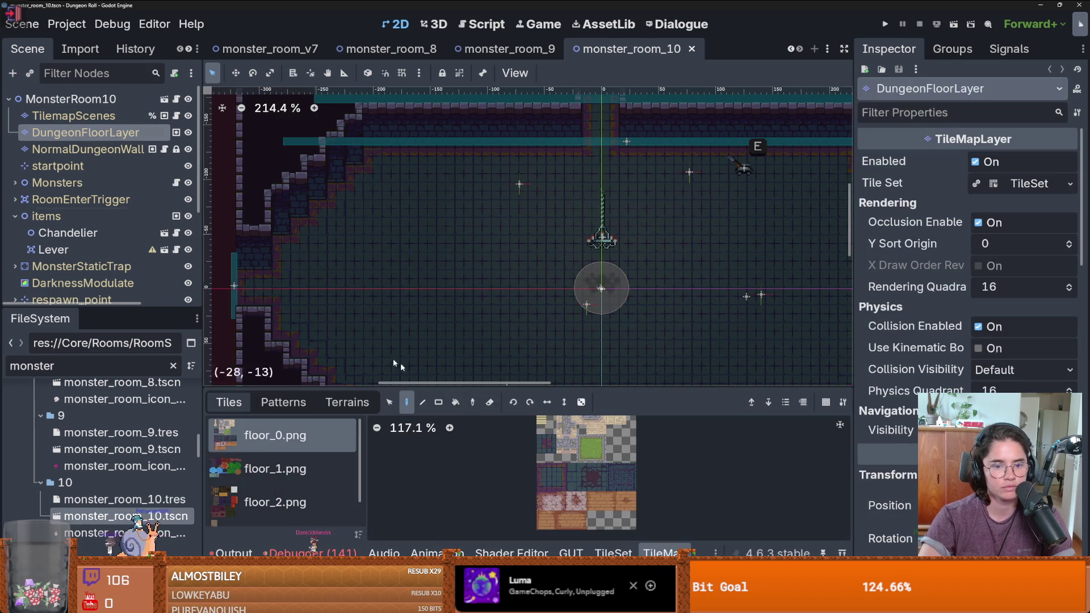
left_click(347, 401)
scroll(274, 464, "down", 3)
left_click(271, 484)
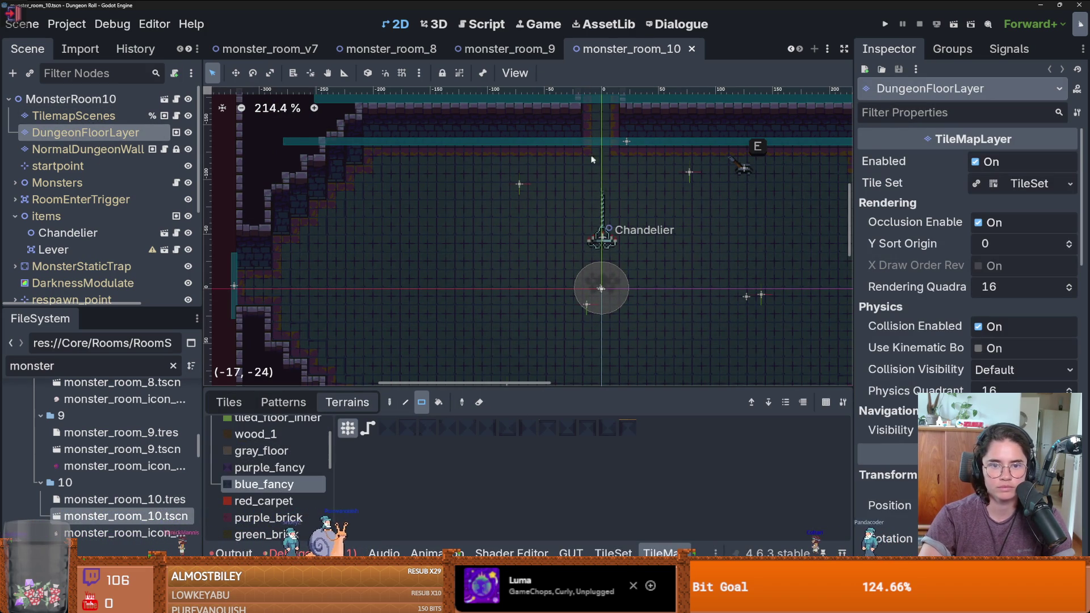
Paint a 2x14 blue_fancy column down the room's centre and save monster_room_10
mouse_move(590, 155)
left_mouse_down()
mouse_move(631, 391)
mouse_move(603, 259)
mouse_move(612, 326)
left_mouse_up()
scroll(619, 340, "down", 3)
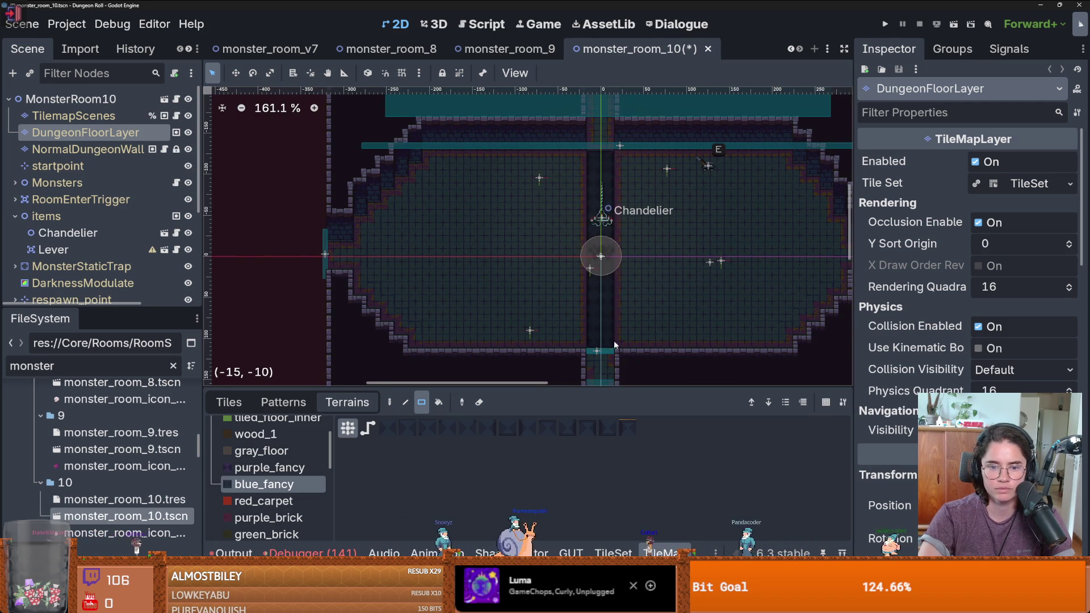
scroll(624, 330, "up", 2)
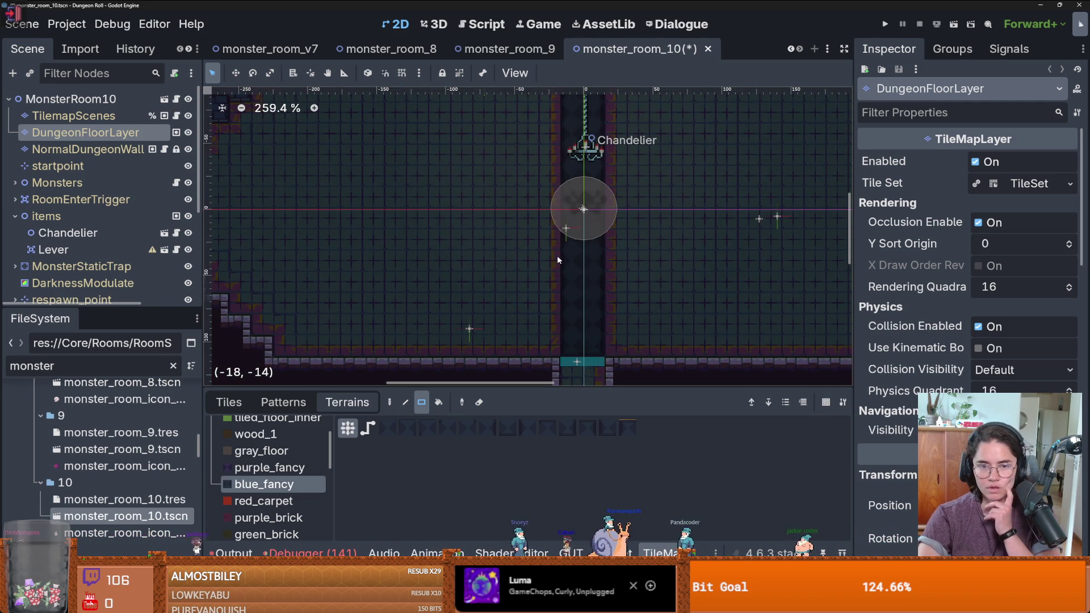
scroll(638, 250, "down", 3)
scroll(638, 250, "down", 1)
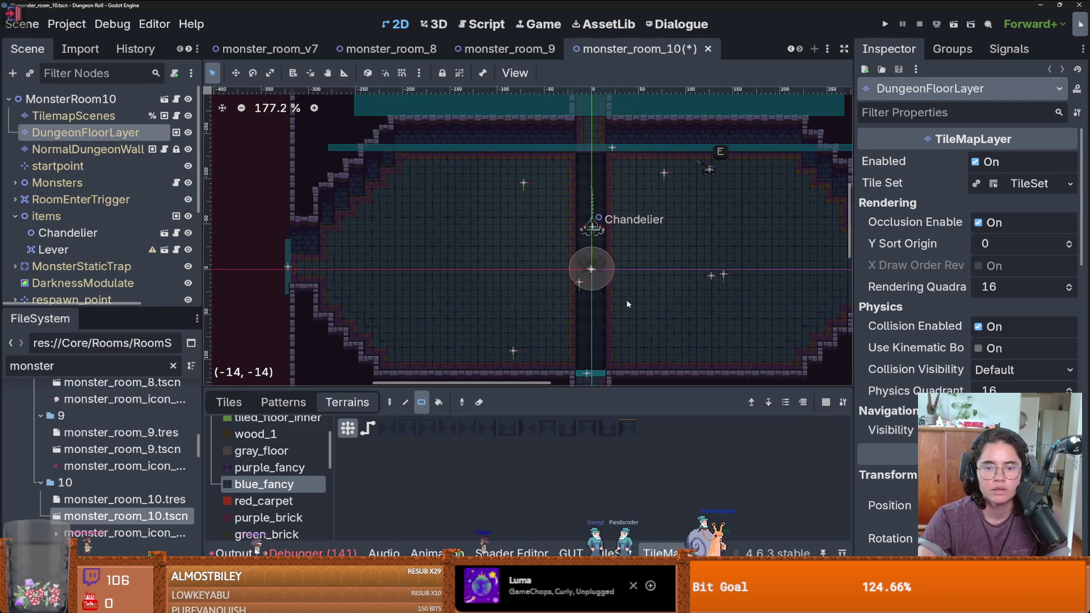
key("ctrl+s")
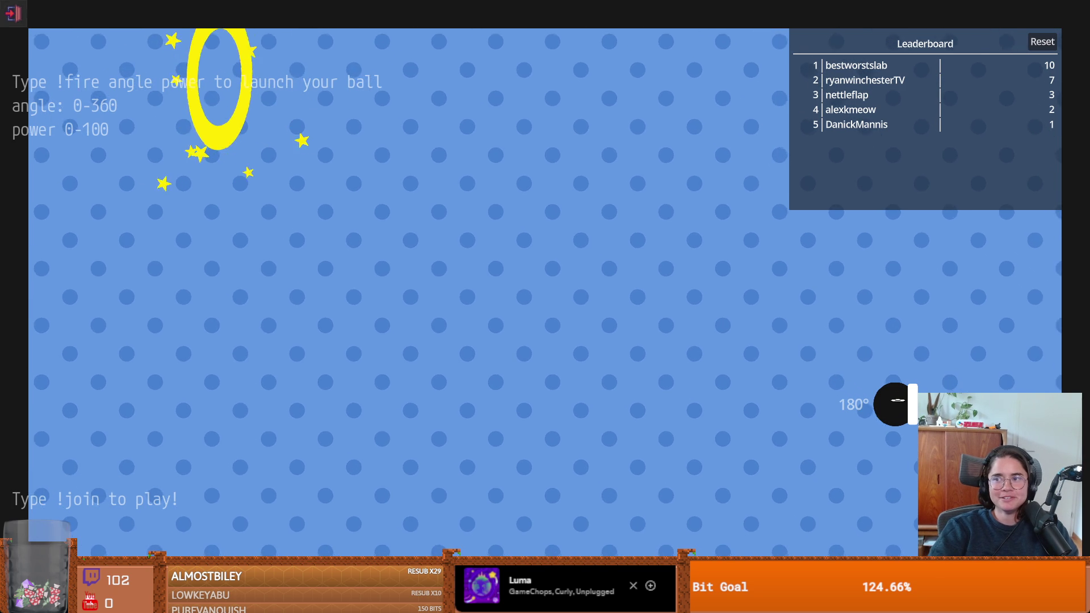
key("alt+Tab")
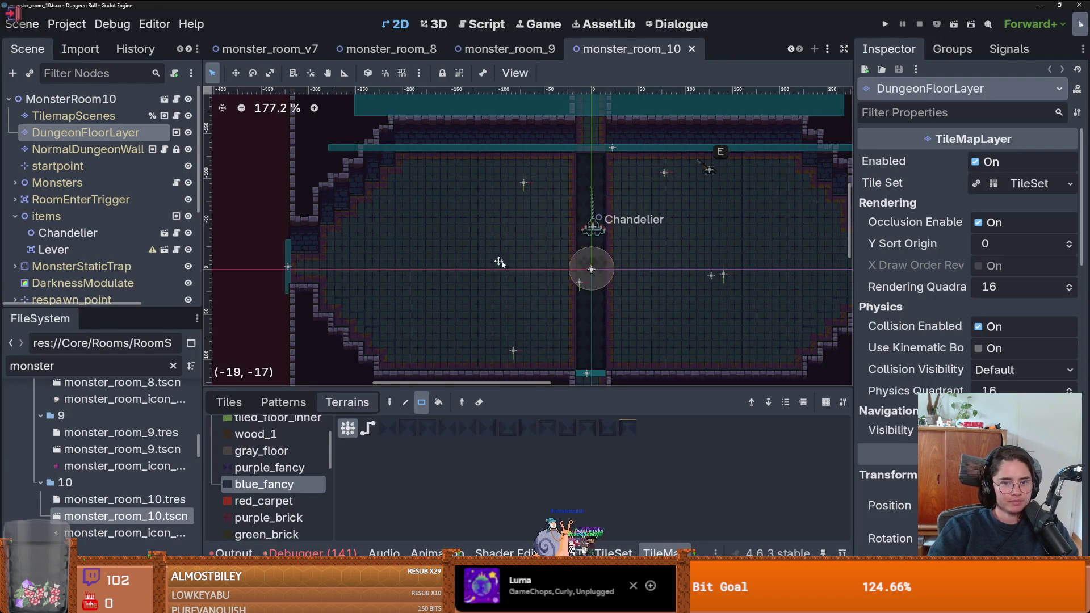
On the TilemapScenes layer, paint a 2x2 block of spikes below the chandelier
scroll(655, 246, "right", 2)
scroll(594, 277, "up", 1)
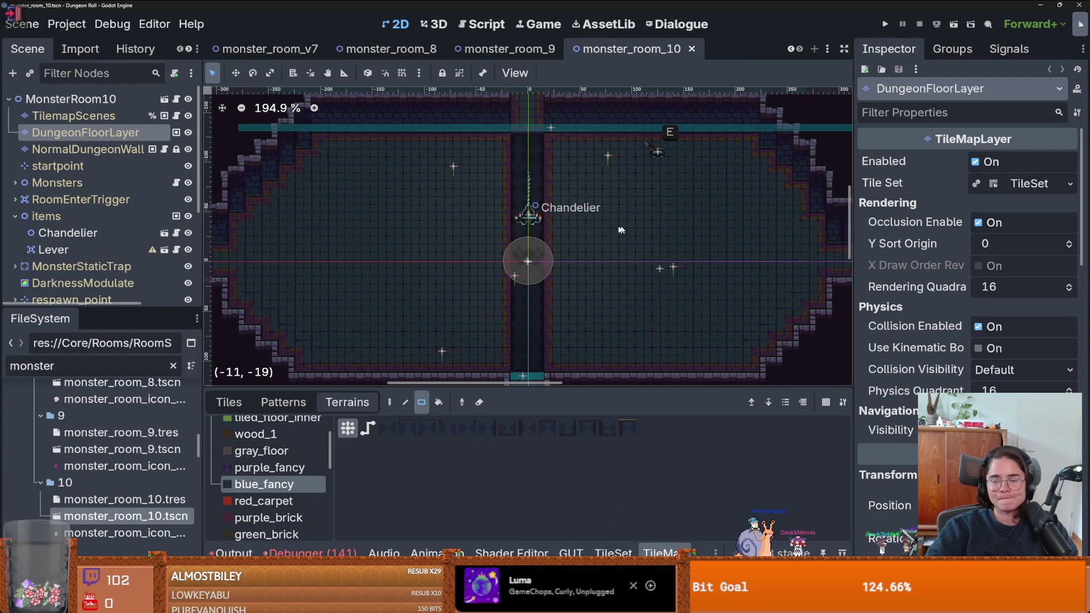
left_click(74, 116)
left_click(235, 401)
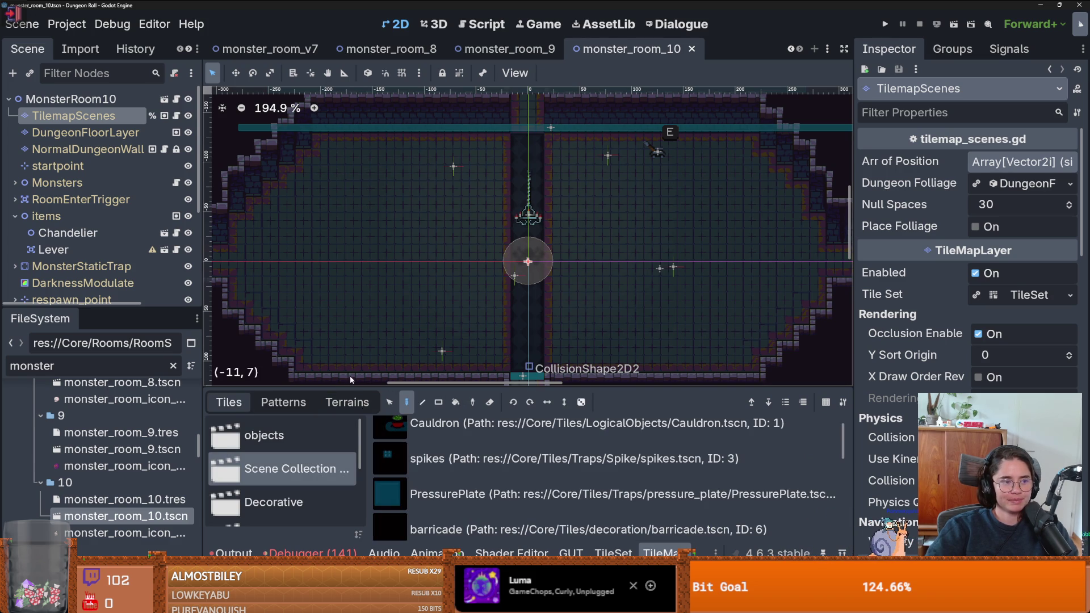
left_click(398, 458)
scroll(477, 290, "up", 2)
scroll(475, 296, "up", 2)
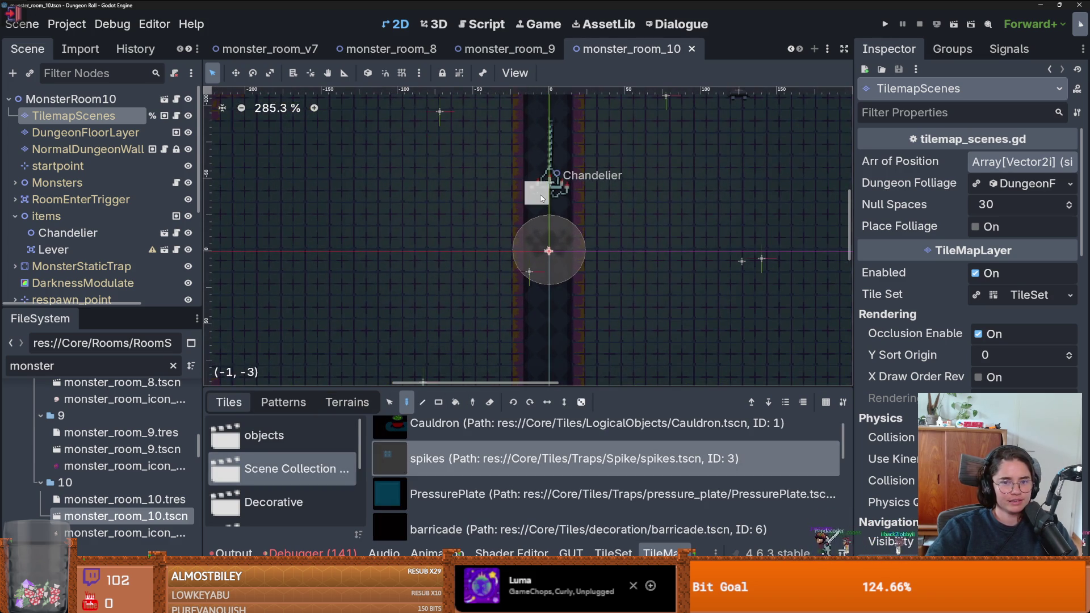
mouse_move(538, 216)
left_mouse_down()
mouse_move(539, 241)
mouse_move(562, 241)
left_mouse_up()
scroll(548, 244, "down", 2)
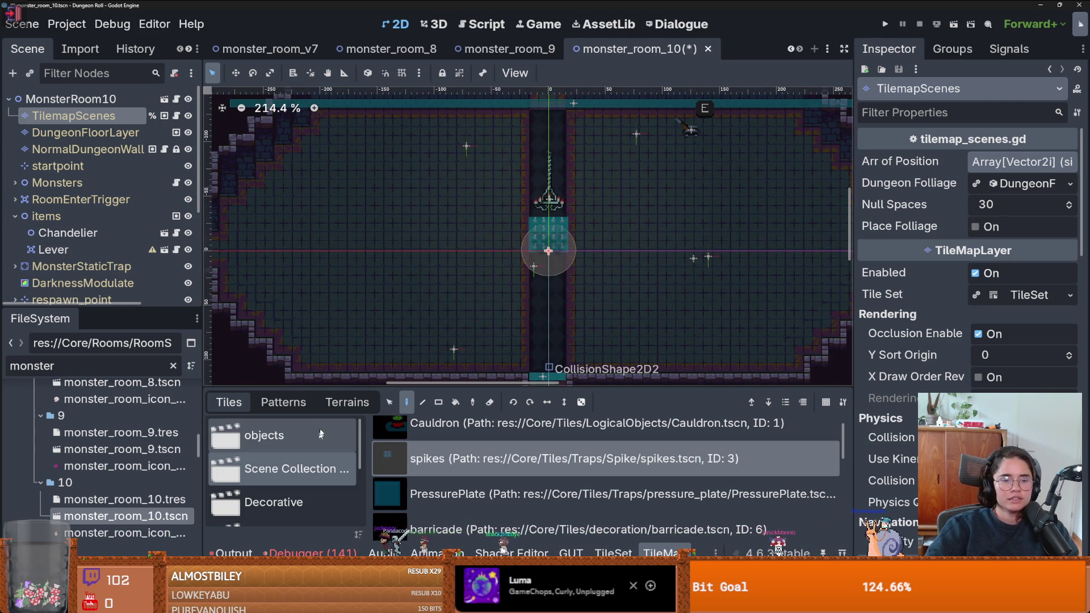
On NormalDungeonWall, paint BigGapingHole terrain left and right of the central column
left_click(85, 149)
left_click(347, 402)
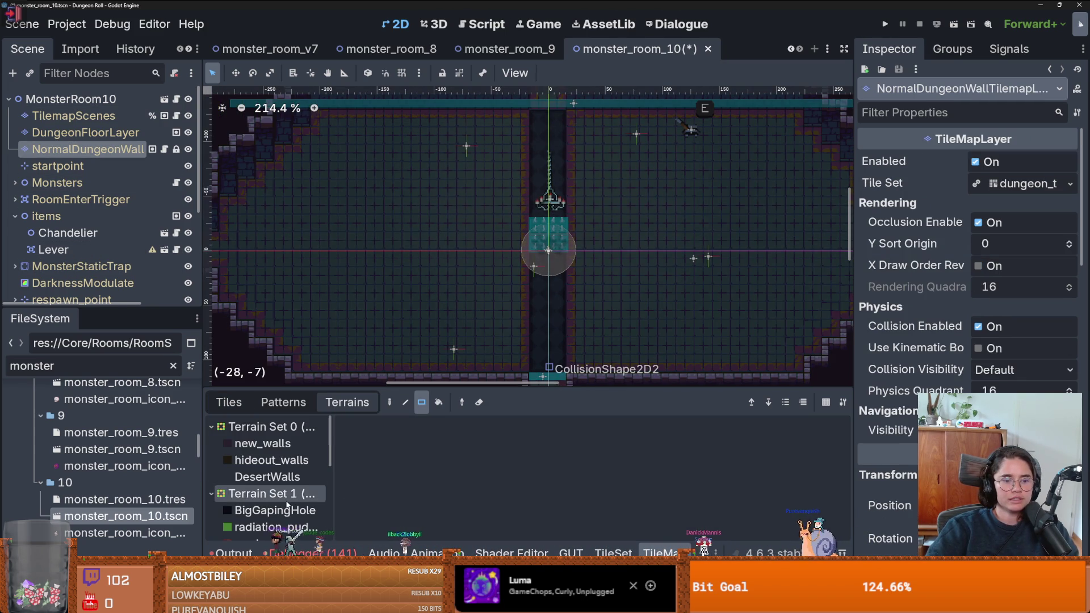
left_click(275, 510)
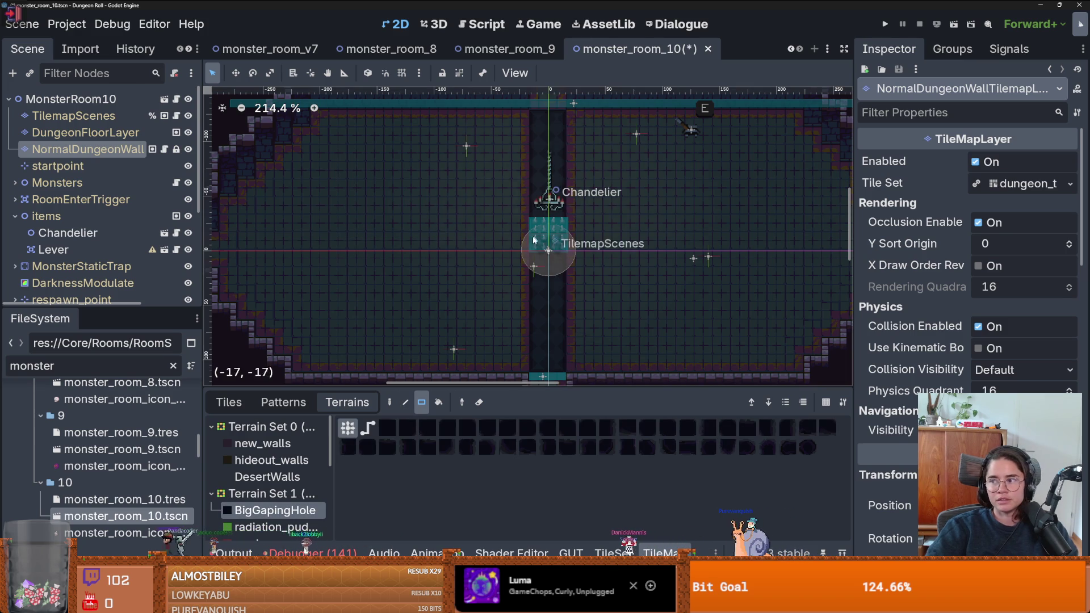
mouse_move(517, 231)
left_mouse_down()
mouse_move(480, 220)
mouse_move(488, 253)
left_mouse_up()
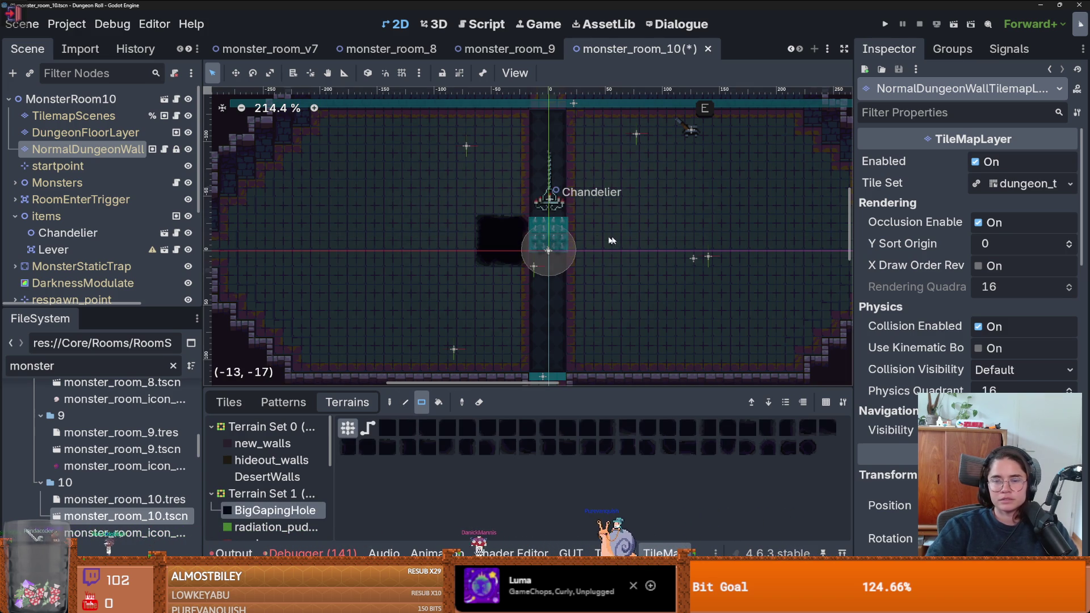
mouse_move(576, 225)
left_mouse_down()
mouse_move(619, 268)
mouse_move(616, 258)
left_mouse_up()
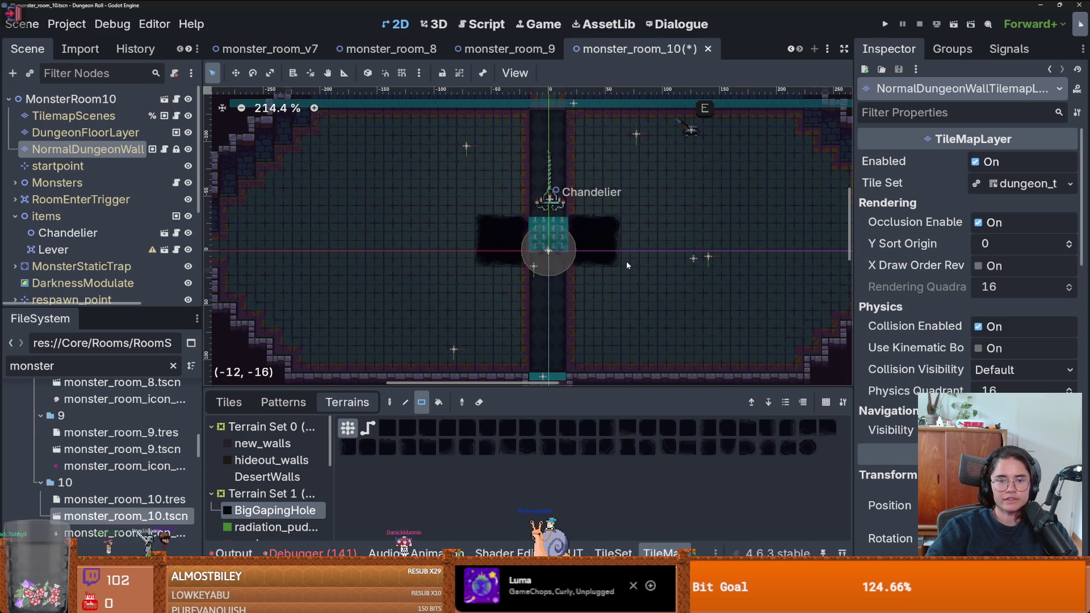
Paint a BigGapingHole terrain outline around the right inner room
scroll(629, 260, "down", 2)
scroll(584, 258, "up", 1)
mouse_move(550, 212)
left_mouse_down()
mouse_move(559, 173)
mouse_move(720, 181)
mouse_move(716, 304)
left_mouse_up()
left_click(719, 181)
mouse_move(716, 305)
left_mouse_down()
mouse_move(657, 312)
mouse_move(570, 294)
mouse_move(553, 305)
left_mouse_up()
left_click_drag(518, 236, 606, 246)
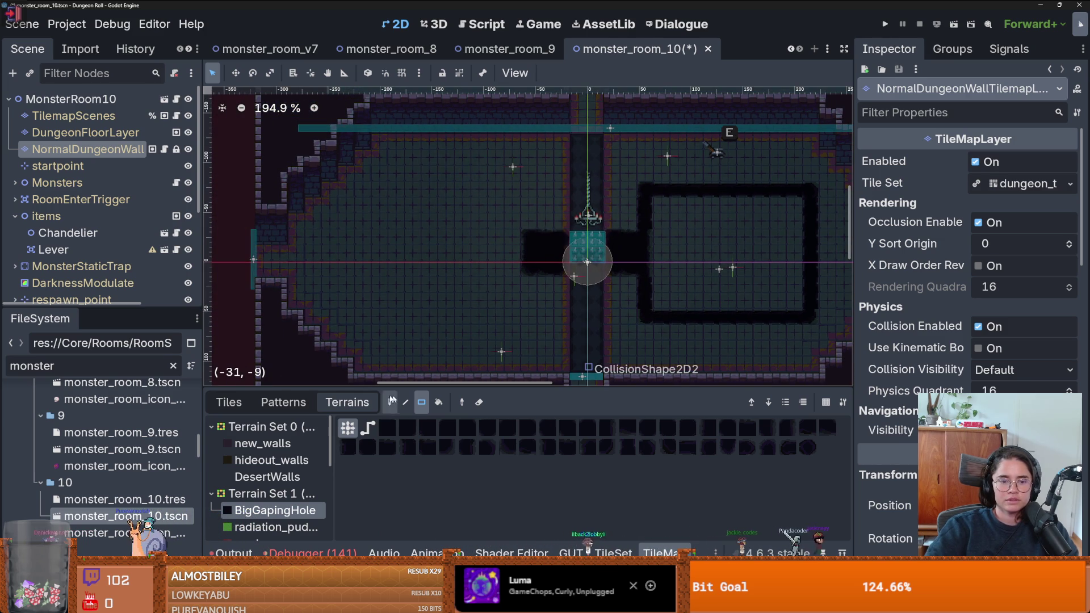
Copy the right room's hole outline and paste it on the left side
left_click(228, 402)
left_click_drag(636, 182, 818, 325)
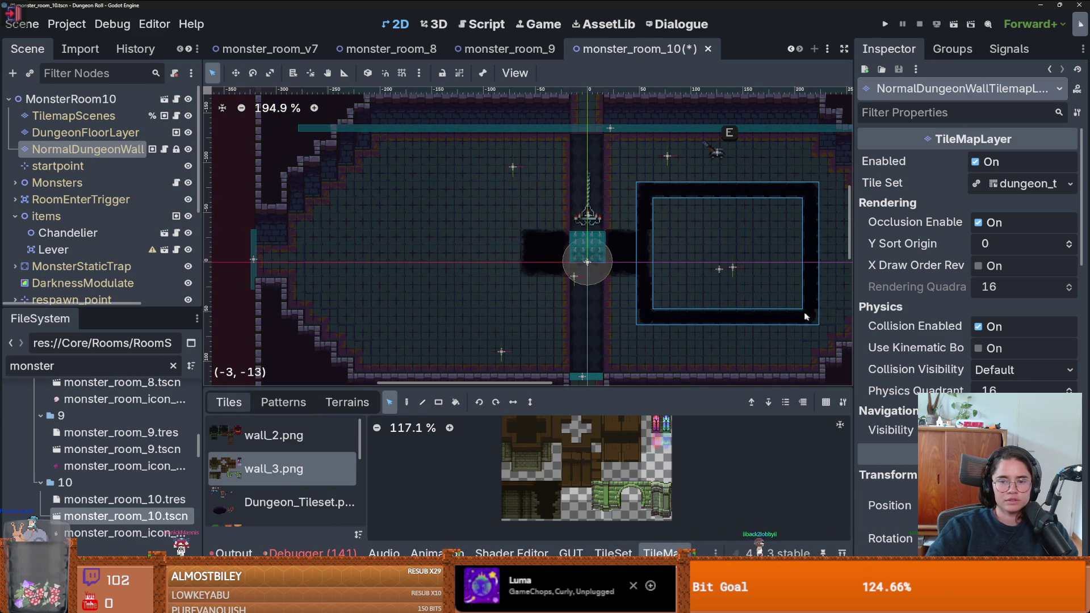
left_click(447, 257)
scroll(631, 295, "down", 1)
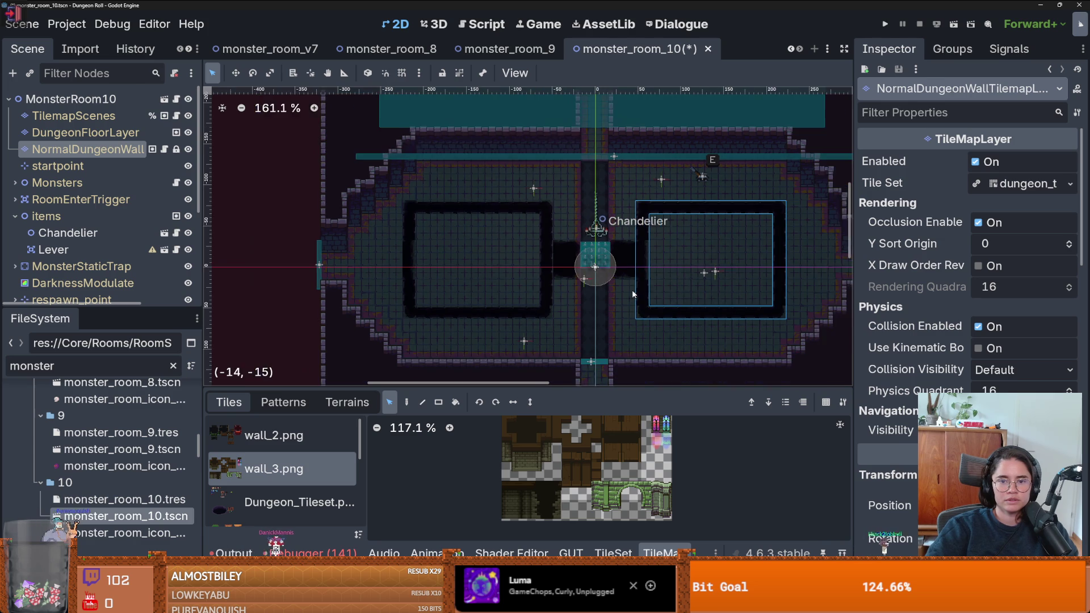
scroll(565, 277, "up", 1)
scroll(565, 280, "up", 1)
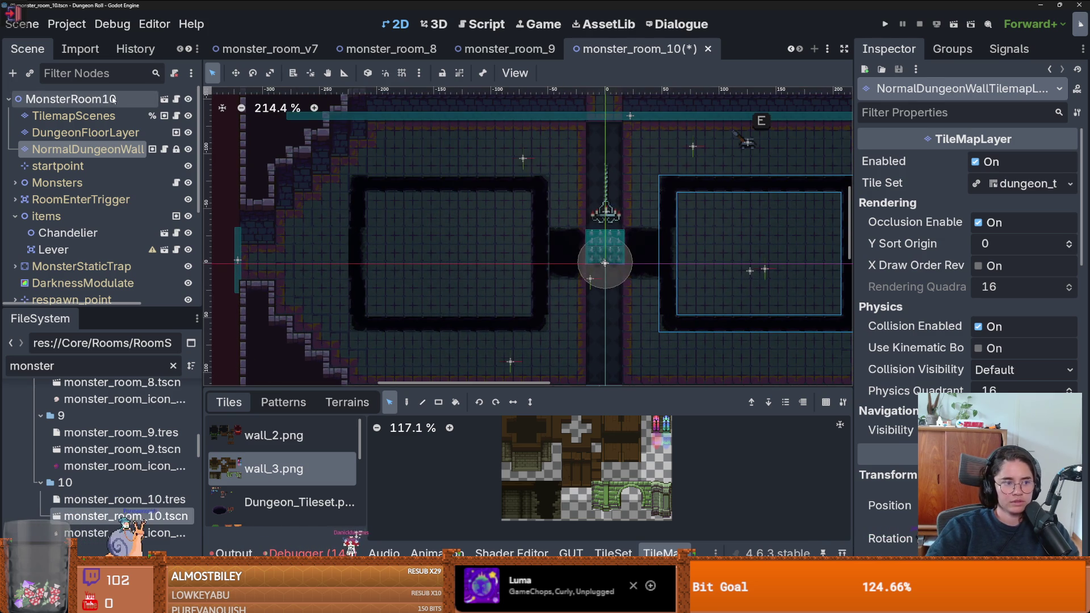
Paint a rectangle of wall terrain around the left inner room
left_click(328, 401)
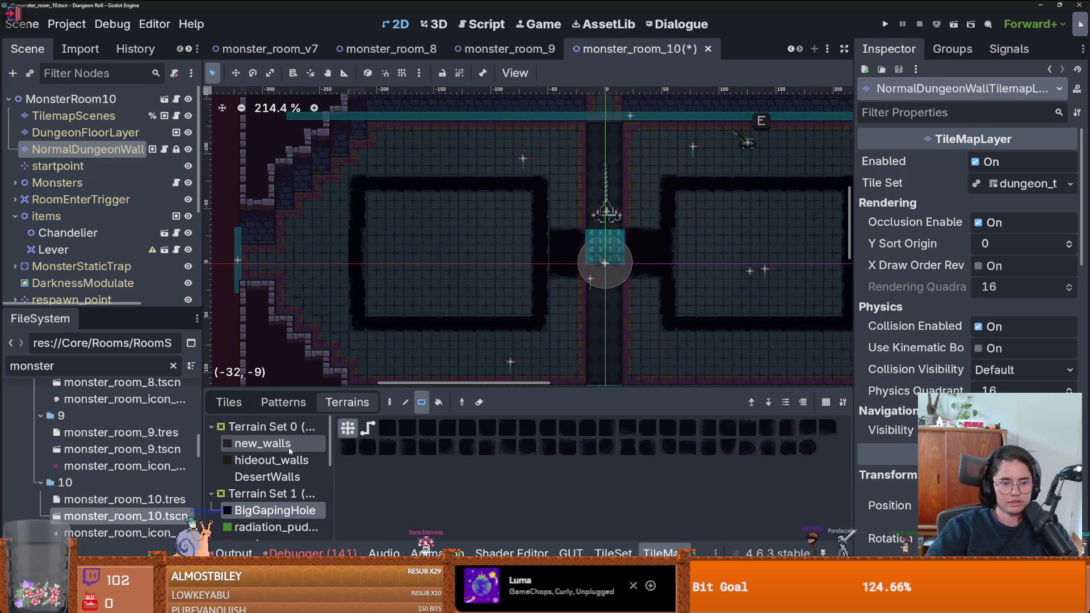
left_click(271, 460)
scroll(487, 296, "up", 2)
left_click_drag(372, 210, 527, 302)
scroll(527, 302, "down", 1)
left_click(114, 132)
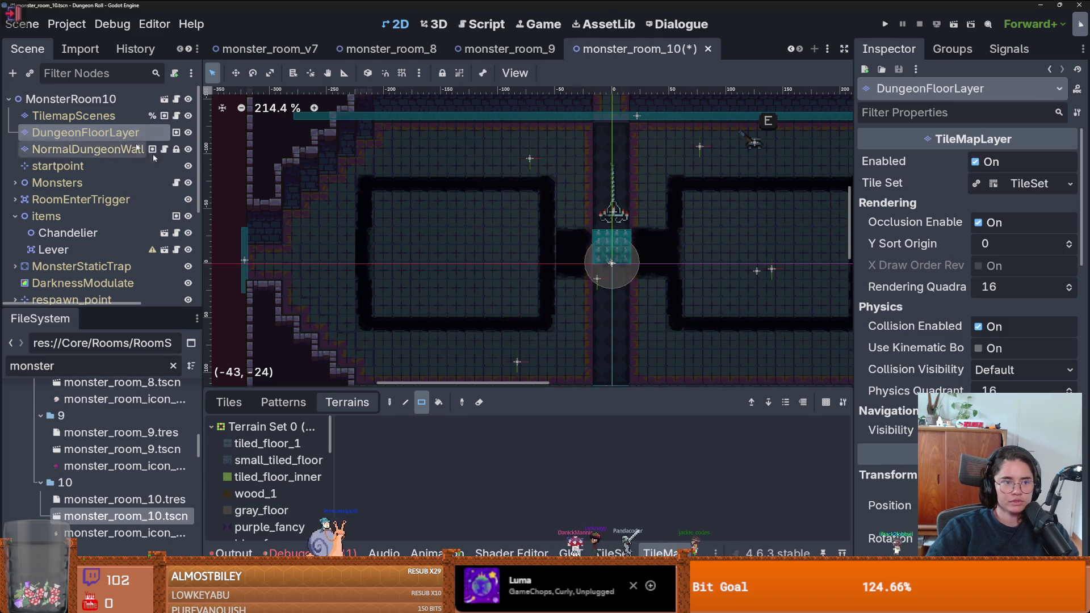
Fill the left and right inner rooms with wood_1 floor terrain
left_click(271, 494)
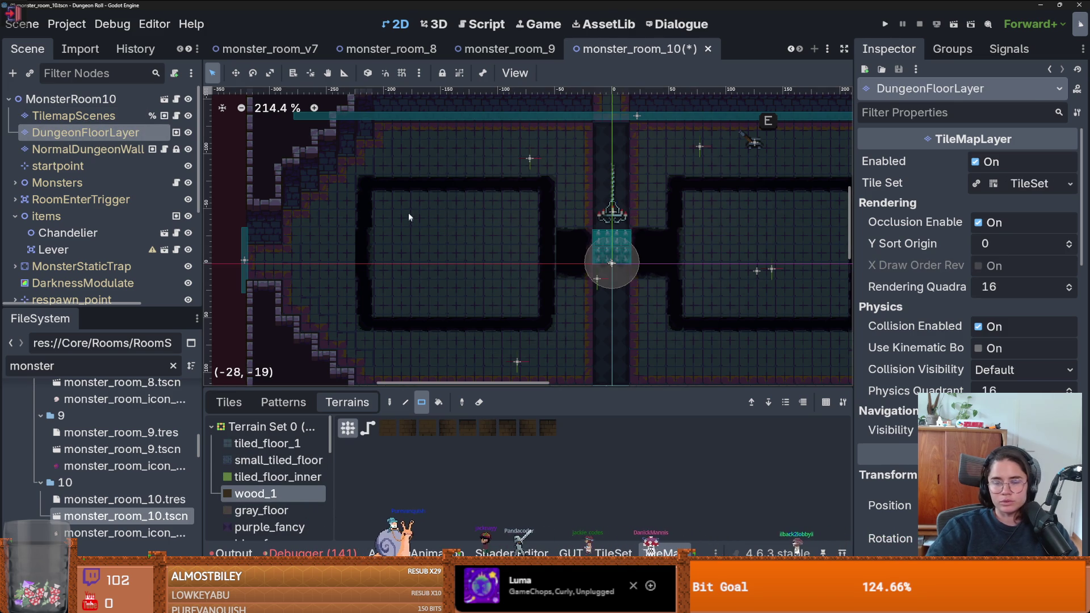
mouse_move(400, 212)
left_mouse_down()
mouse_move(493, 261)
mouse_move(515, 296)
left_mouse_up()
scroll(515, 296, "down", 2)
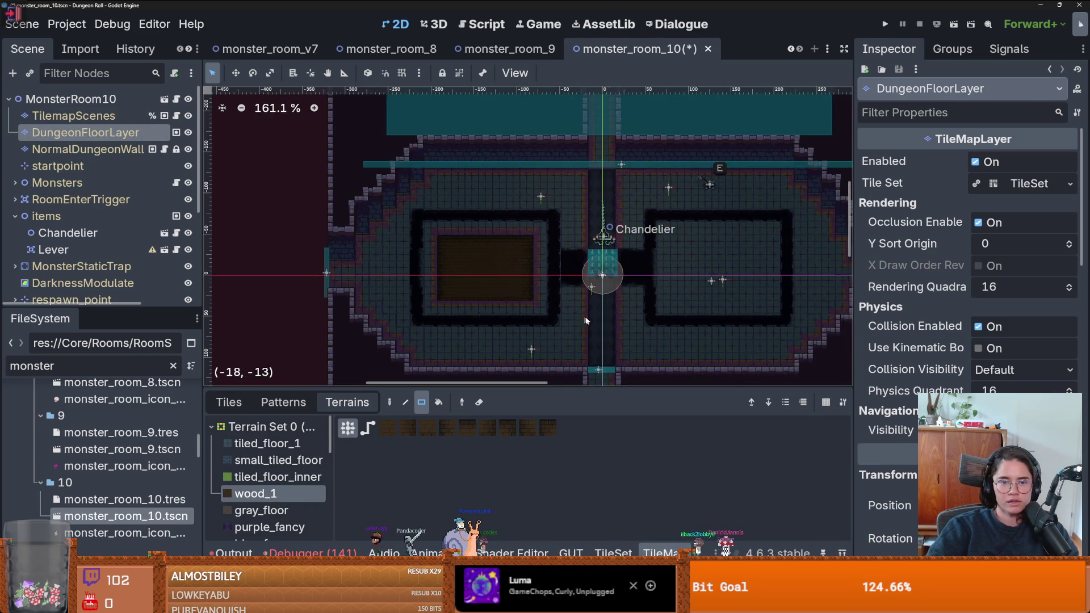
scroll(515, 273, "right", 3)
scroll(516, 250, "up", 2)
mouse_move(533, 230)
left_mouse_down()
mouse_move(620, 267)
mouse_move(633, 284)
left_mouse_up()
scroll(524, 277, "down", 2)
scroll(526, 268, "left", 3)
scroll(527, 268, "left", 1)
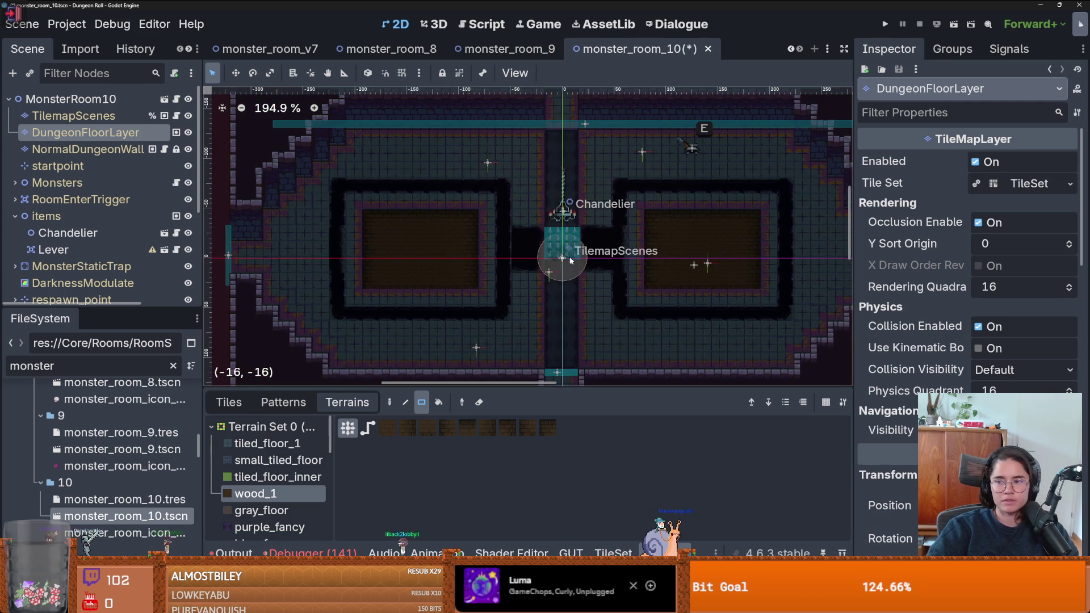
scroll(591, 257, "up", 2)
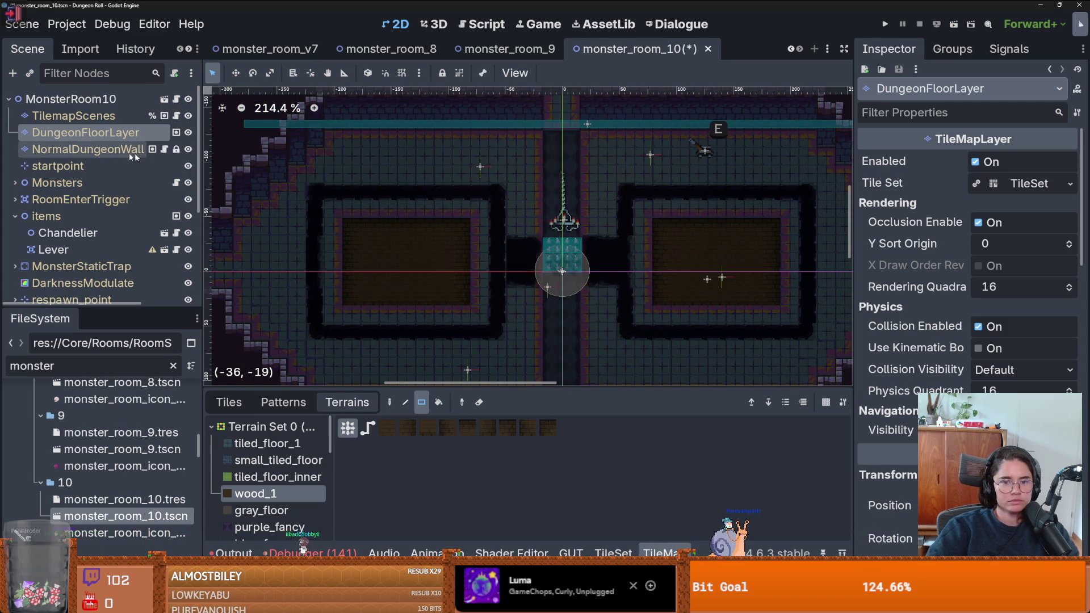
Show the Traps scene collection for the TilemapScenes layer
left_click(97, 117)
left_click(229, 402)
scroll(326, 495, "down", 2)
scroll(327, 500, "up", 1)
left_click(307, 466)
Choose the big_gaping_hole trap tile for painting with the Line tool
scroll(478, 495, "down", 2)
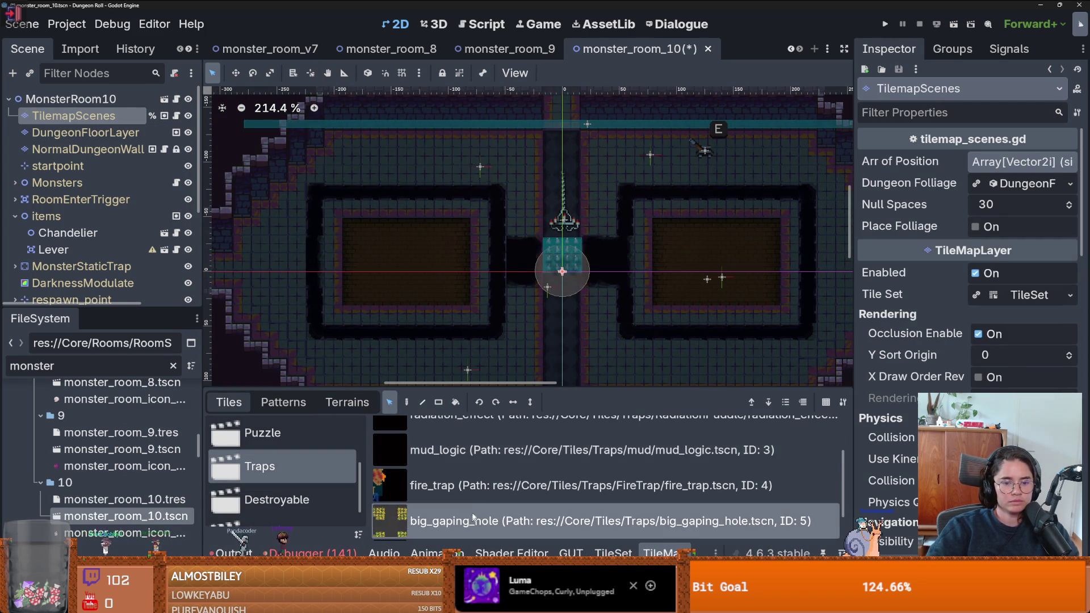
scroll(442, 283, "up", 1)
scroll(442, 284, "up", 1)
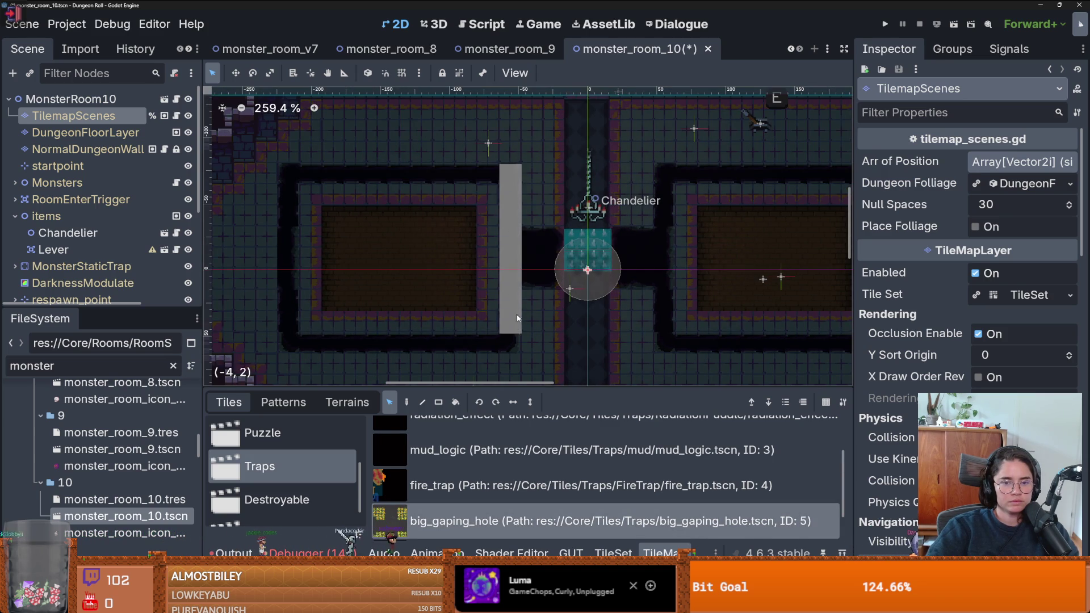
key("Escape")
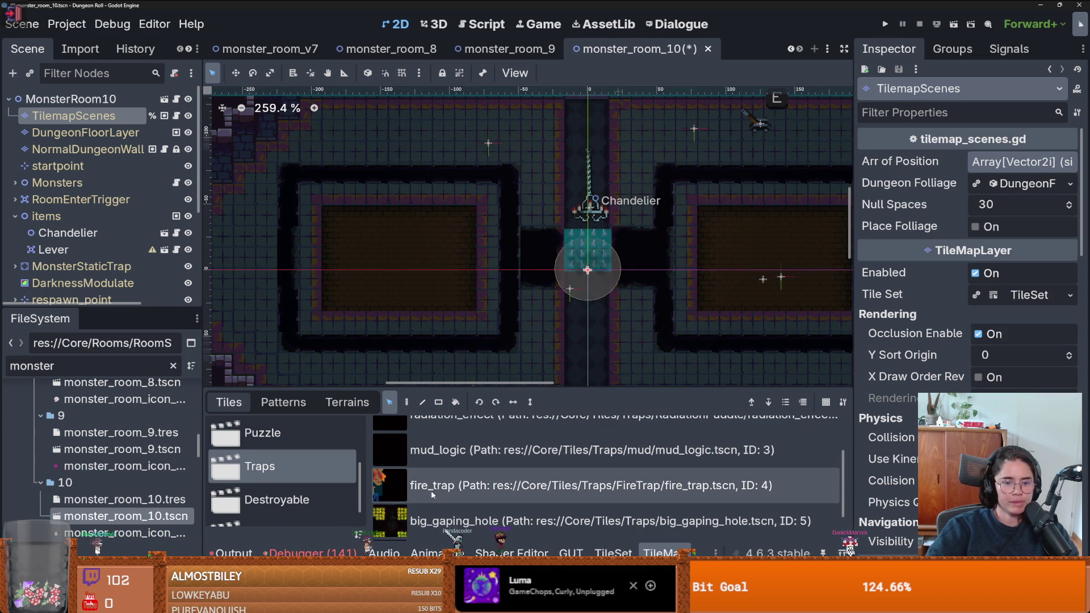
left_click(397, 520)
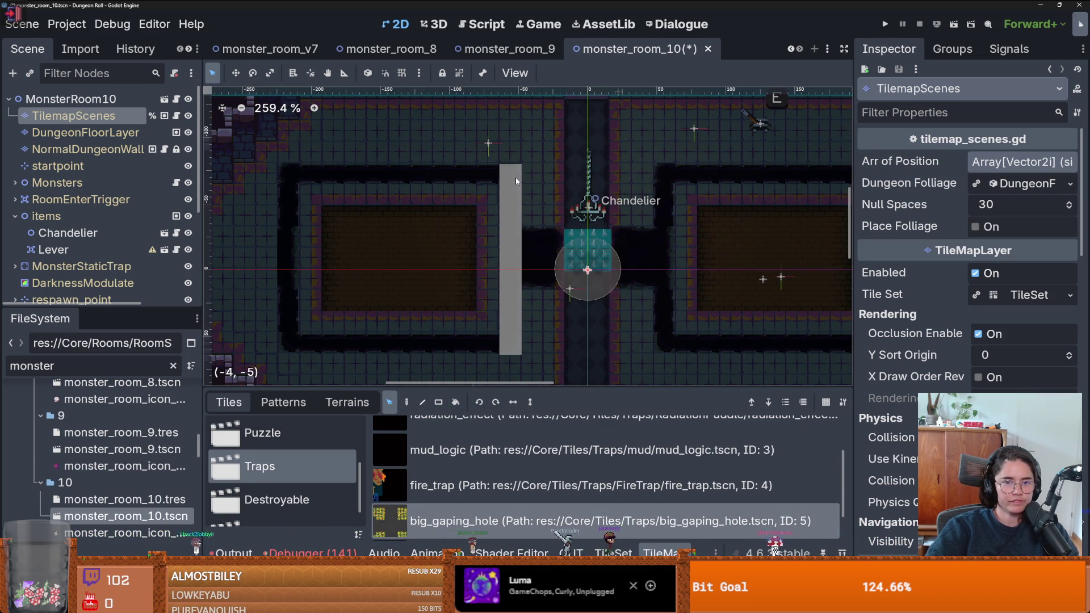
key("Escape")
left_click(459, 480)
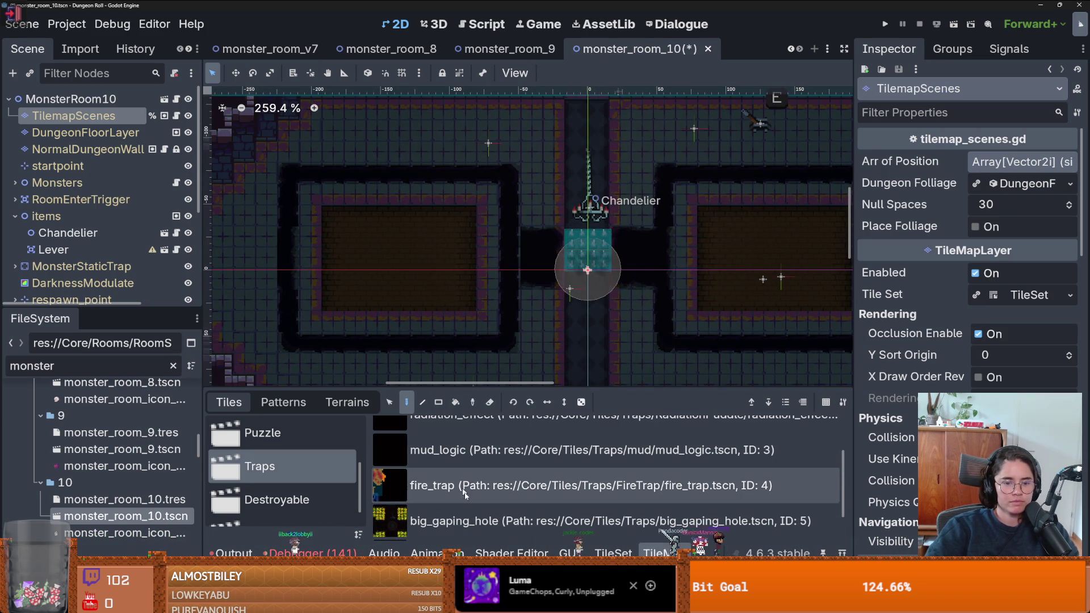
scroll(467, 502, "down", 1)
left_click(467, 494)
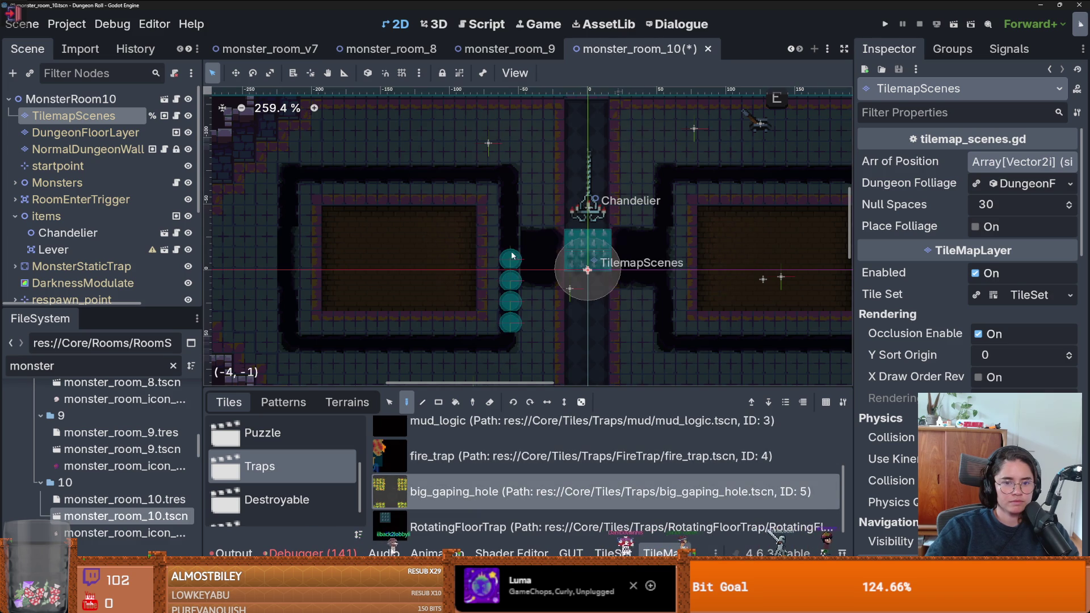
left_click(423, 402)
Line the left room's top, left, and bottom edges with big_gaping_hole traps
mouse_move(510, 344)
left_mouse_down()
mouse_move(517, 187)
mouse_move(289, 176)
left_mouse_up()
left_click_drag(290, 176, 290, 345)
mouse_move(290, 345)
left_mouse_down()
mouse_move(486, 356)
mouse_move(500, 344)
left_mouse_up()
mouse_move(534, 280)
left_mouse_down()
mouse_move(533, 238)
mouse_move(555, 280)
left_mouse_up()
Line the right room's edges and the corridor beside the central hole with big_gaping_hole traps
scroll(417, 257, "right", 5)
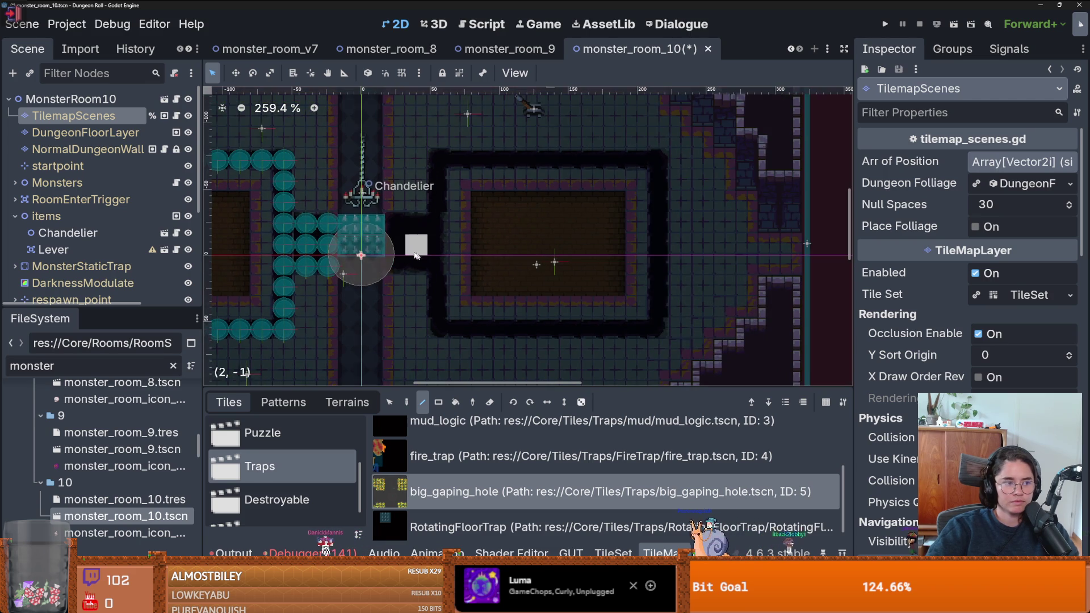
left_click_drag(401, 231, 420, 267)
left_click_drag(438, 161, 437, 329)
mouse_move(437, 330)
left_mouse_down()
mouse_move(659, 329)
mouse_move(659, 160)
mouse_move(461, 160)
left_mouse_up()
scroll(527, 260, "down", 4)
scroll(594, 266, "down", 1)
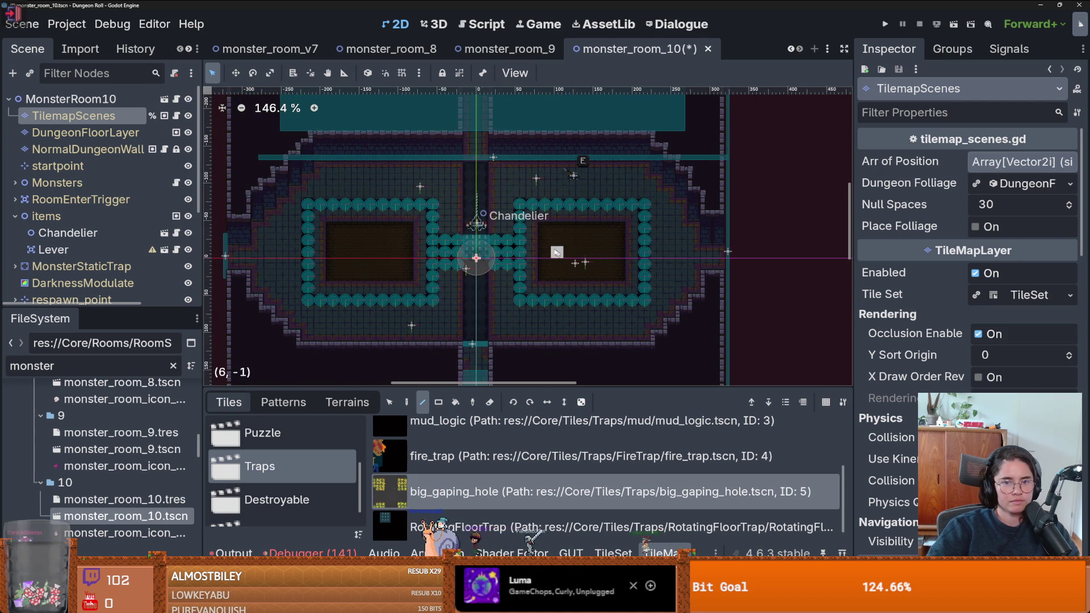
scroll(319, 438, "up", 2)
scroll(319, 438, "up", 1)
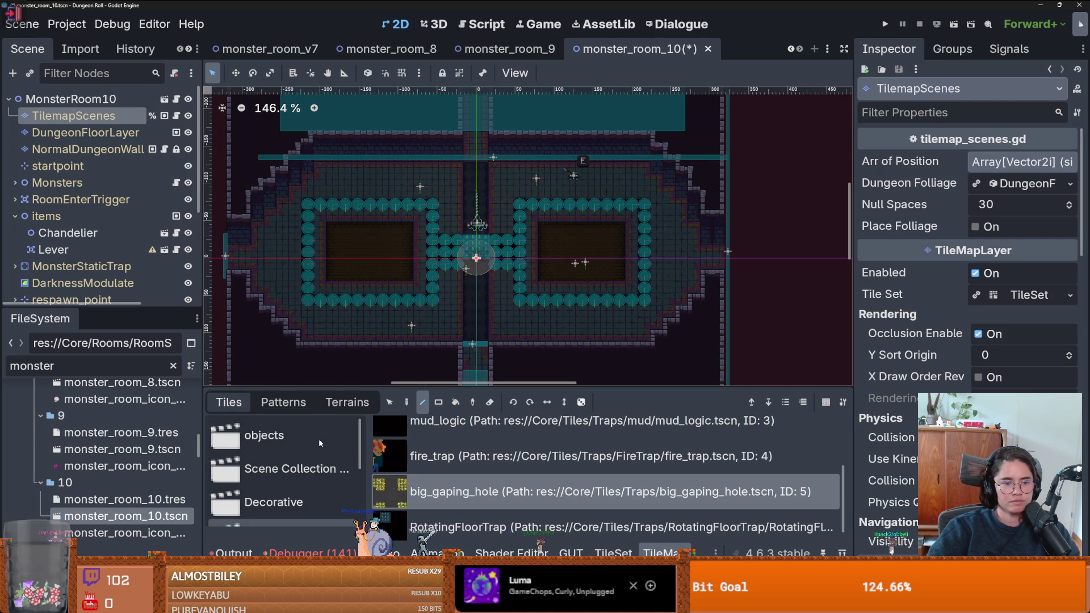
Browse the scene collections and pick the crate from the Destroyable collection
left_click(318, 437)
scroll(311, 476, "down", 3)
scroll(311, 475, "down", 1)
left_click(318, 472)
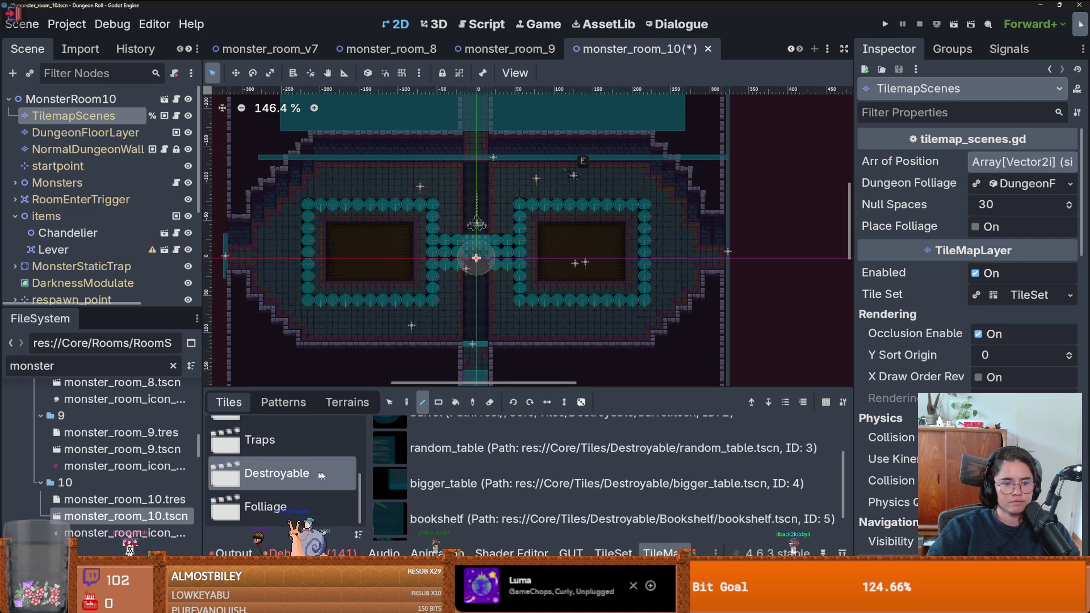
scroll(272, 454, "up", 2)
scroll(272, 454, "up", 1)
left_click(286, 464)
scroll(465, 455, "up", 2)
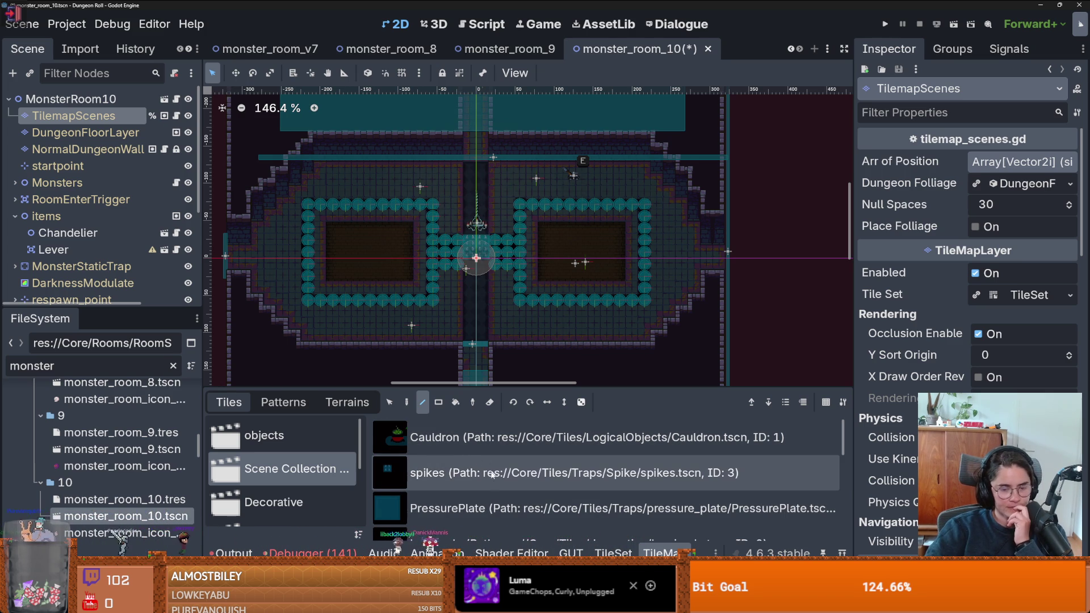
scroll(489, 467, "down", 4)
scroll(491, 482, "down", 6)
scroll(492, 485, "up", 10)
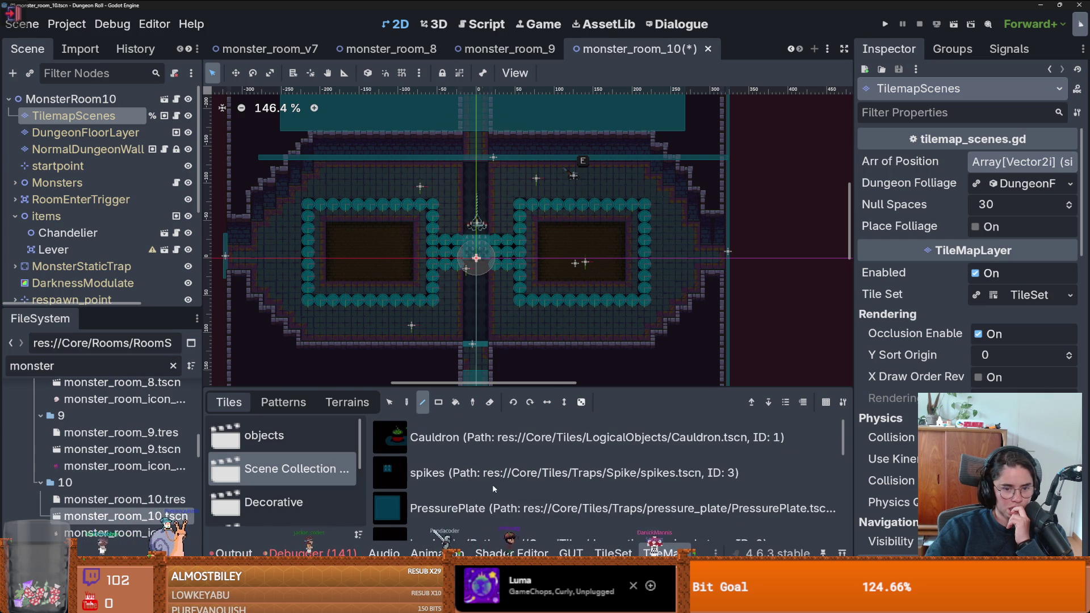
scroll(249, 461, "down", 3)
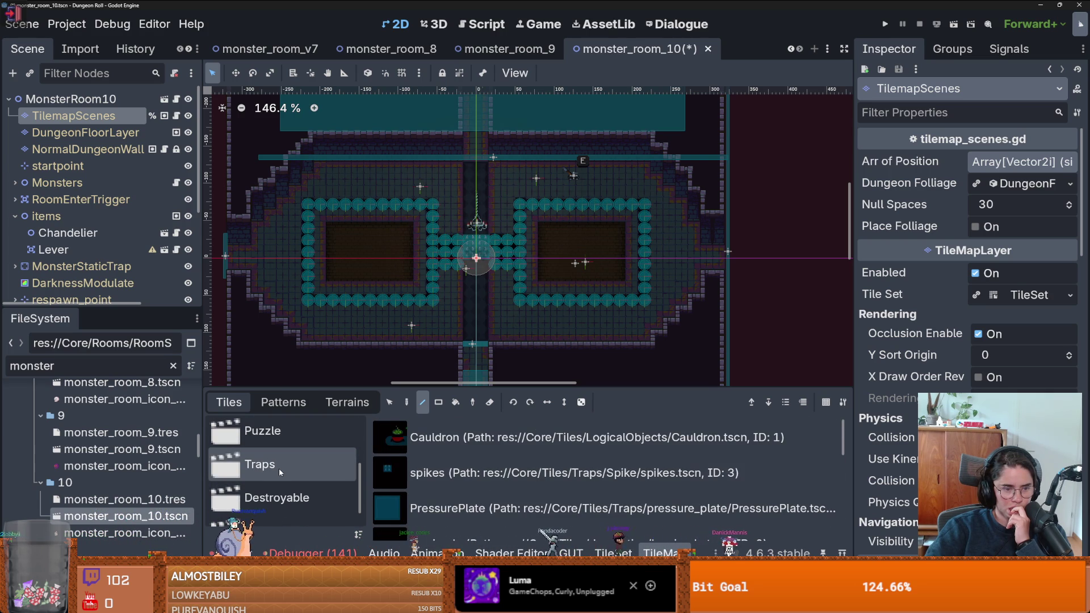
scroll(279, 472, "down", 1)
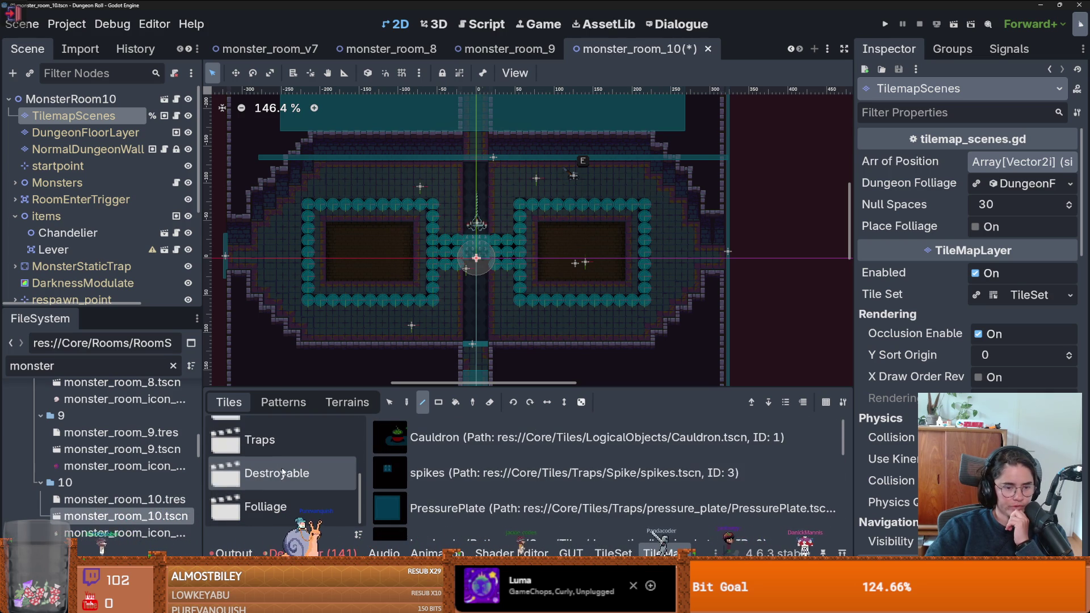
left_click(283, 502)
left_click(291, 477)
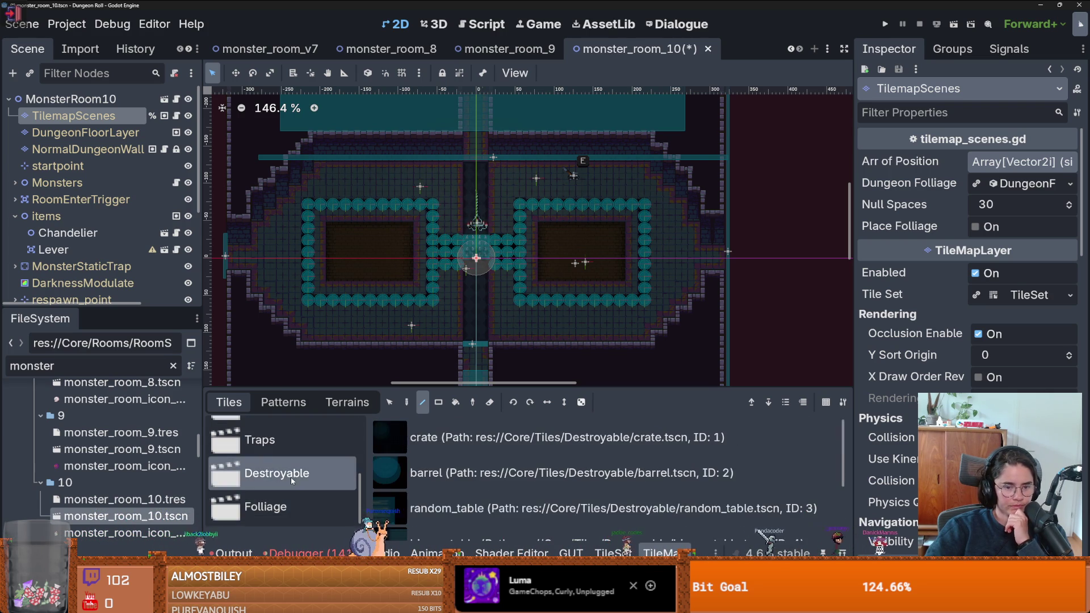
left_click(445, 451)
Place crates near the room's lower right
scroll(375, 239, "up", 4)
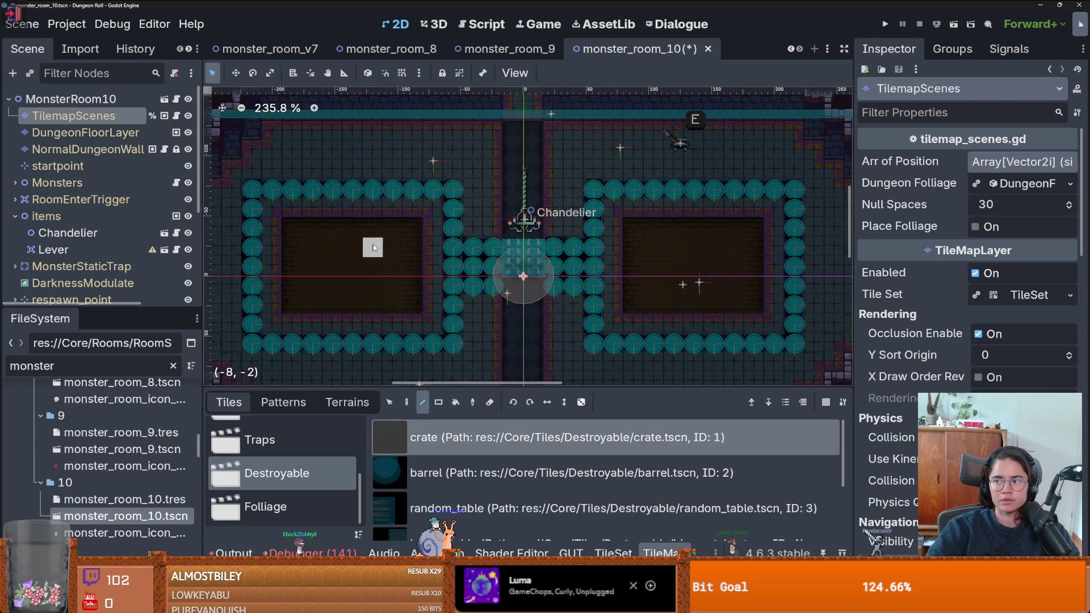
scroll(258, 247, "down", 4)
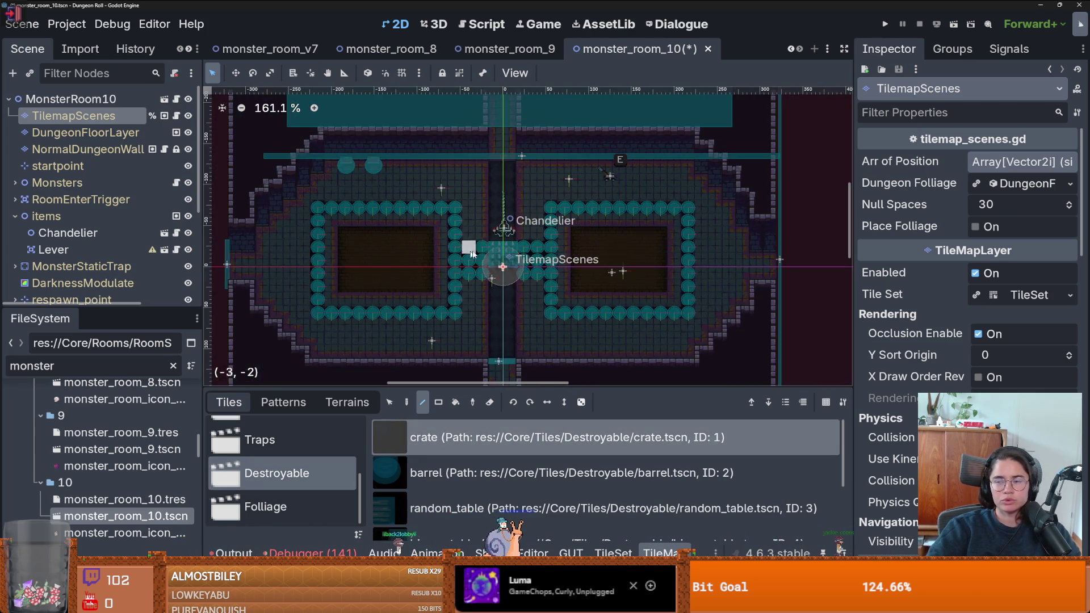
scroll(487, 277, "down", 2)
scroll(624, 252, "up", 2)
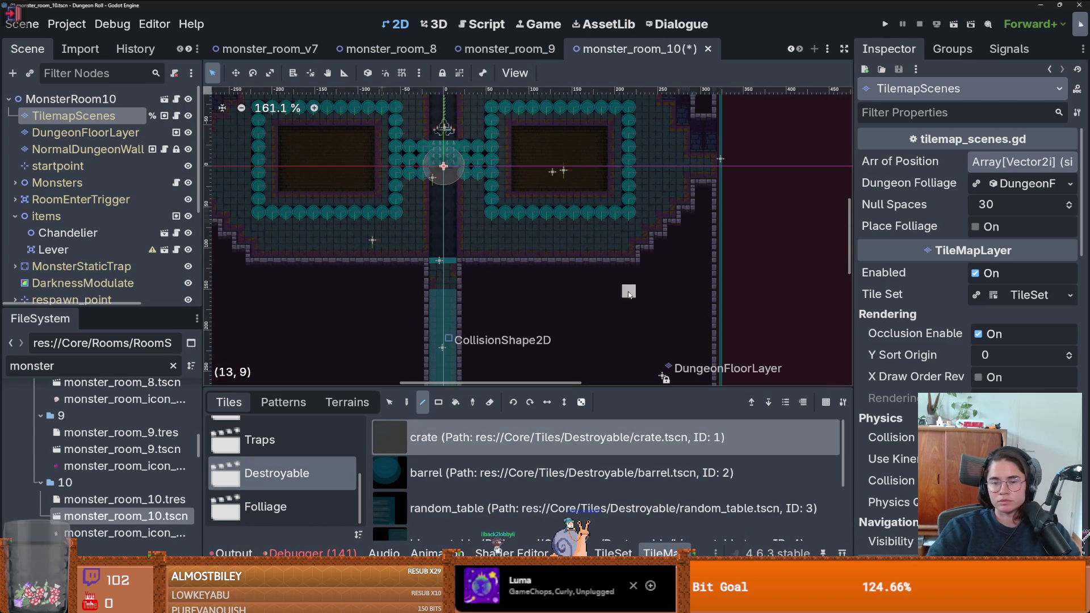
mouse_move(624, 252)
left_mouse_down()
mouse_move(616, 235)
mouse_move(619, 253)
left_mouse_up()
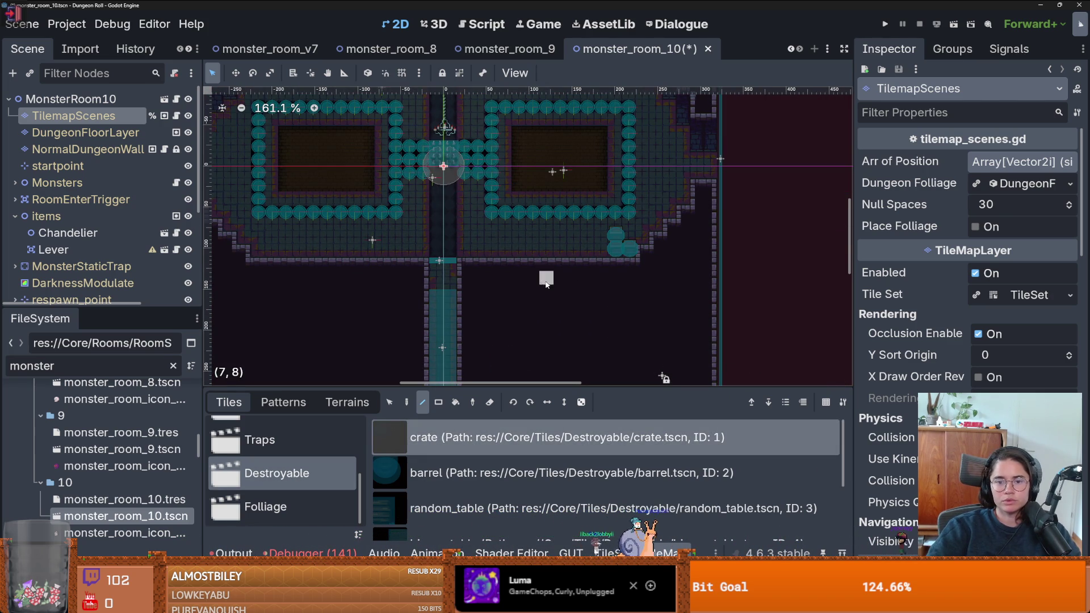
Switch to the barrel tile and paint two side-by-side barrels in the lower-left corner
scroll(669, 251, "up", 1)
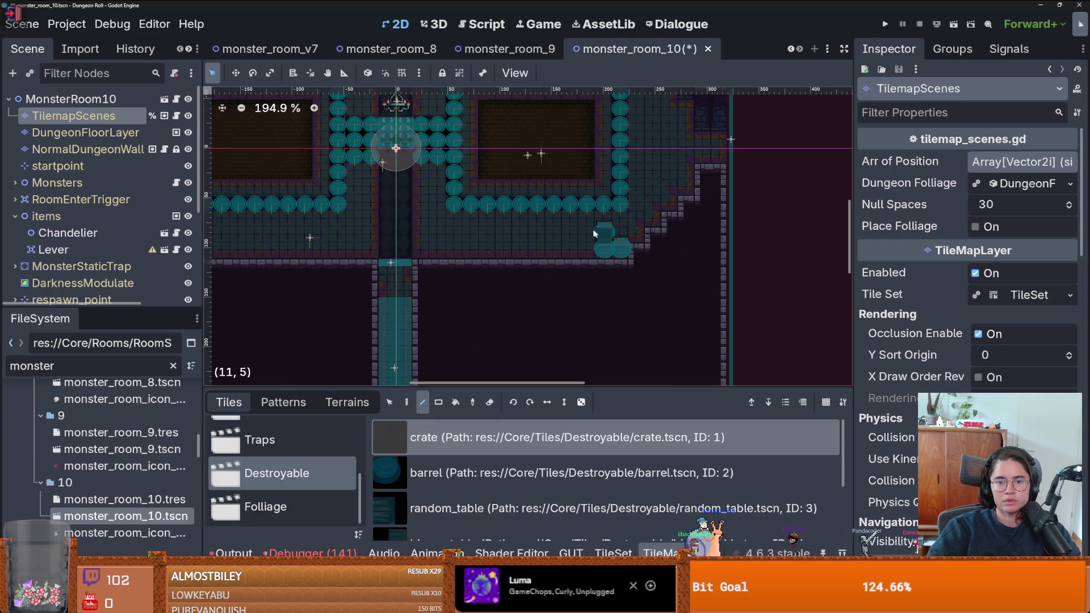
scroll(598, 234, "down", 3)
scroll(684, 281, "up", 1)
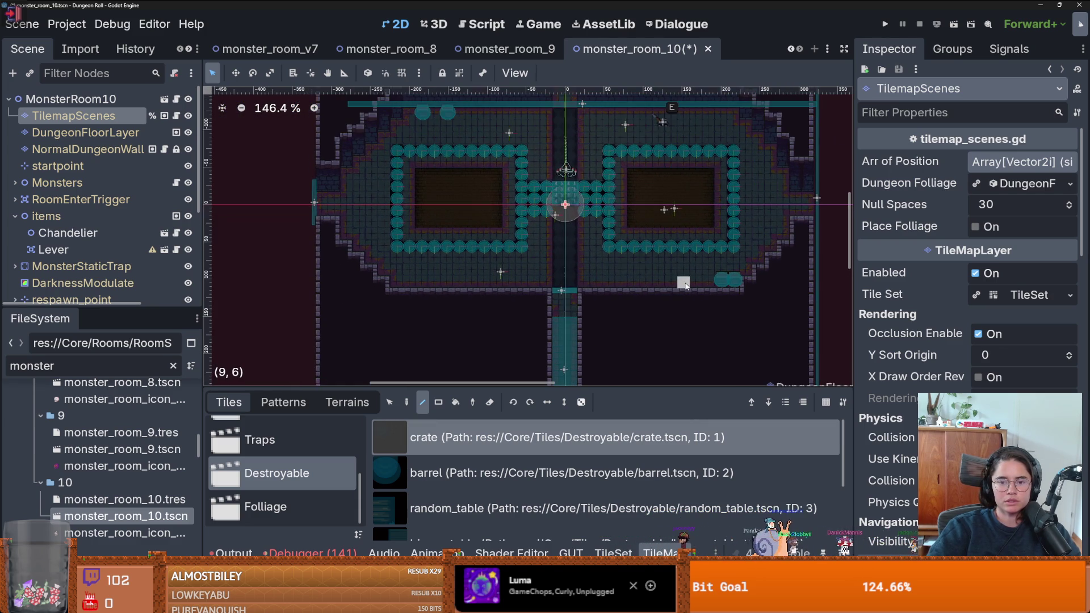
scroll(686, 286, "up", 3)
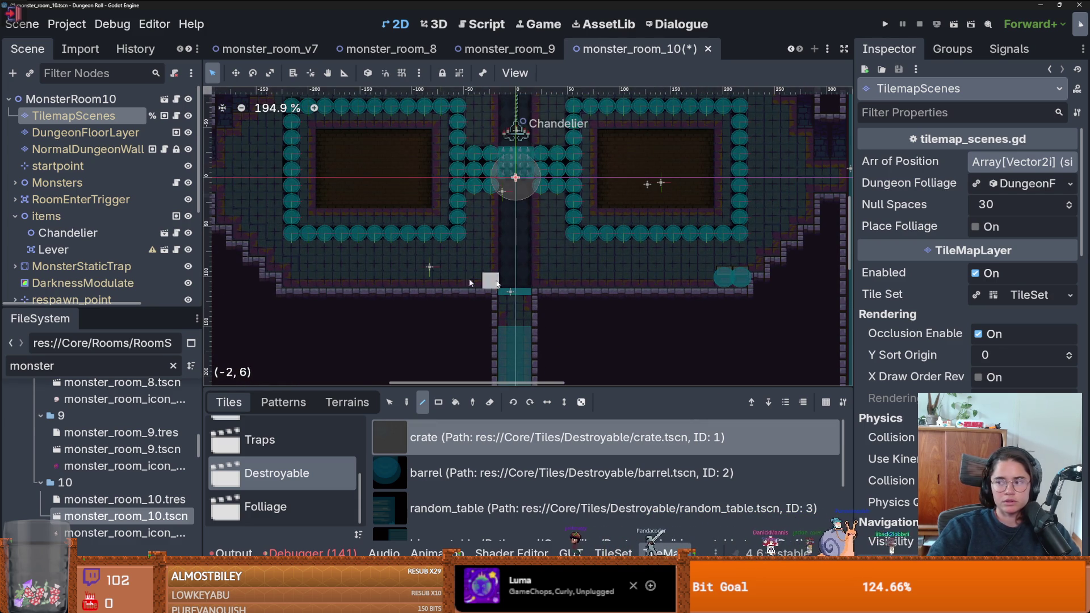
scroll(545, 280, "left", 3)
left_click(482, 473)
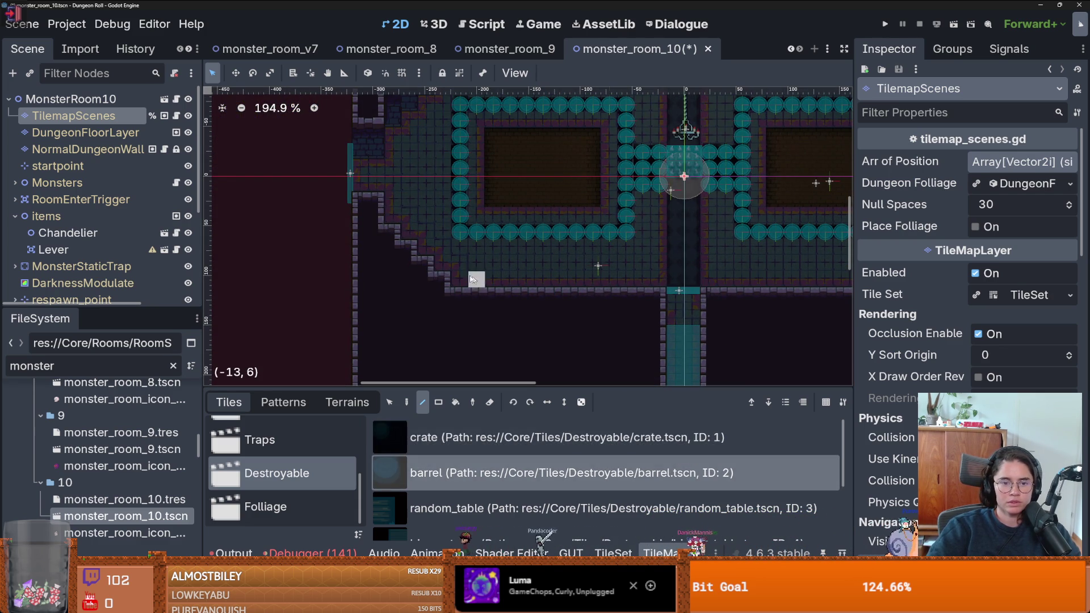
left_click(461, 279)
left_click(478, 278)
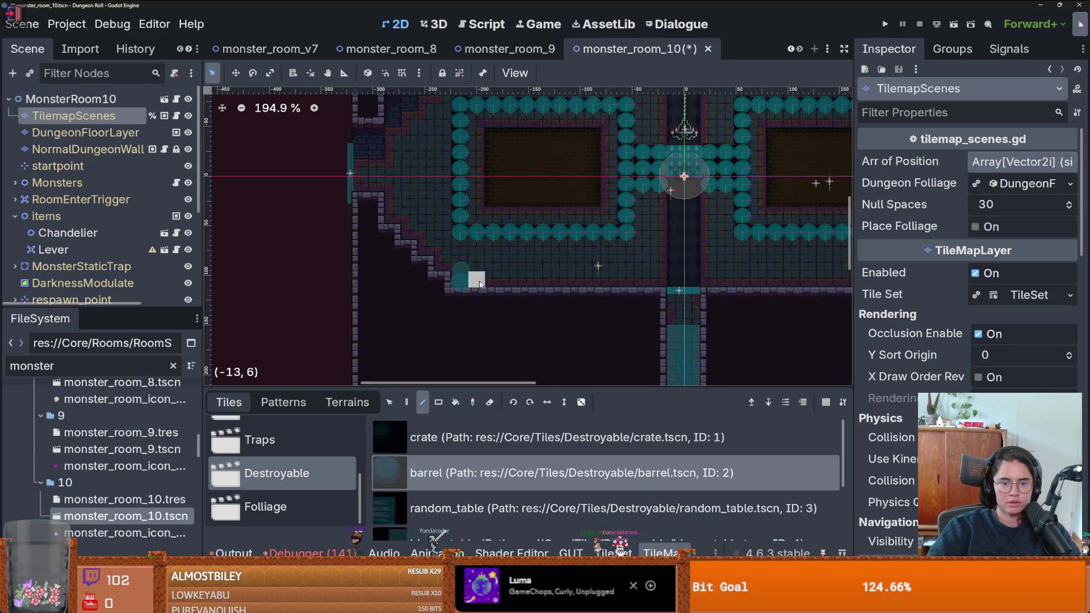
scroll(560, 337, "down", 3)
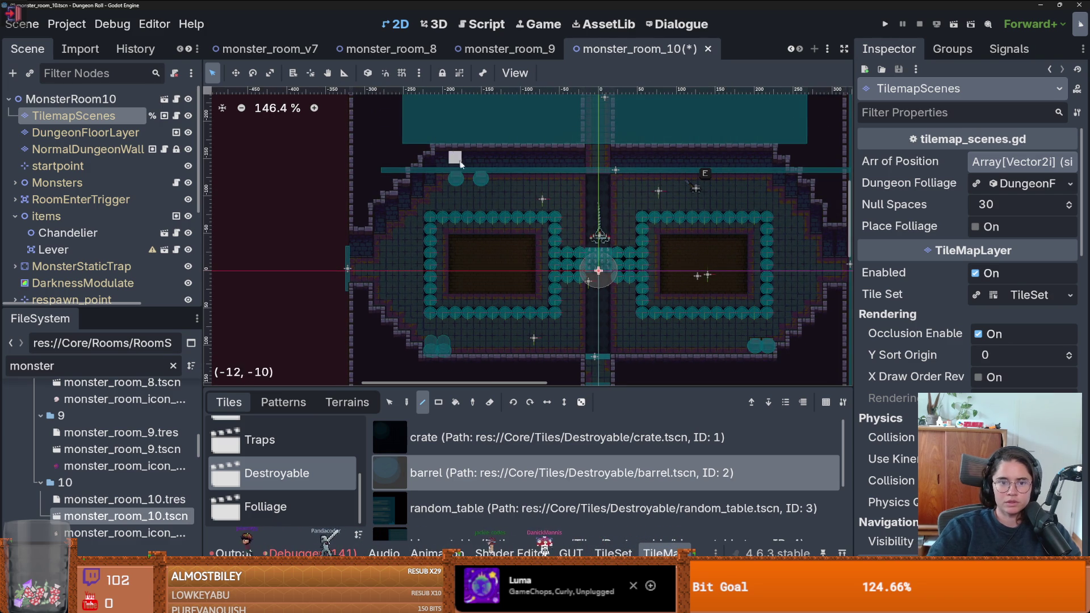
Paint a short row of barrels along the top wall, filling the gap between them
left_click(467, 177)
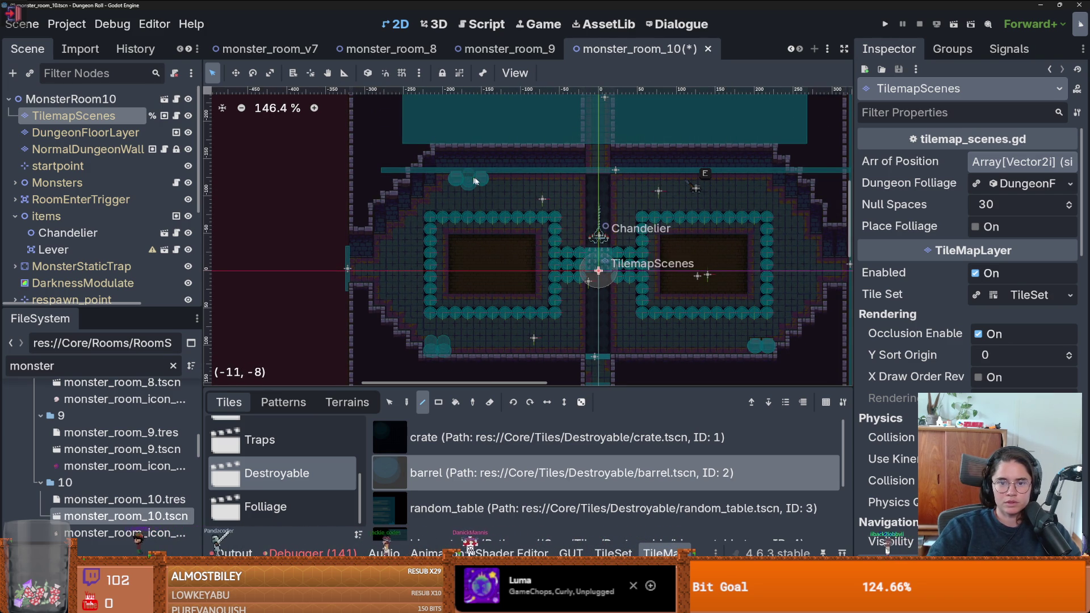
left_click_drag(764, 182, 754, 182)
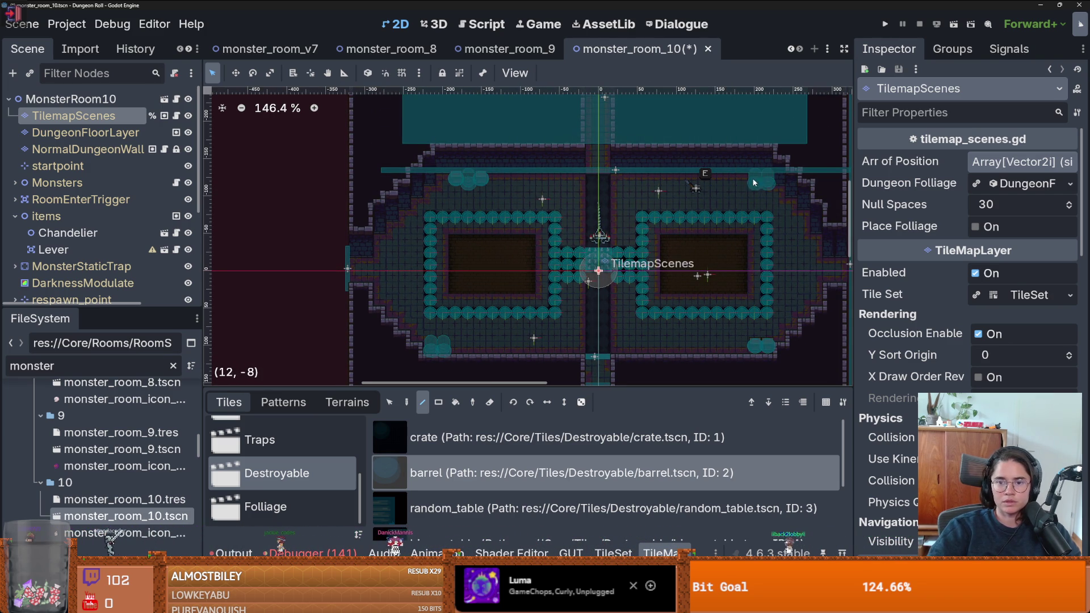
scroll(565, 195, "up", 4)
scroll(557, 180, "down", 3)
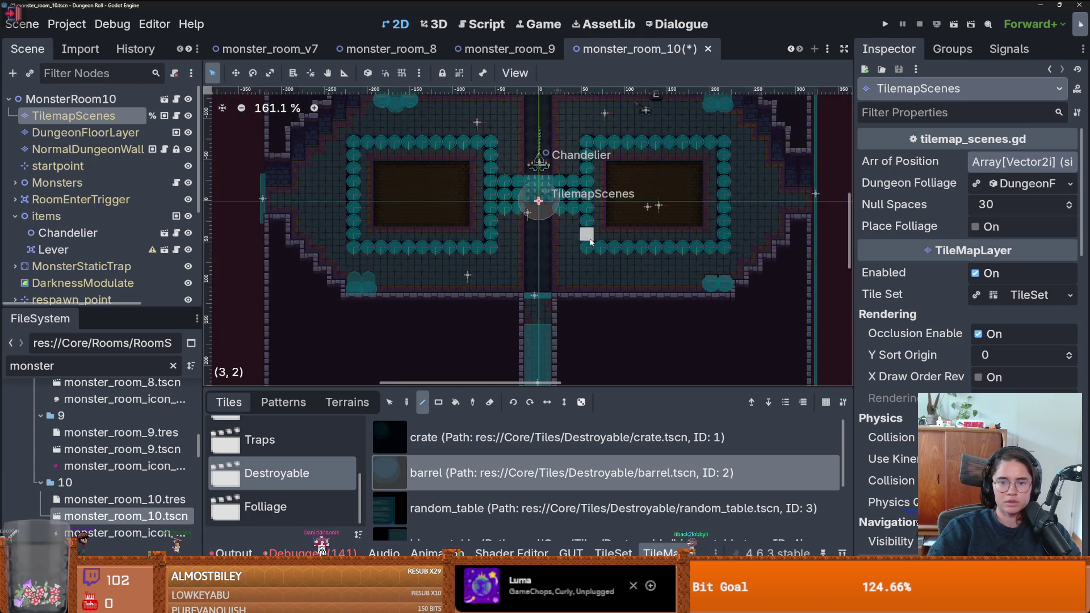
scroll(665, 263, "up", 1)
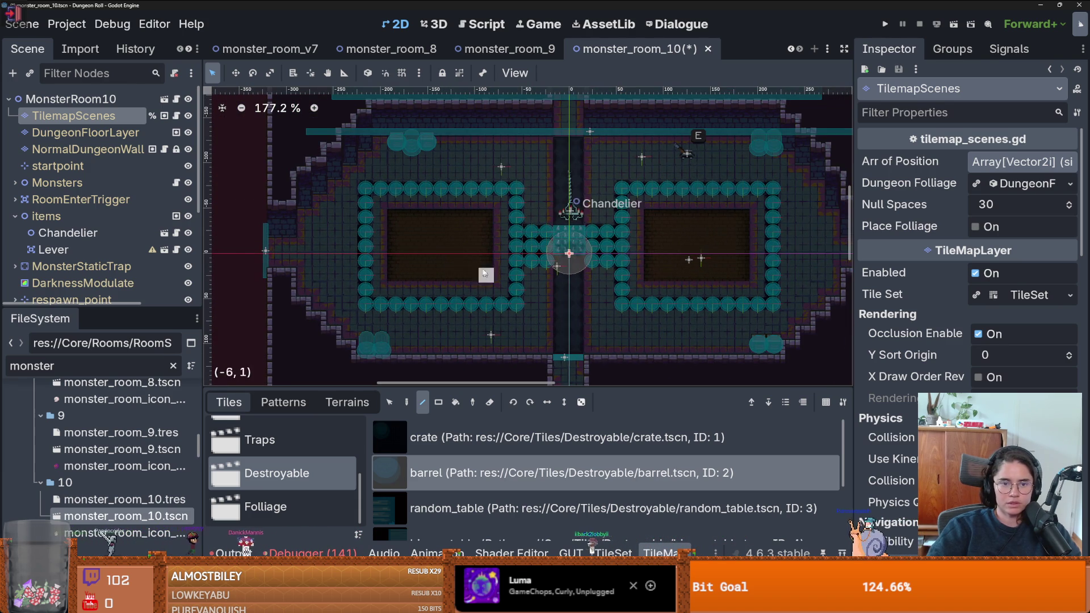
Switch back to crates, collapse the items group and expand the Monsters group
left_click(466, 437)
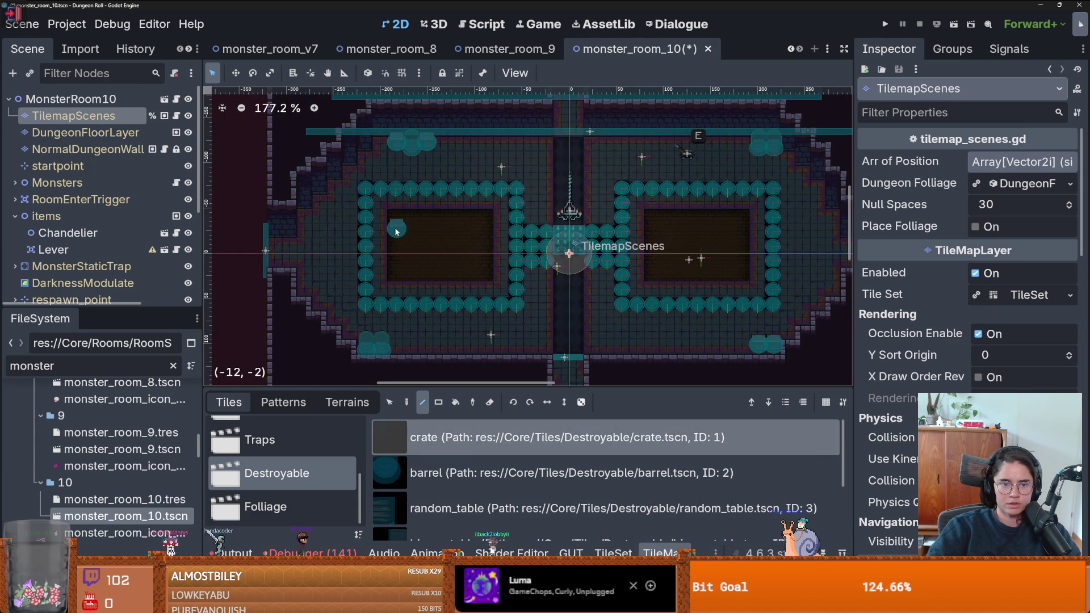
scroll(446, 295, "down", 3)
scroll(445, 295, "up", 4)
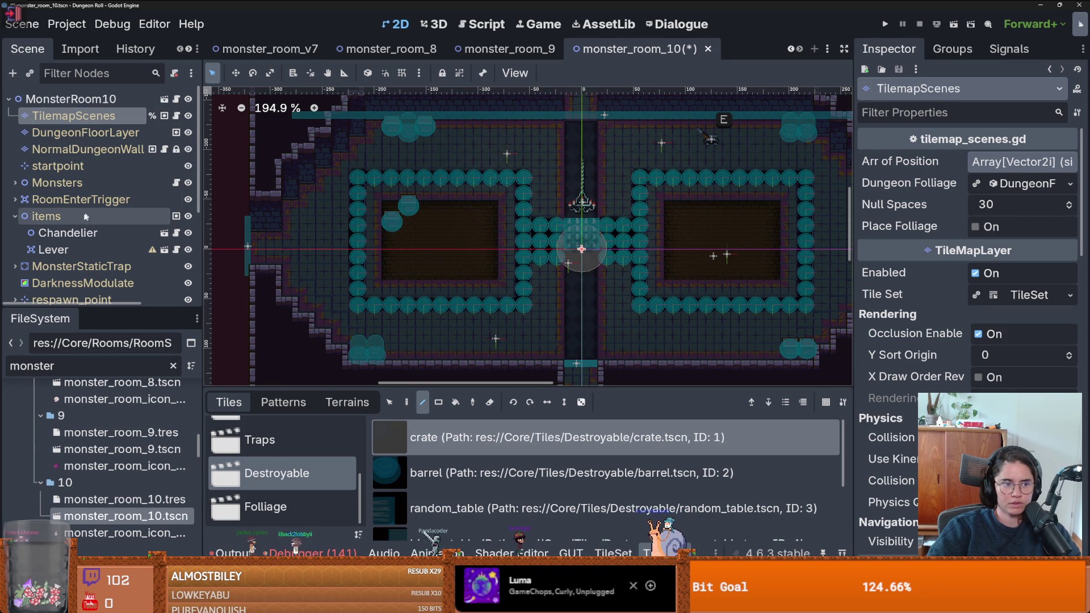
left_click(15, 215)
left_click(15, 182)
Relocate the four monster markers to new spots using Move Node(s) Here
left_click(79, 199)
right_click(462, 234)
left_click(497, 295)
right_click(415, 262)
left_click(462, 323)
left_click(568, 263)
right_click(670, 230)
left_click(636, 285)
key("Down")
right_click(747, 229)
left_click(794, 293)
On CollTileMapLayer, paint collision tiles around the pillar rings of both pits
scroll(68, 271, "down", 4)
left_click(80, 222)
left_click(572, 452)
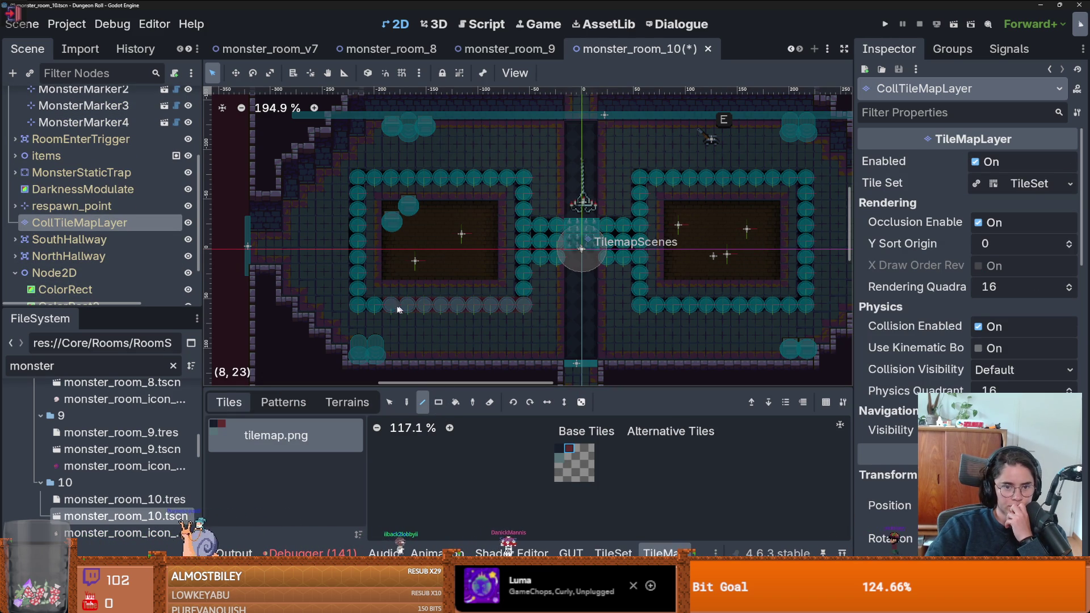
mouse_move(354, 303)
left_mouse_down()
mouse_move(360, 179)
mouse_move(477, 179)
mouse_move(525, 203)
mouse_move(557, 241)
left_mouse_up()
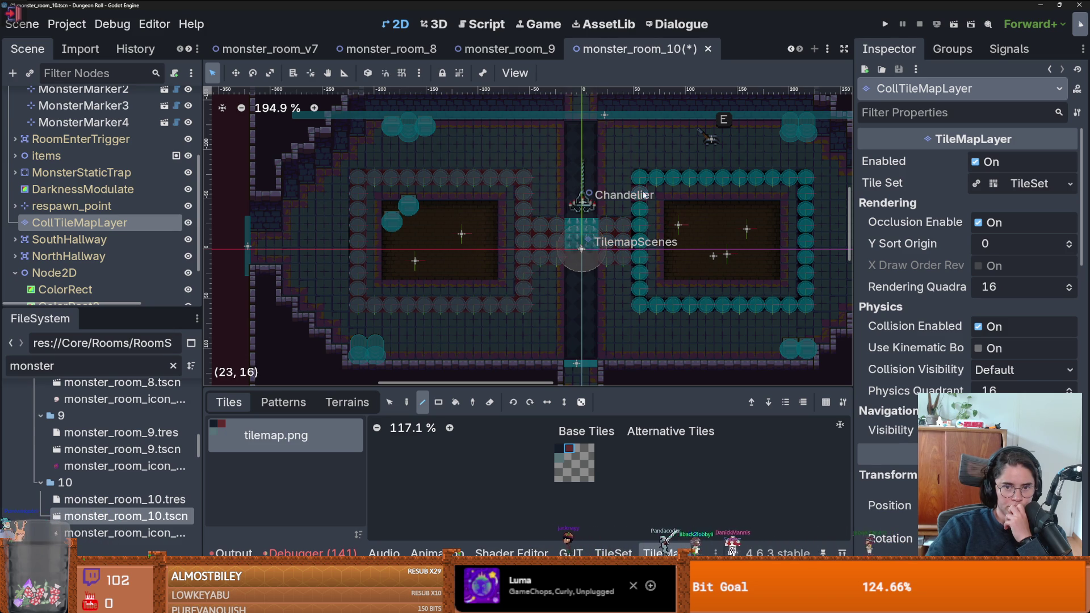
mouse_move(647, 299)
left_mouse_down()
mouse_move(806, 301)
mouse_move(806, 184)
mouse_move(656, 185)
left_mouse_up()
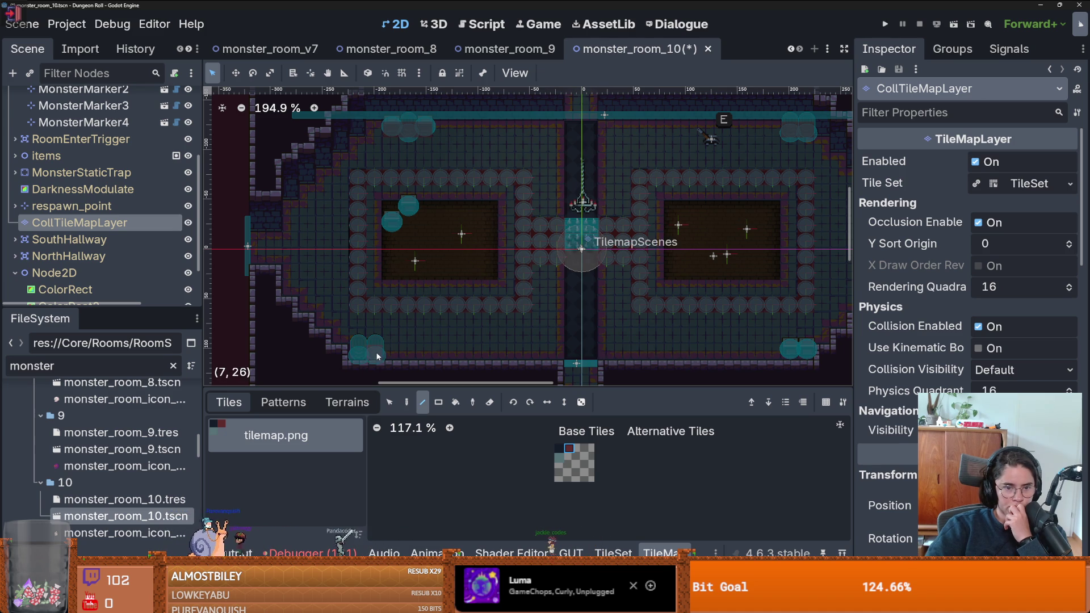
Look over the painted collision and select the first monster marker again
scroll(607, 352, "right", 5)
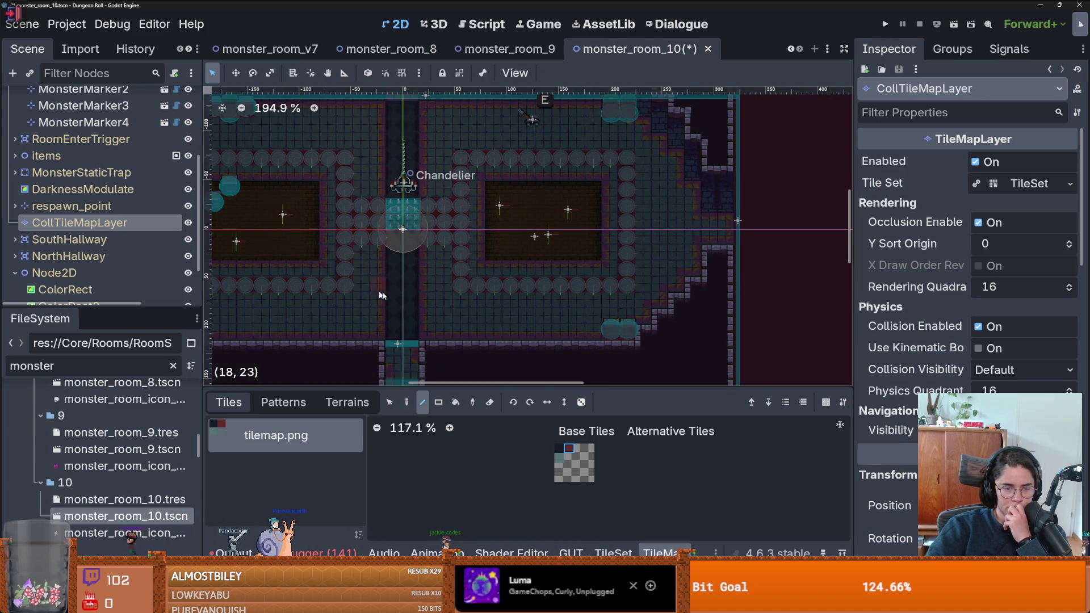
scroll(516, 285, "left", 4)
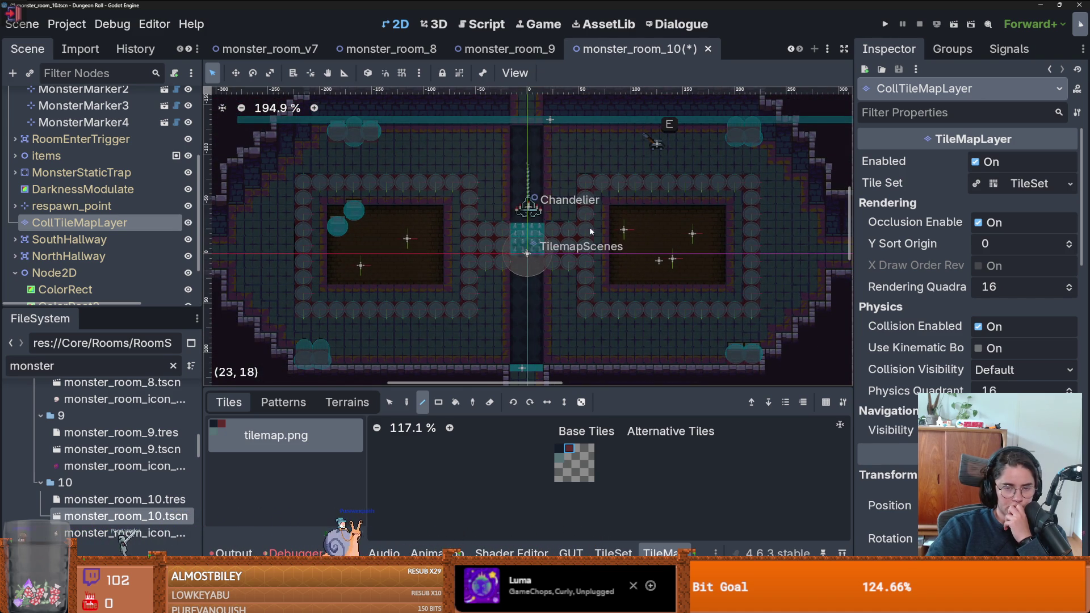
scroll(509, 260, "up", 1)
scroll(509, 260, "down", 1)
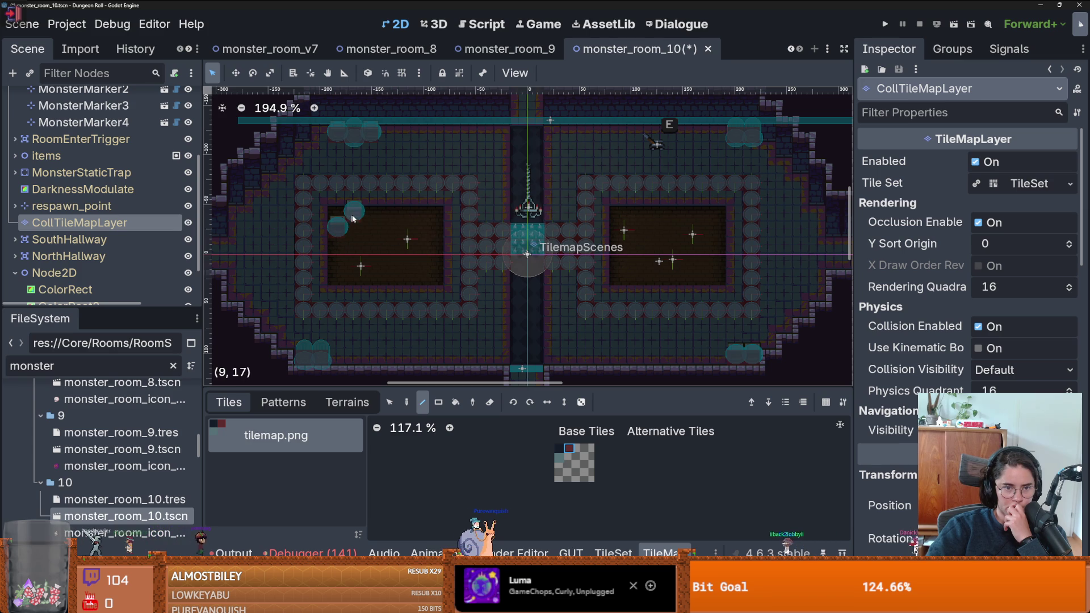
scroll(102, 170, "up", 3)
left_click(107, 151)
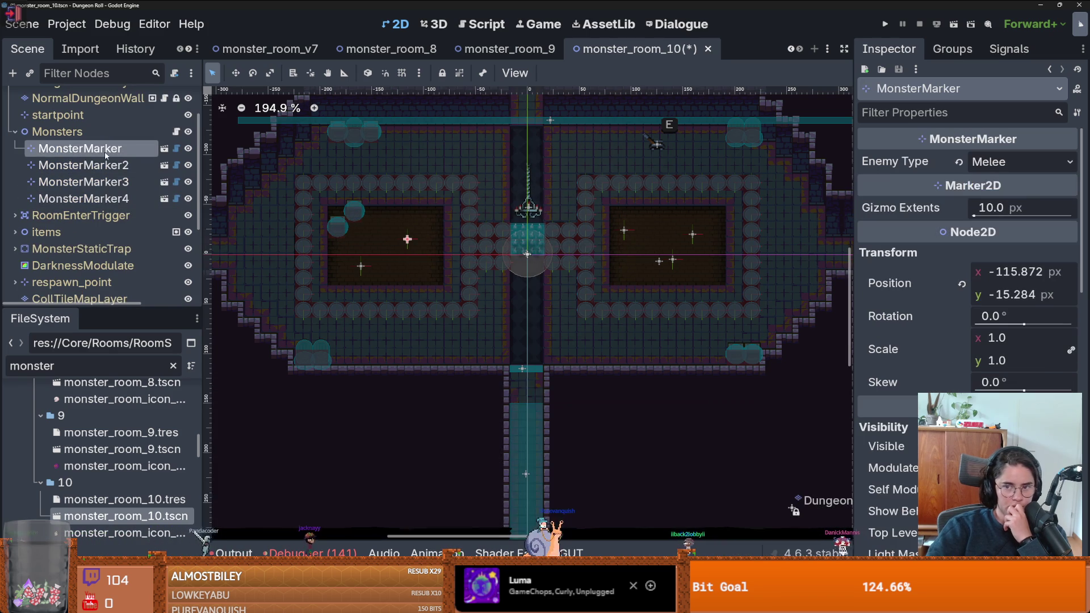
Make the first marker an Archer nudged left, and the second a Bat beside the chandelier
left_click(999, 163)
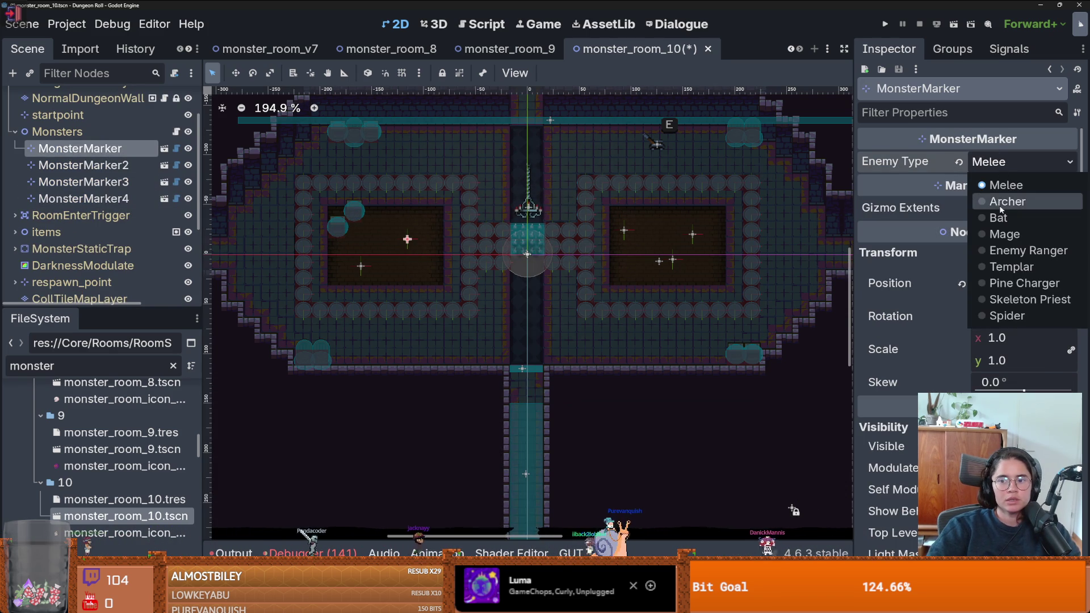
left_click(1001, 202)
left_click_drag(407, 239, 395, 240)
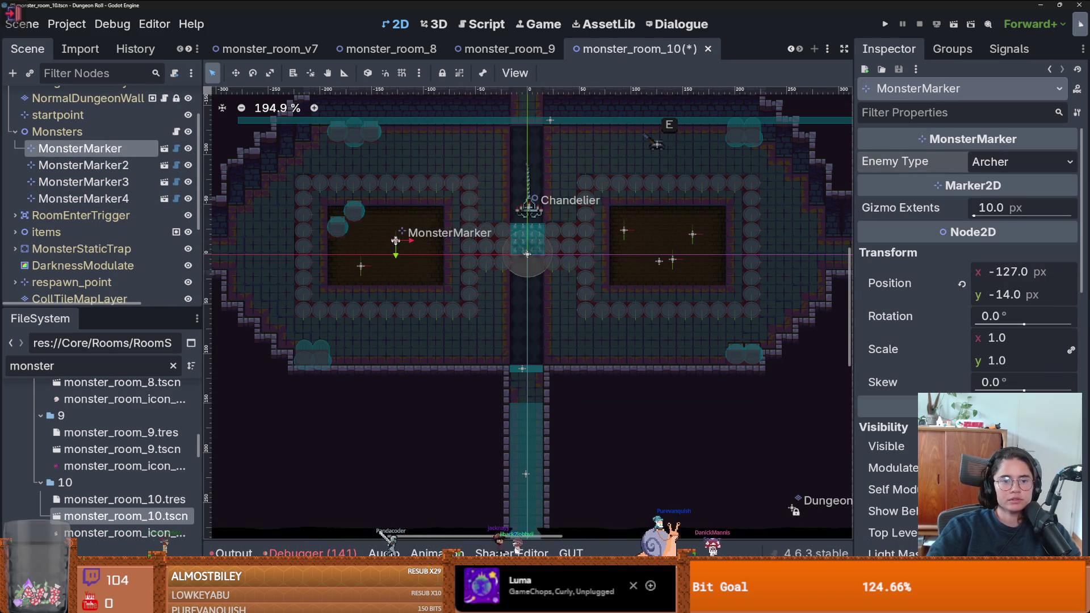
left_click(115, 166)
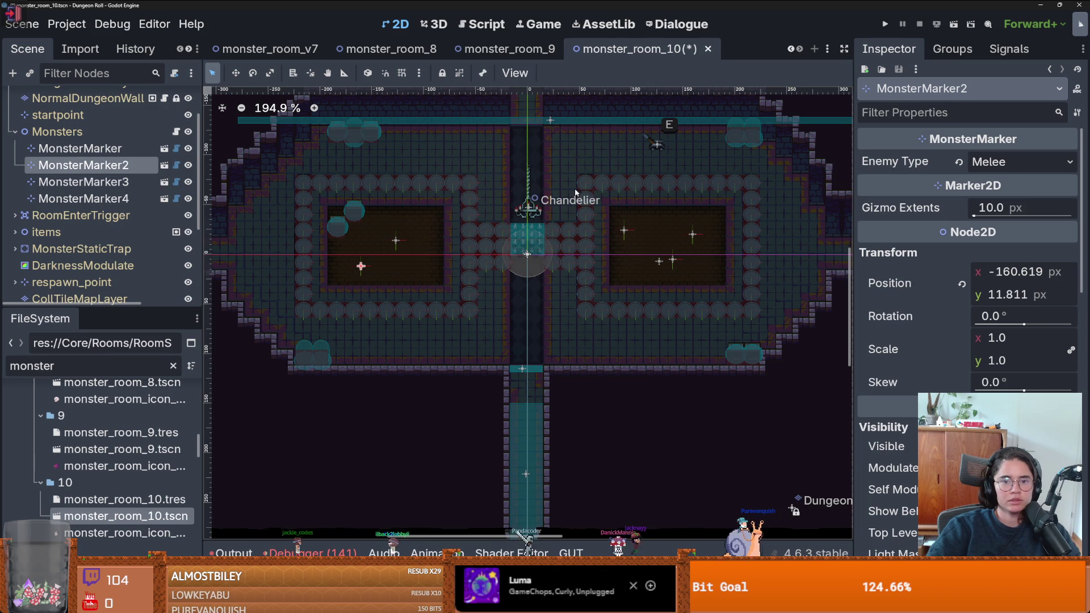
right_click(527, 172)
left_click(562, 233)
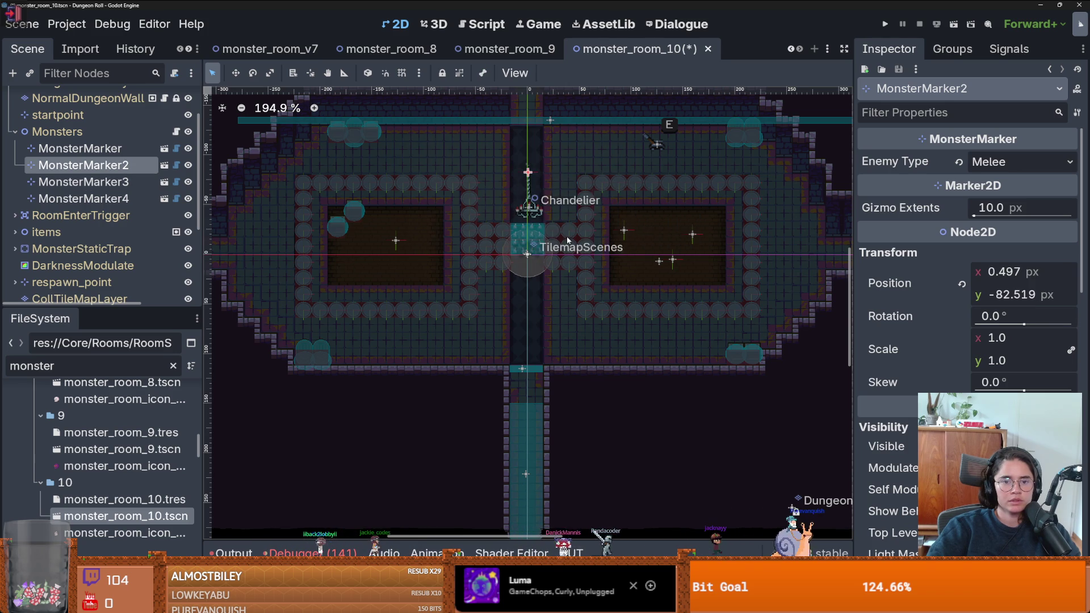
left_click(1010, 163)
left_click(1011, 217)
Move the third and fourth markers into the right pit, keeping the third an Archer and retyping the fourth
left_click(114, 182)
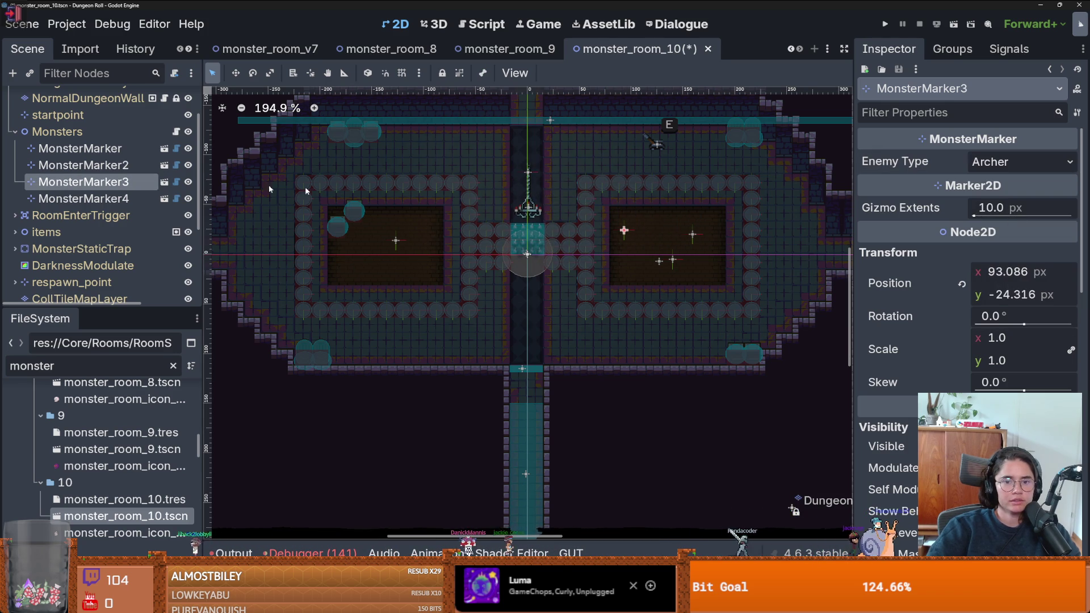
right_click(677, 243)
left_click(733, 306)
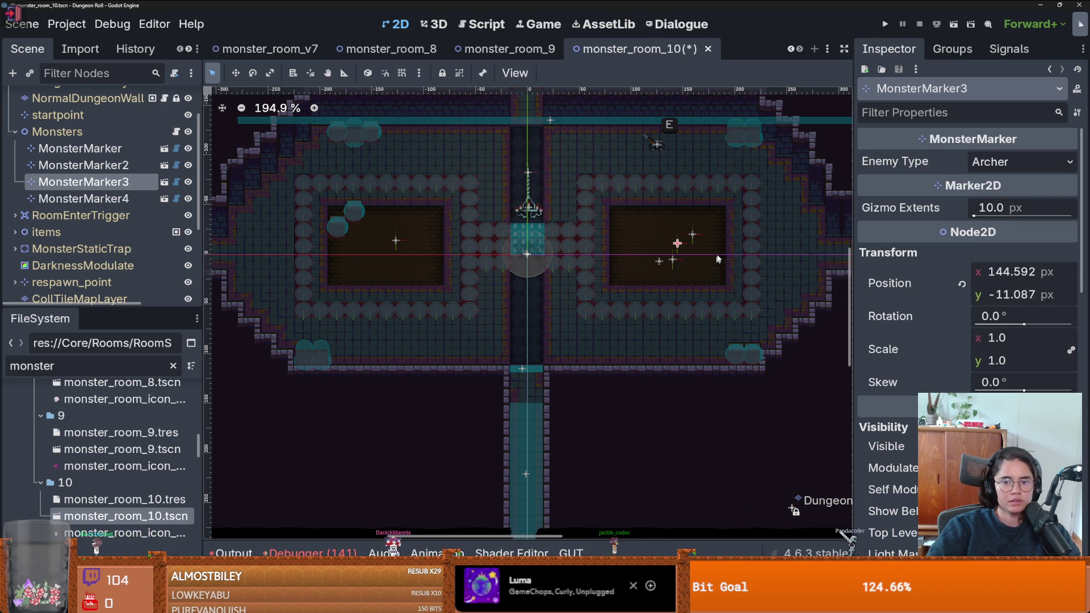
left_click(993, 162)
left_click(692, 234)
left_click(692, 234)
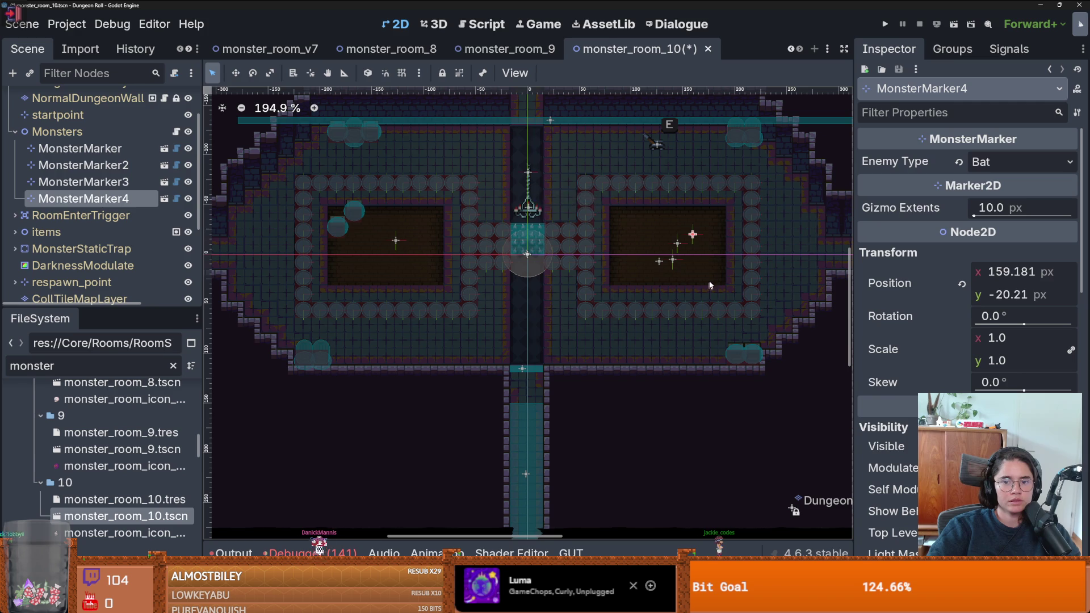
right_click(709, 222)
left_click(727, 285)
left_click_drag(710, 226, 718, 241)
left_click(1021, 162)
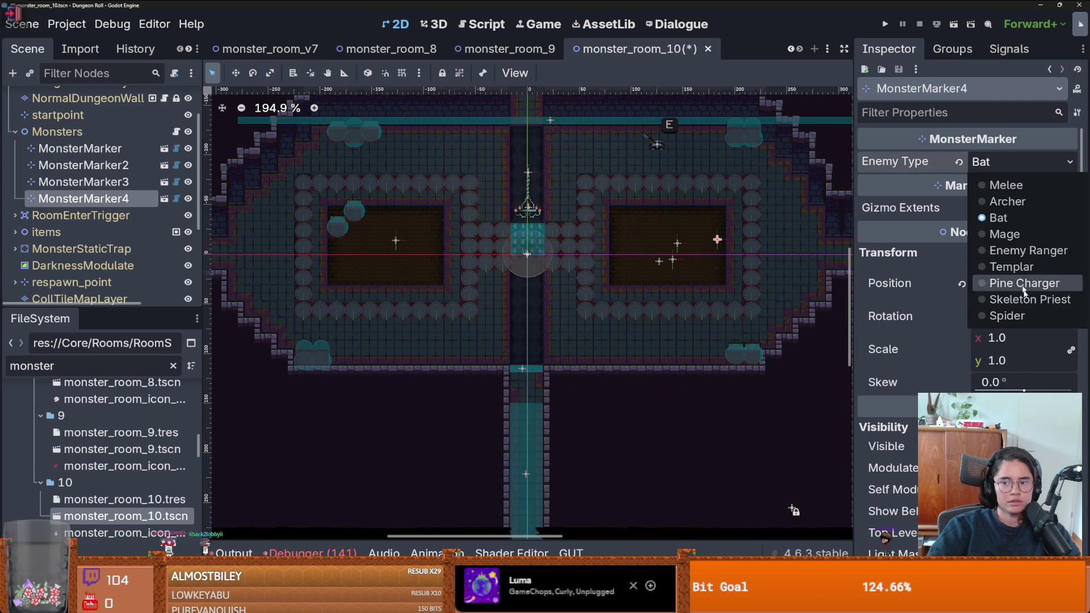
left_click(999, 306)
Duplicate the Bat marker as MonsterMarker5 and drag it down the central corridor to (-1.0, 48.0)
left_click(148, 181)
left_click(528, 172)
key("ctrl+d")
left_click_drag(531, 177, 527, 321)
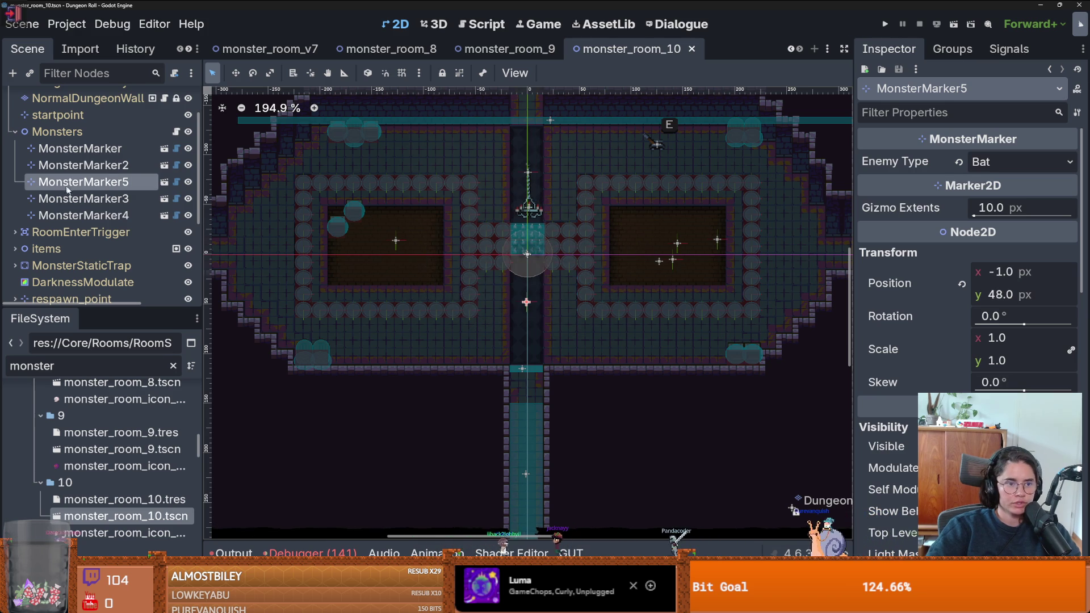
scroll(117, 282, "down", 3)
scroll(117, 282, "down", 1)
left_click(85, 213)
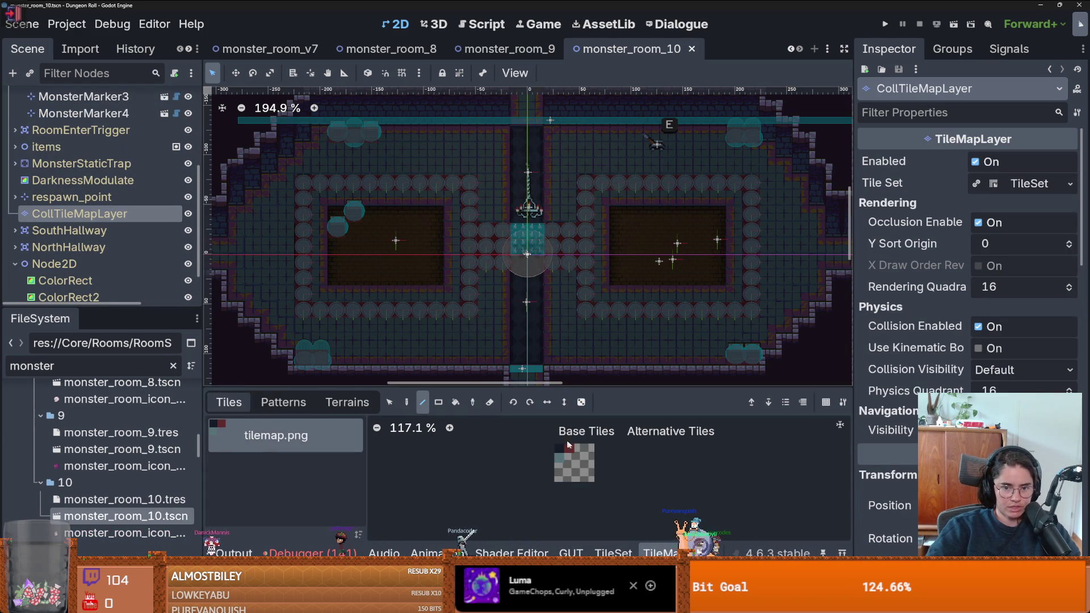
Pick the collision tile and glance at the tile patterns list
left_click(569, 449)
left_click(283, 402)
left_click(229, 402)
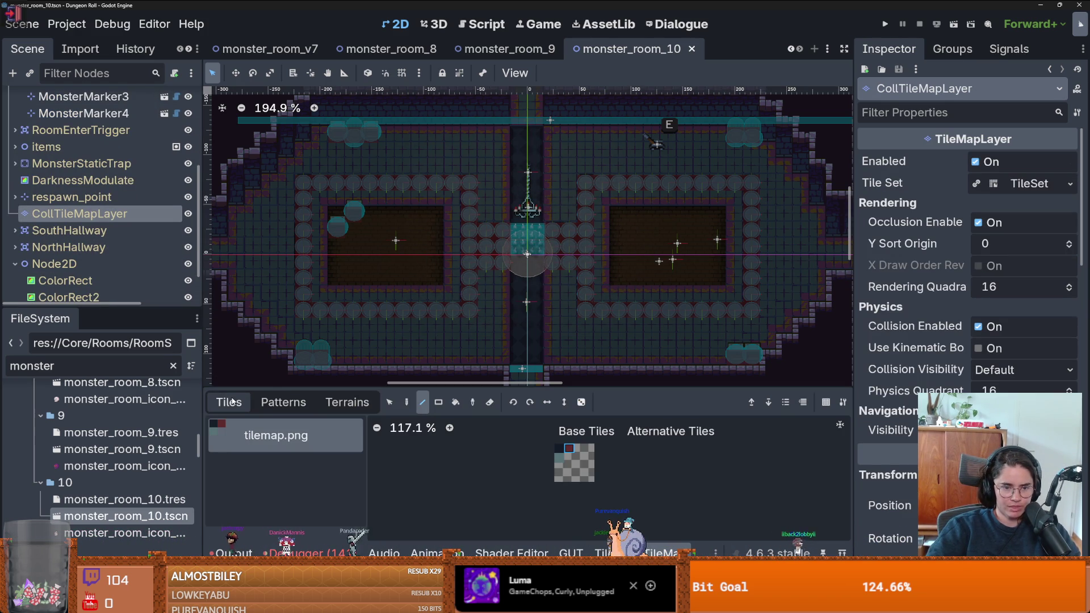
scroll(494, 215, "down", 2)
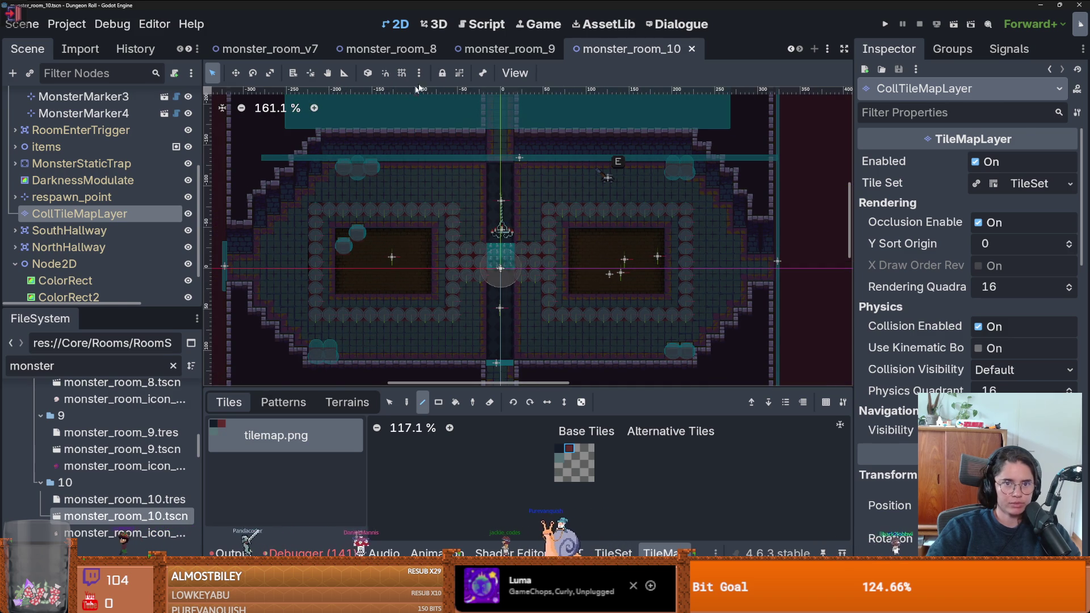
Look through the monster_room_9, monster_room_8 and monster_room_v7 scenes before settling on monster_room_6
left_click(513, 50)
scroll(521, 237, "down", 4)
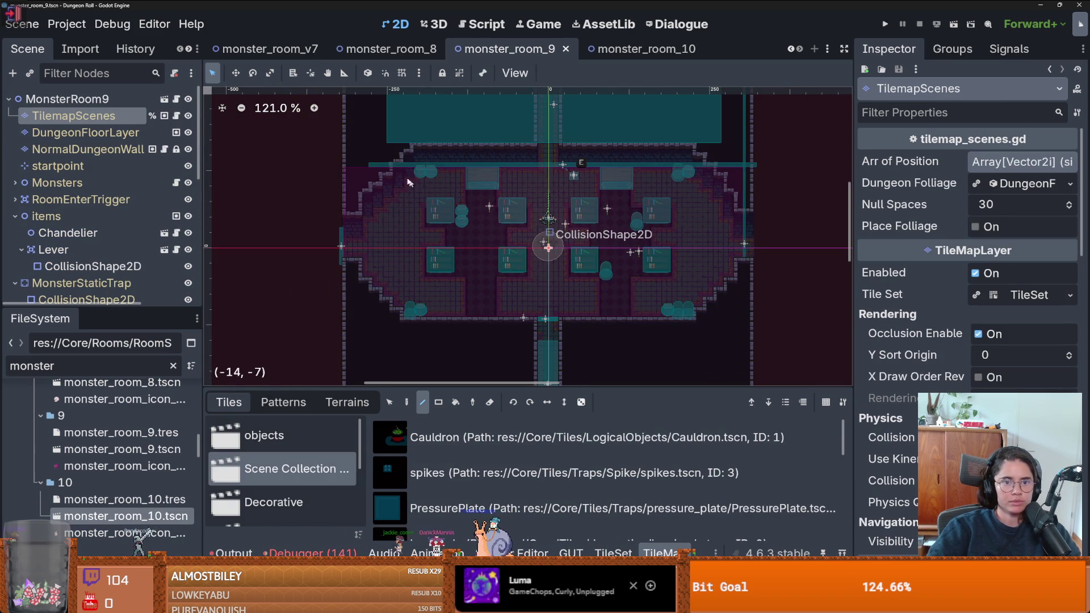
left_click(418, 57)
left_click(513, 50)
left_click(265, 50)
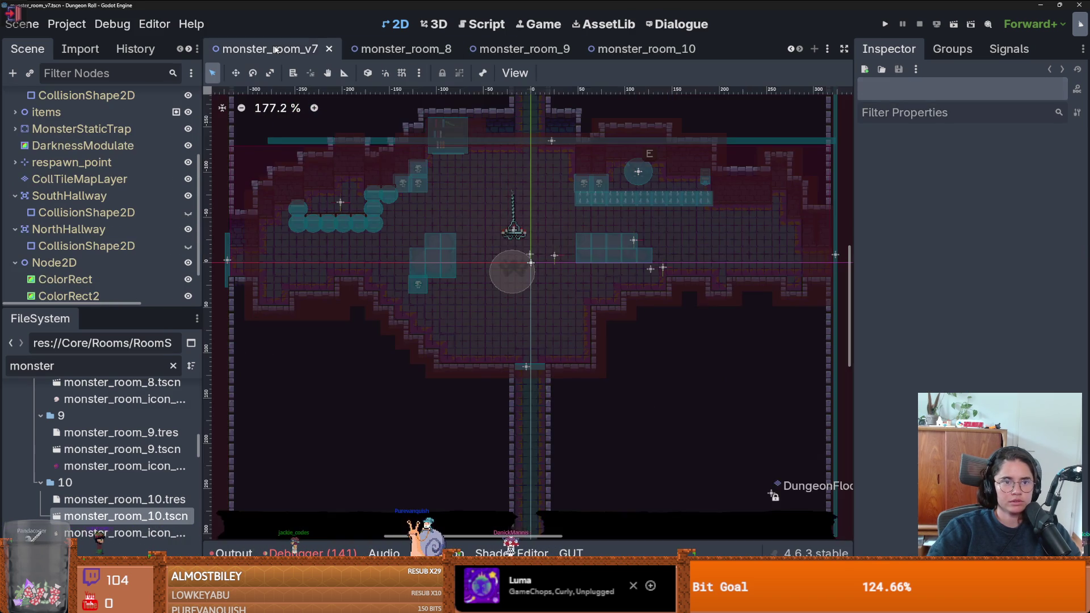
scroll(437, 213, "down", 1)
scroll(522, 50, "up", 5)
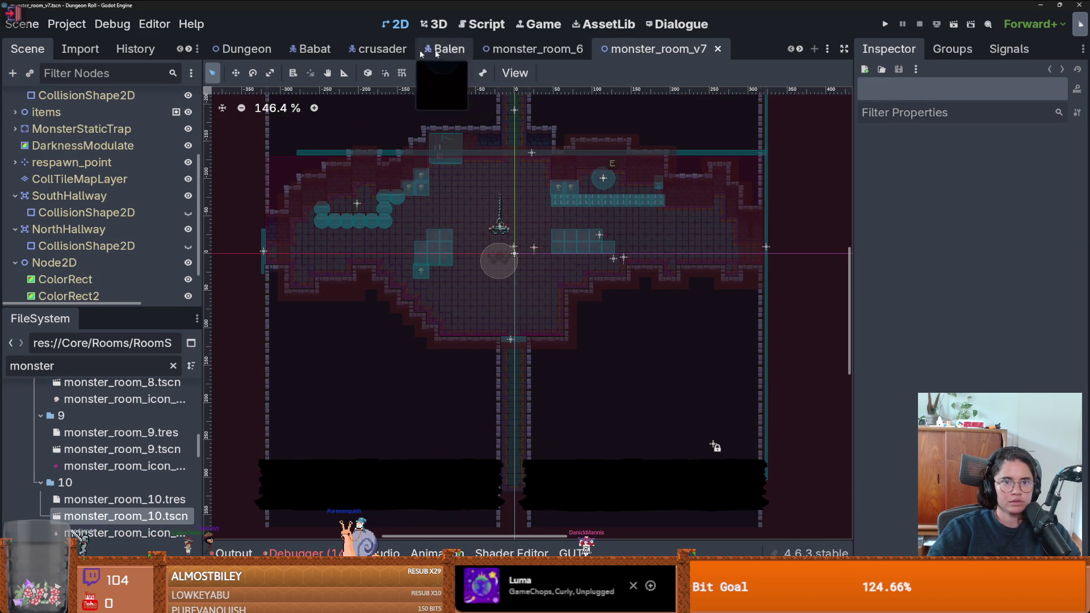
left_click(523, 56)
scroll(554, 203, "down", 1)
scroll(522, 194, "up", 2)
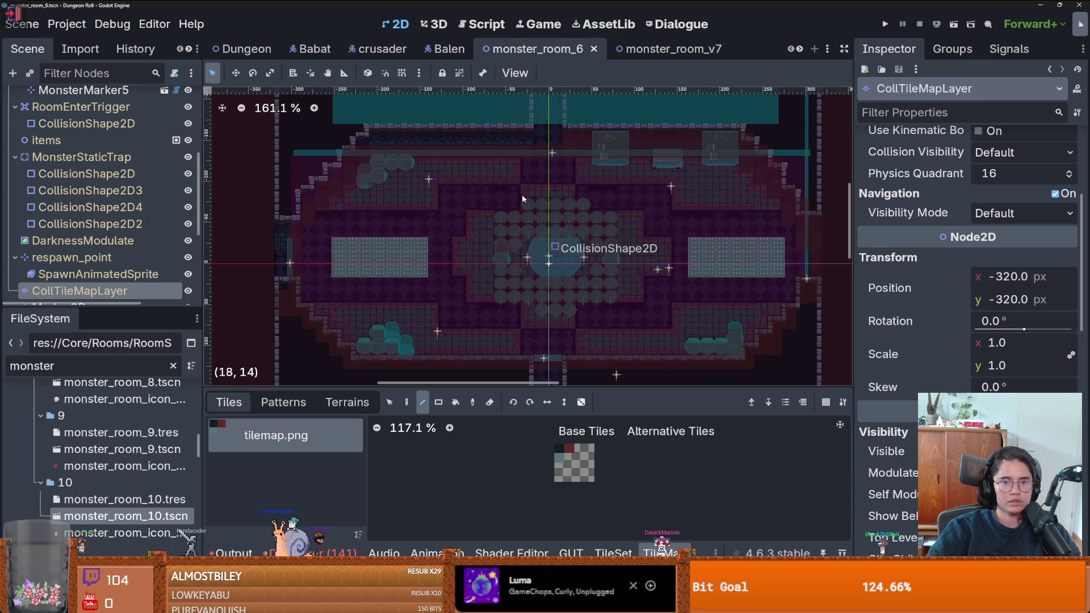
scroll(414, 237, "down", 3)
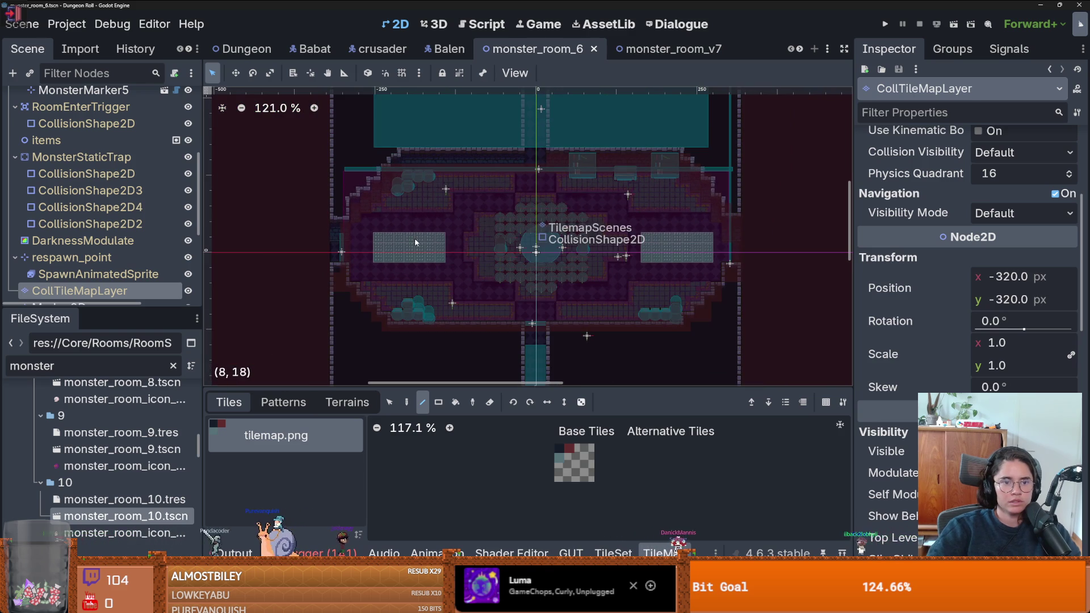
Select all of monster_room_6's room tiles and paste them into Patterns as a new pattern
left_click(391, 402)
mouse_move(289, 134)
left_mouse_down()
mouse_move(424, 223)
mouse_move(749, 349)
left_mouse_up()
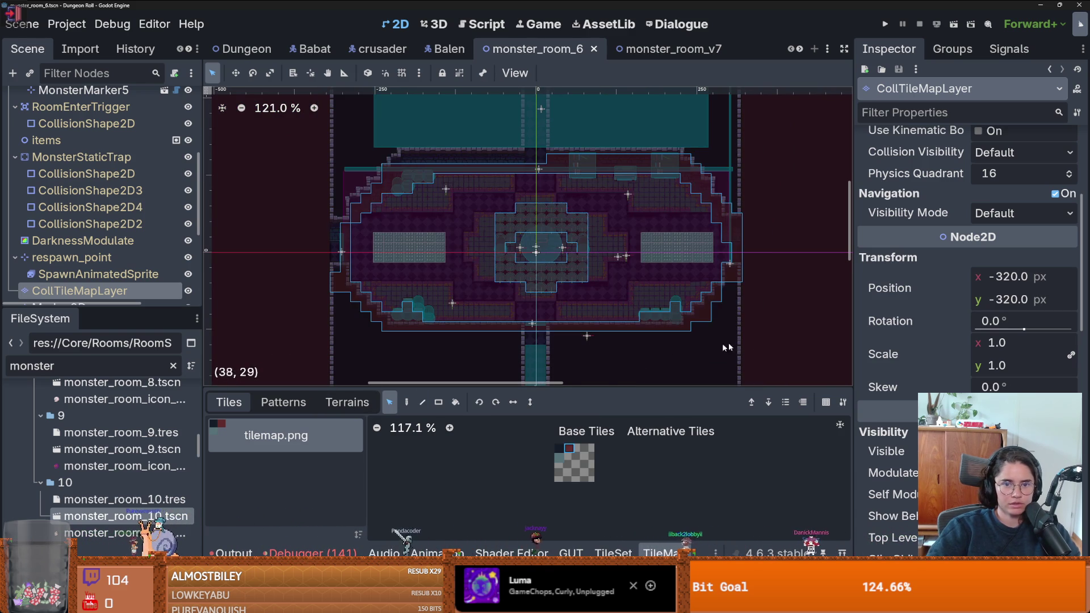
left_click(301, 402)
key("ctrl+v")
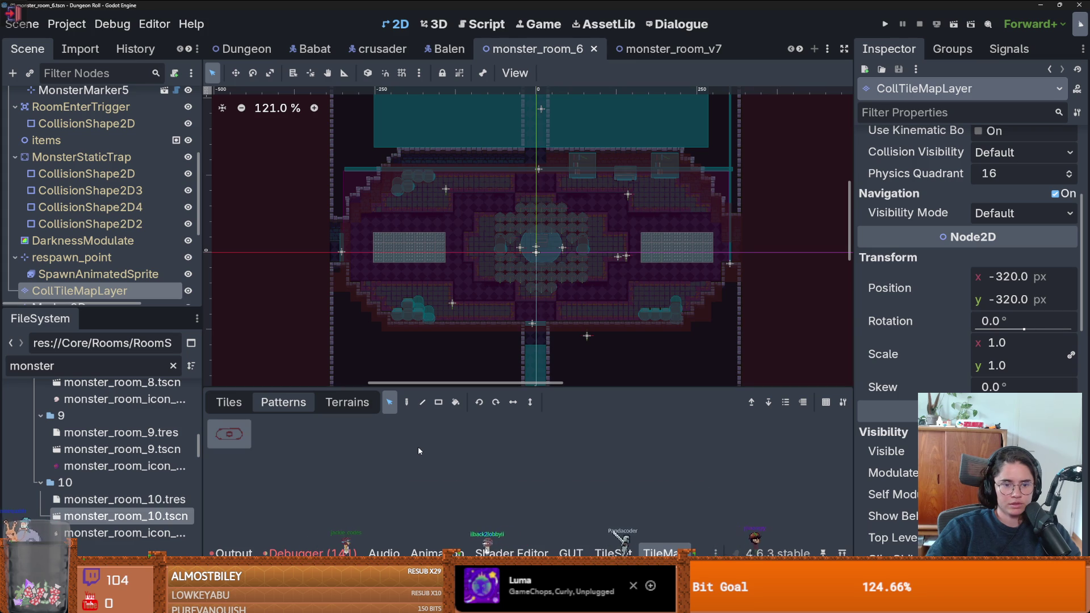
left_click(659, 50)
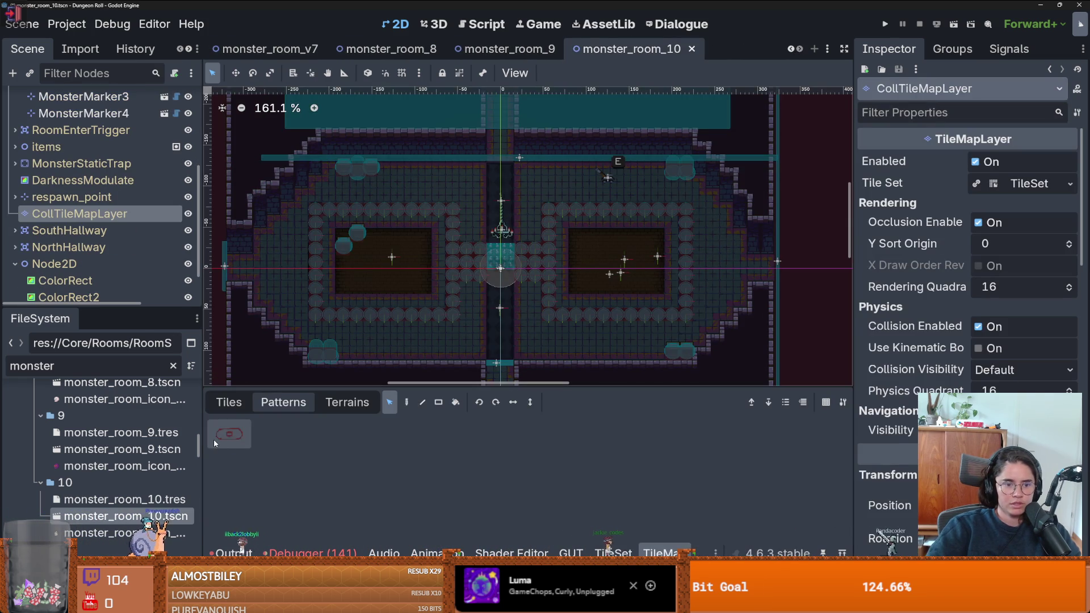
Paint the stored room pattern onto monster_room_10's collision layer, then pick the Eraser
left_click(214, 438)
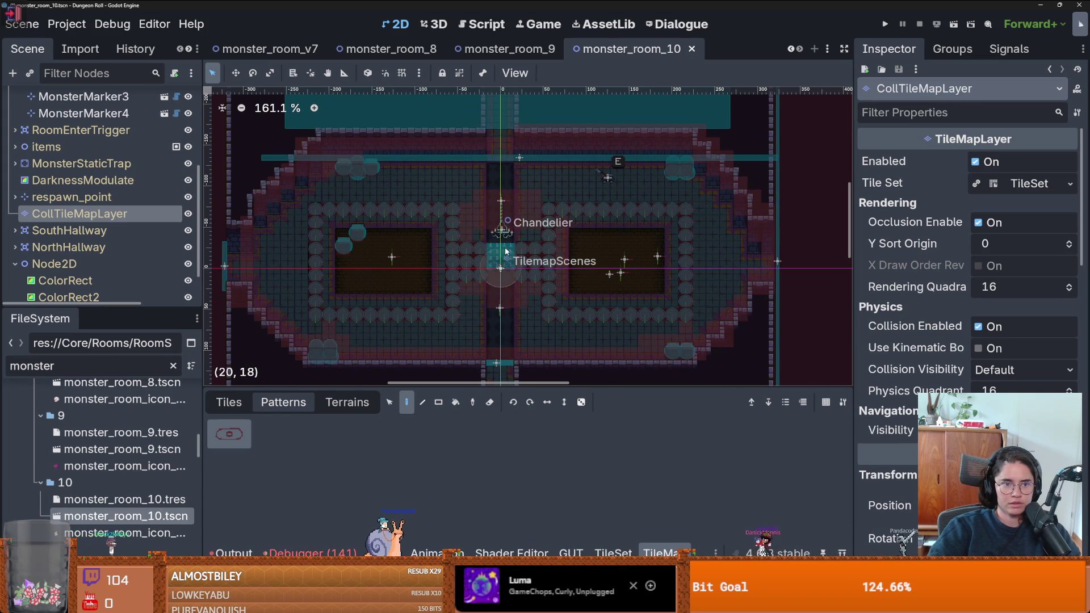
left_click(500, 251)
left_click(406, 403)
left_click(489, 401)
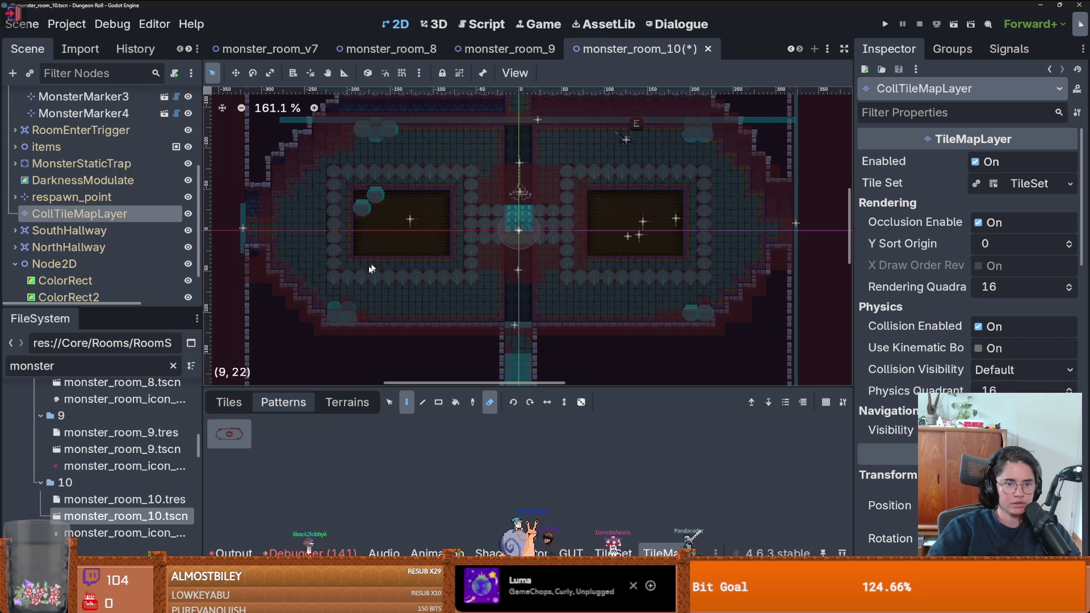
Pan and zoom across the painted room to inspect it, then return to the Select tool
scroll(341, 323, "up", 3)
scroll(340, 318, "up", 2)
scroll(352, 295, "down", 3)
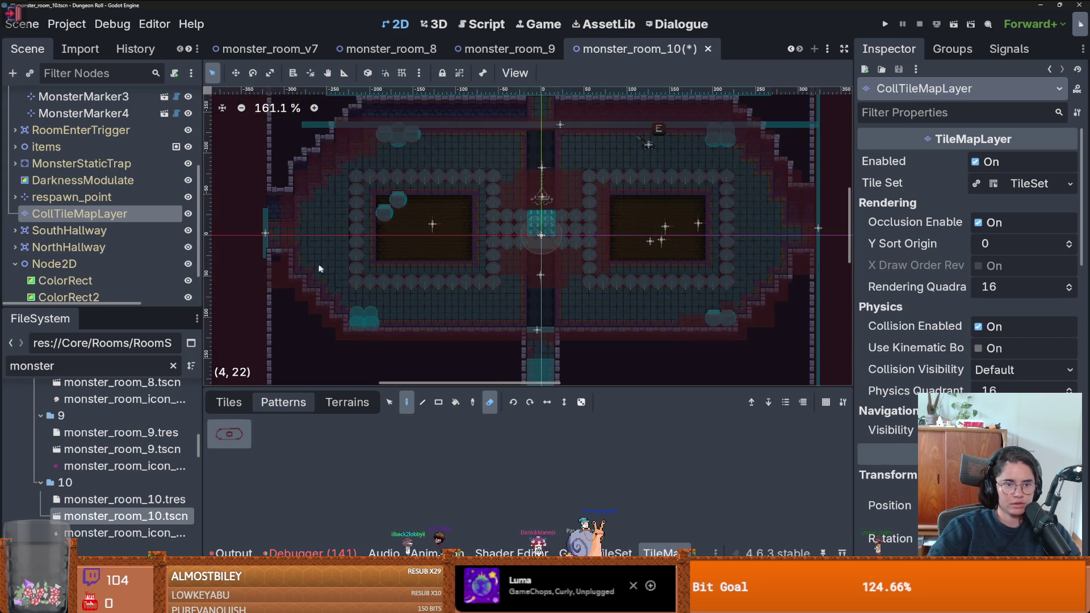
scroll(309, 259, "up", 2)
left_click_drag(330, 234, 316, 274)
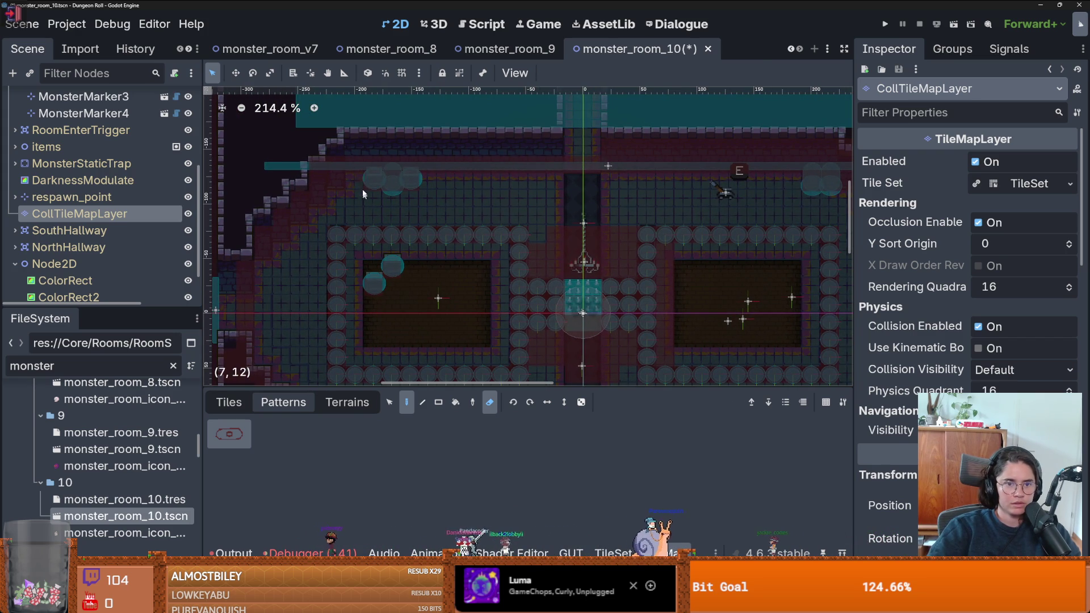
scroll(510, 202, "right", 5)
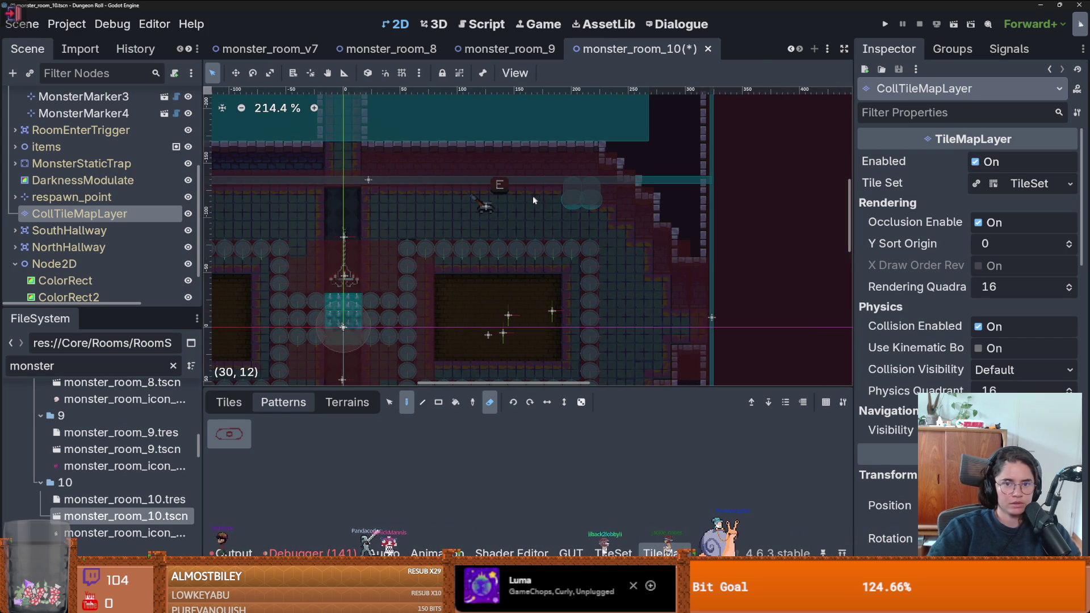
scroll(582, 203, "down", 4)
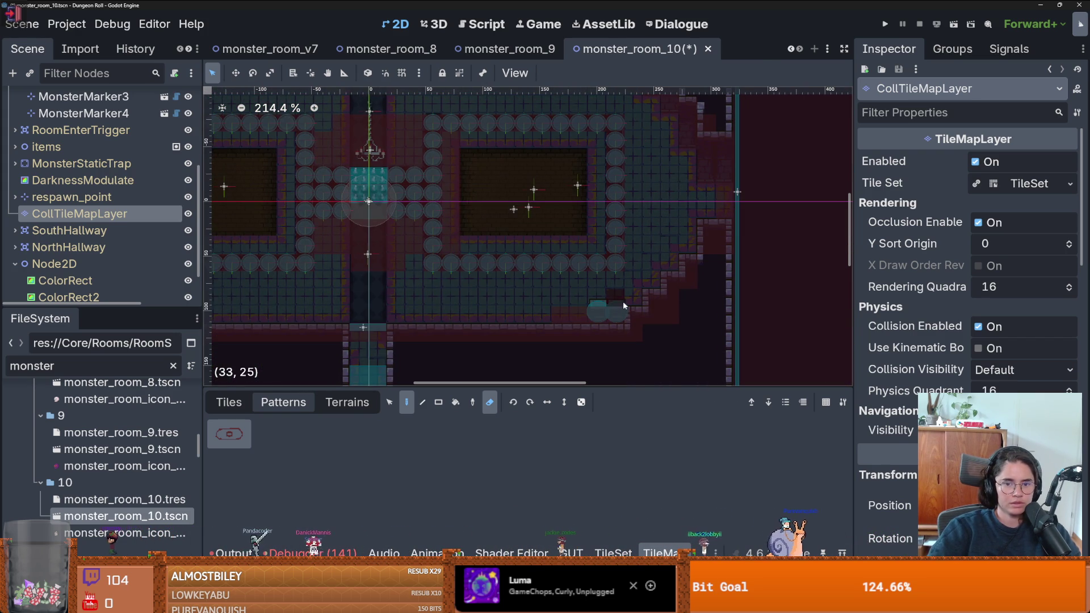
scroll(528, 295, "left", 4)
scroll(508, 281, "down", 1)
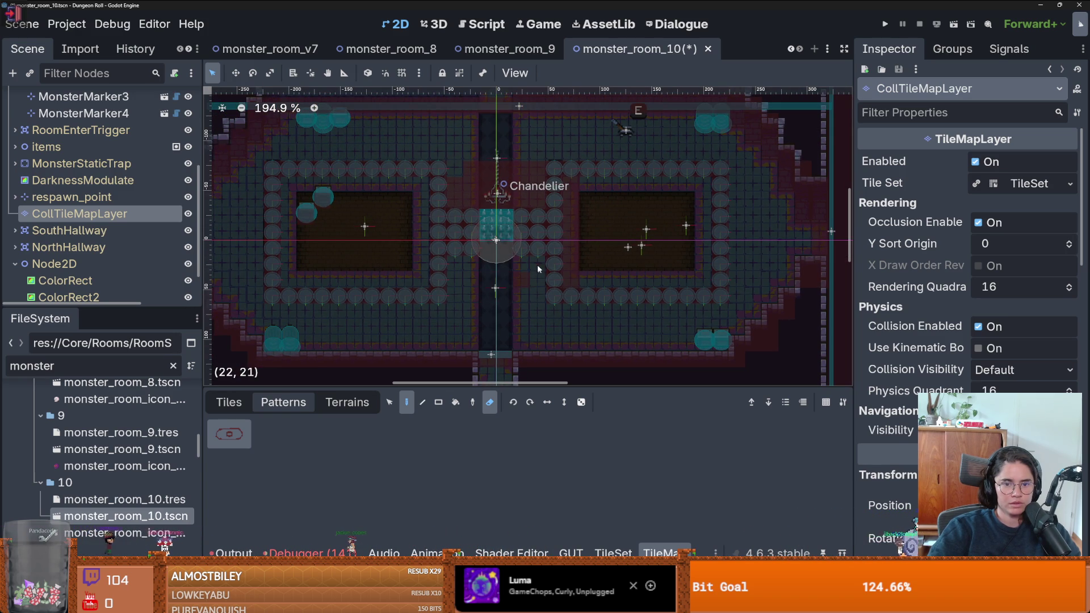
scroll(507, 224, "up", 2)
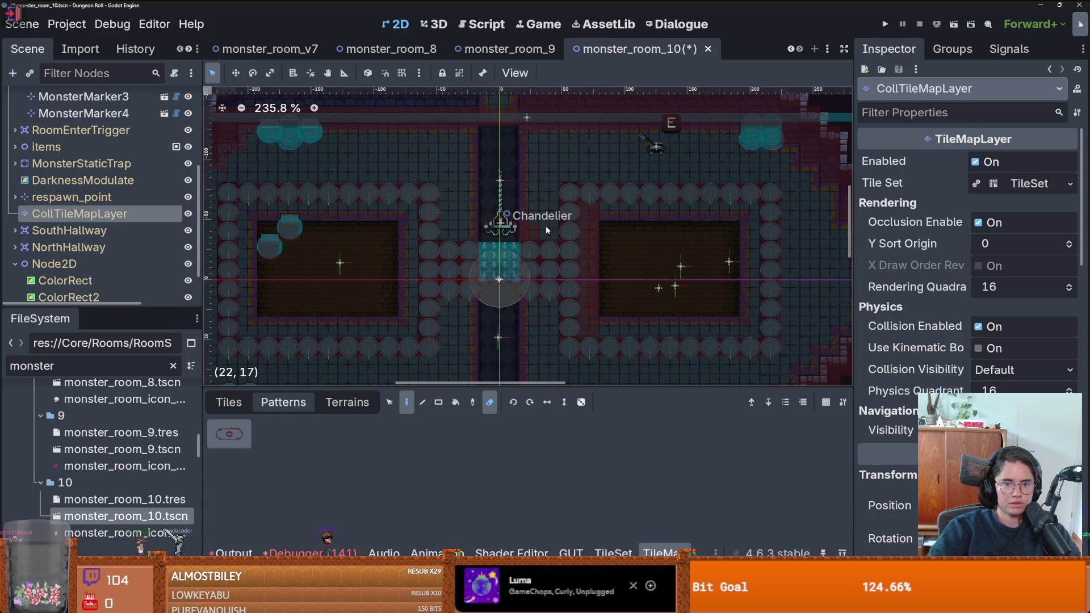
scroll(522, 261, "down", 7)
scroll(514, 284, "up", 2)
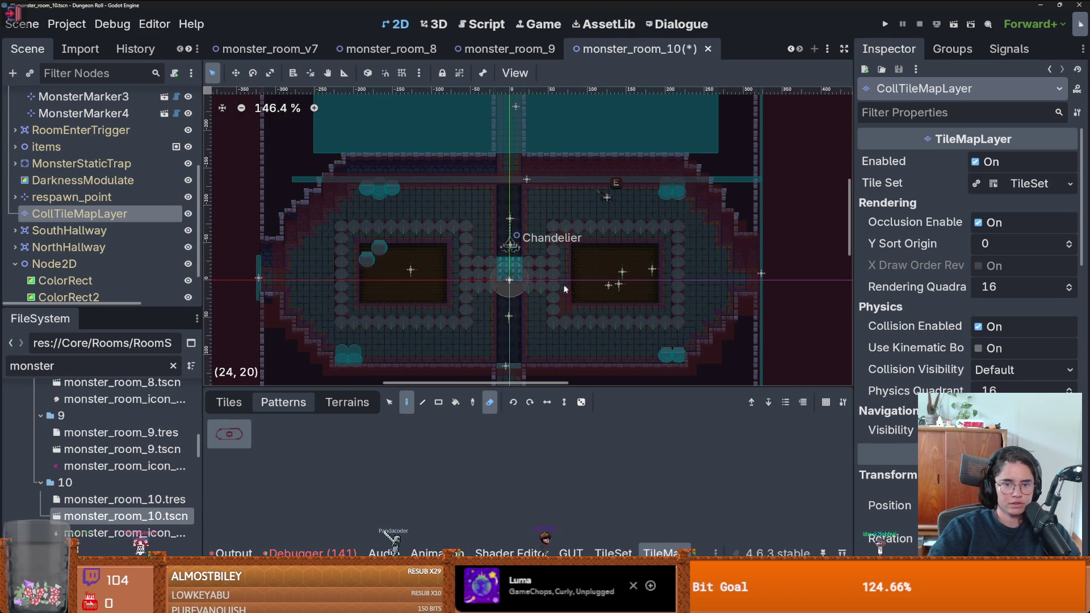
scroll(568, 243, "down", 2)
key("s")
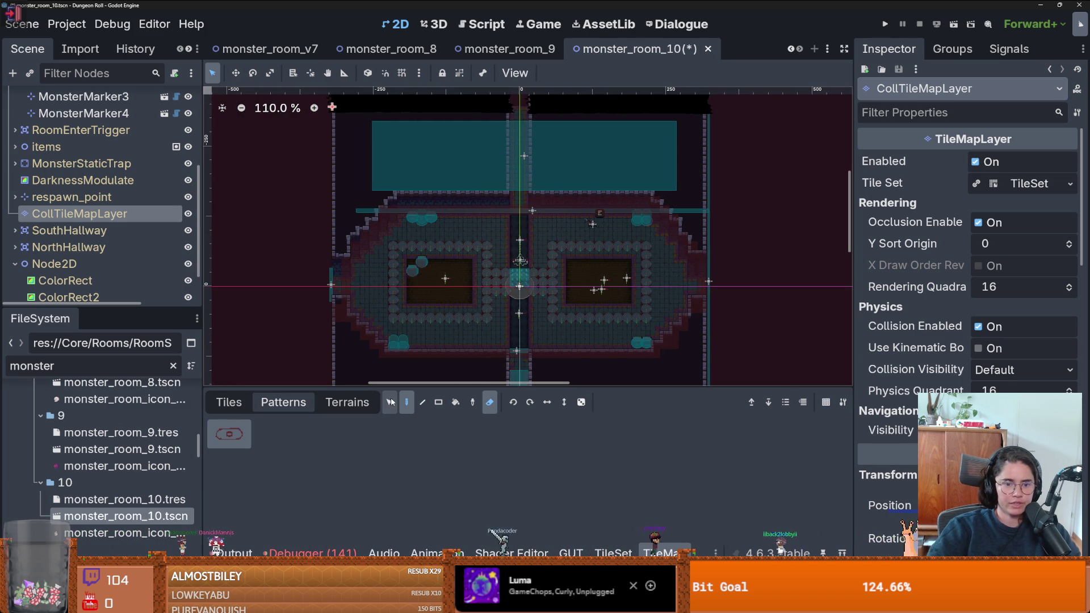
scroll(484, 334, "down", 2)
Select the painted room's tiles on the tilemap and switch to tile painting
left_click_drag(325, 146, 658, 291)
scroll(411, 290, "right", 3)
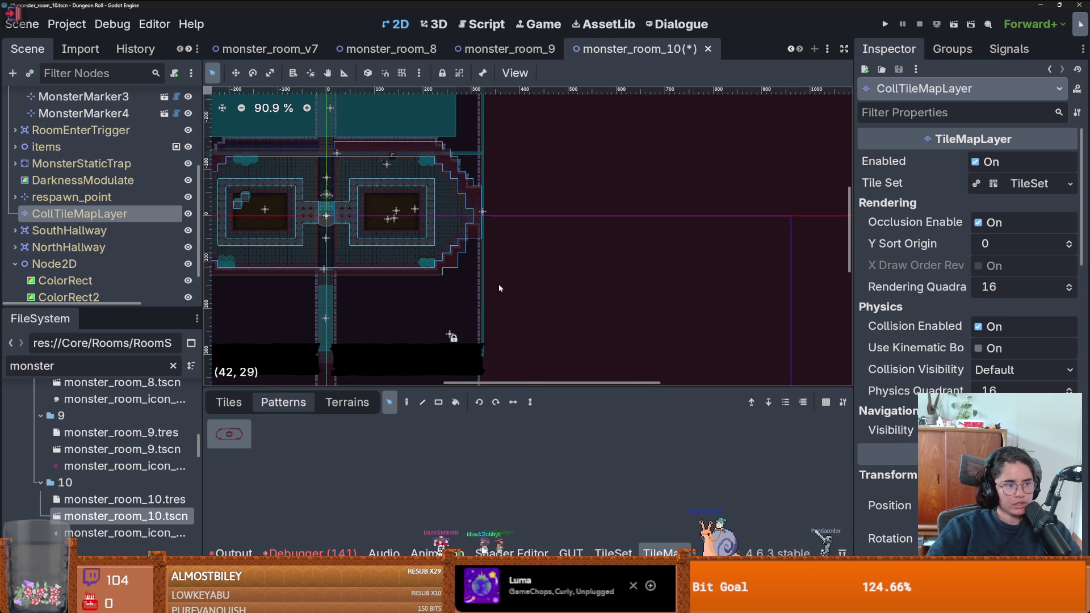
scroll(539, 290, "right", 1)
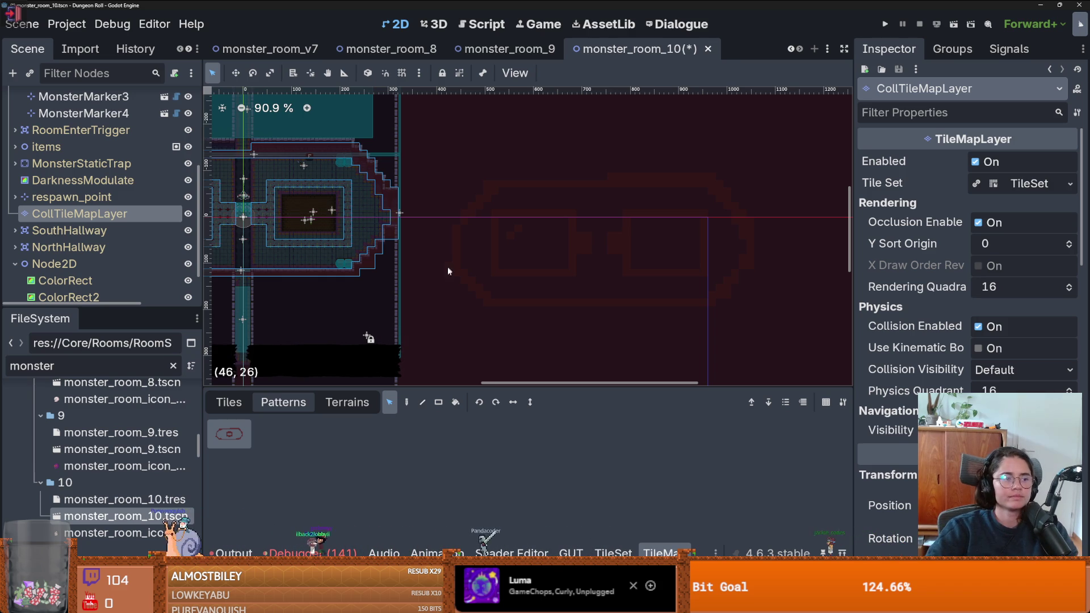
scroll(505, 301, "up", 3)
left_click(406, 402)
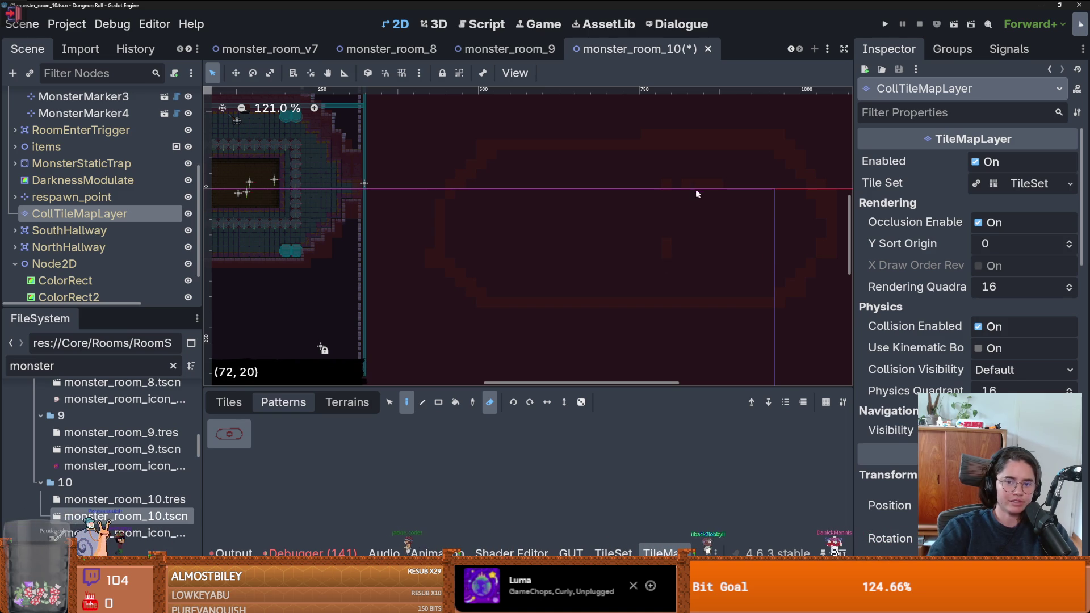
scroll(704, 239, "down", 3)
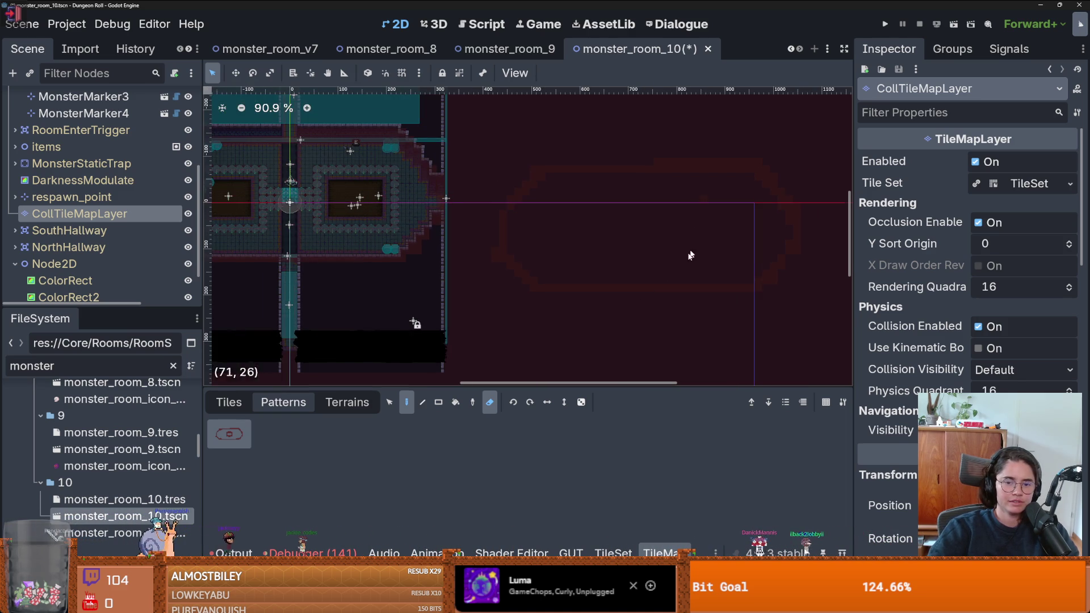
Select the whole oval tile shape and try storing it as a pattern, undoing the attempts
key("s")
mouse_move(480, 162)
left_mouse_down()
mouse_move(514, 196)
mouse_move(842, 339)
left_mouse_up()
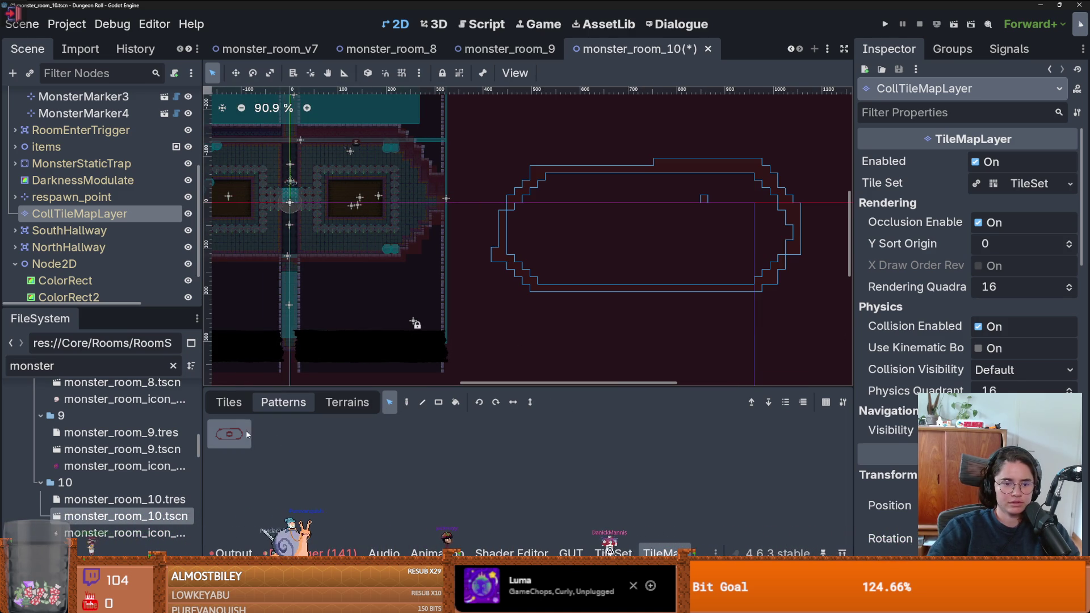
key("Delete")
left_click(355, 473)
key("ctrl+v")
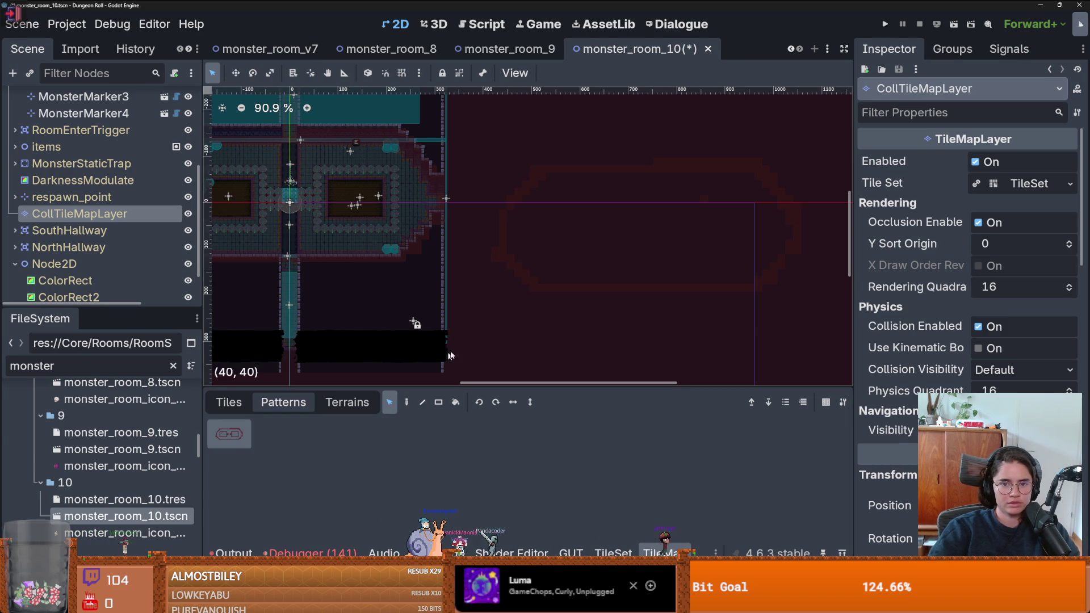
key("ctrl+z")
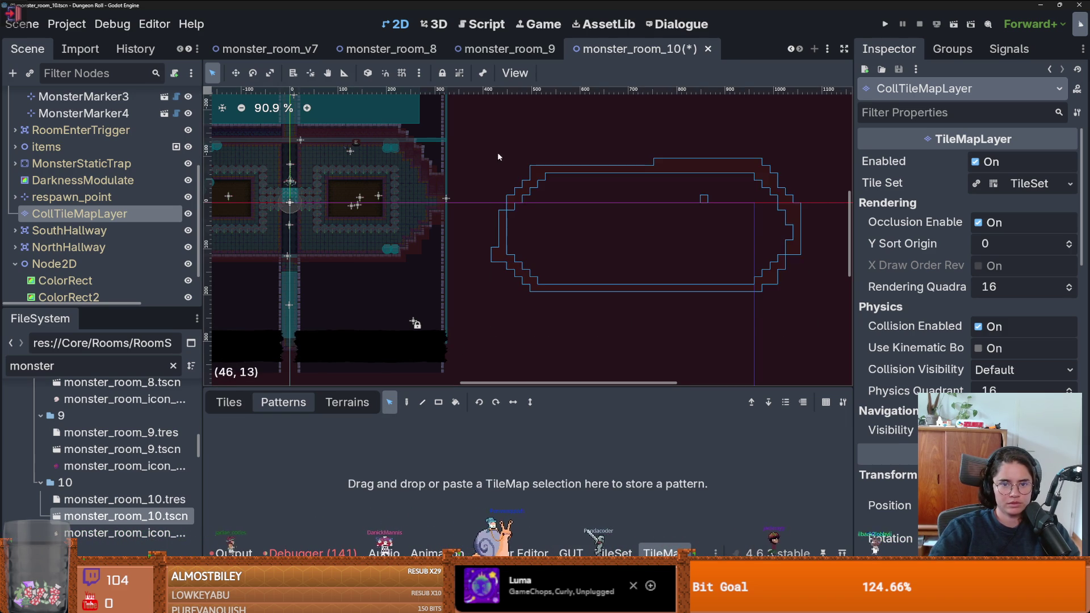
key("ctrl+v")
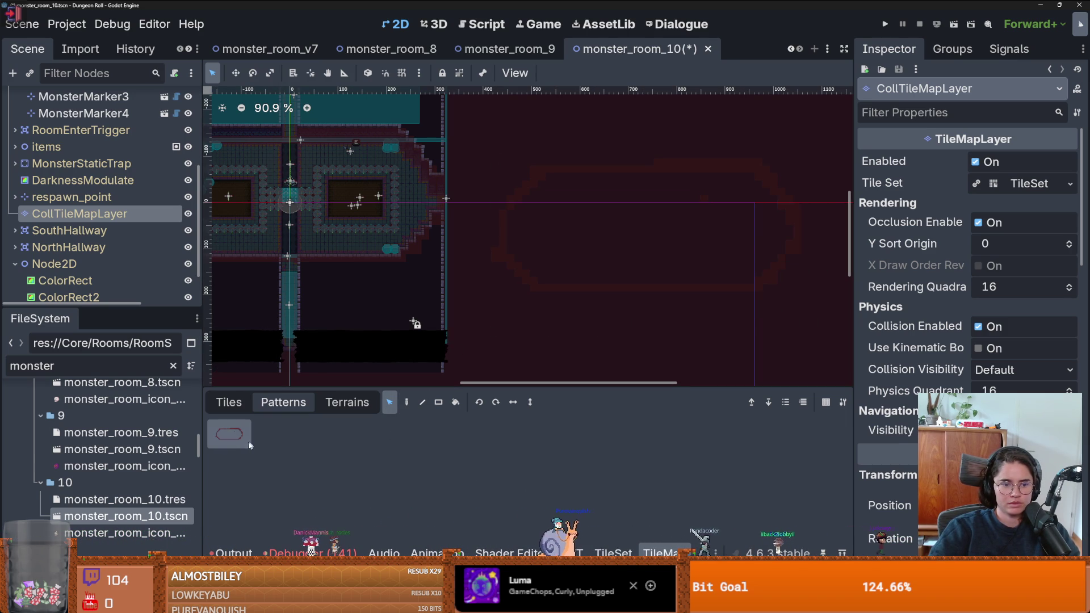
key("ctrl+z")
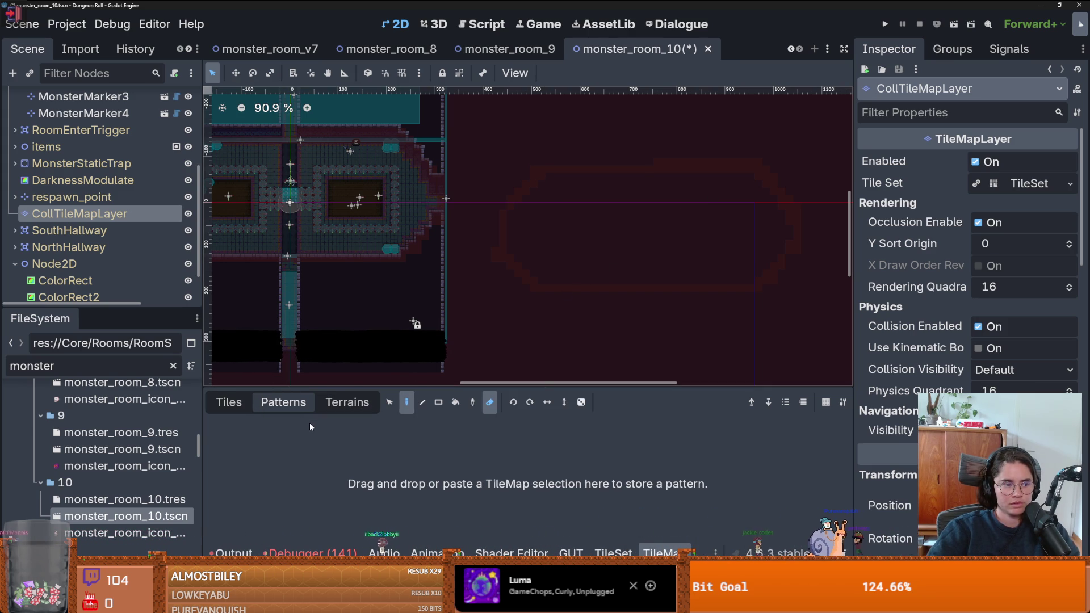
Store the oval tile selection on the right as a new tile pattern
left_click(389, 402)
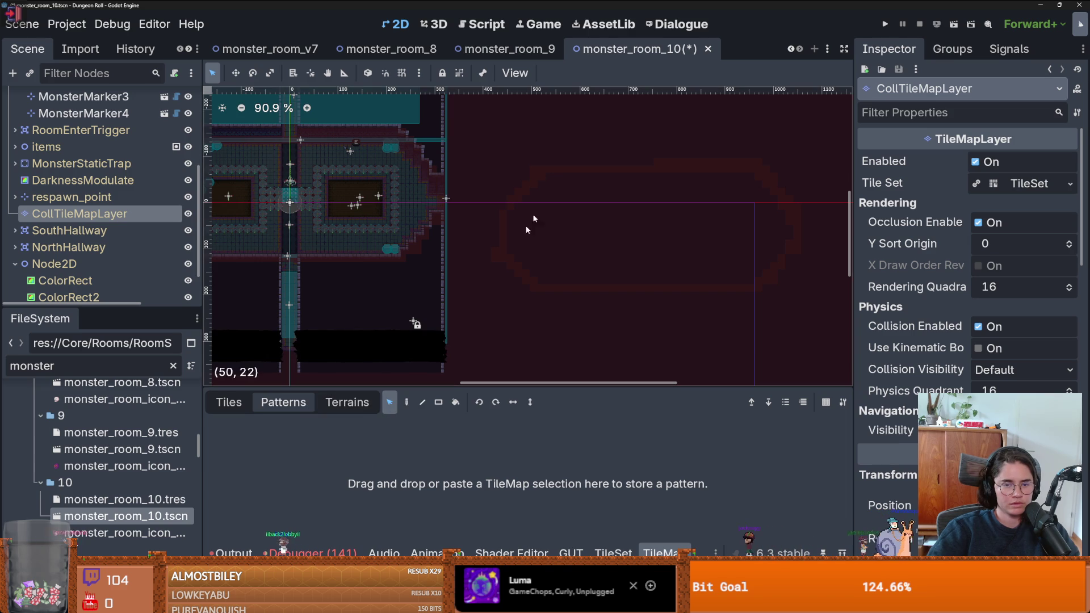
mouse_move(488, 153)
left_mouse_down()
mouse_move(806, 347)
mouse_move(744, 339)
left_mouse_up()
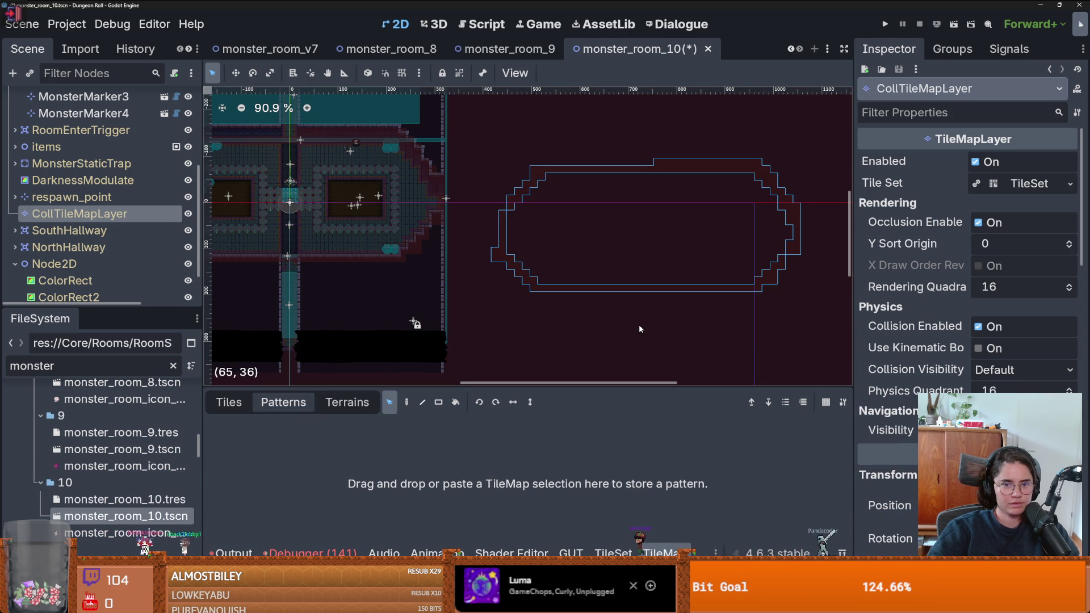
key("ctrl+c")
left_click(515, 446)
key("ctrl+v")
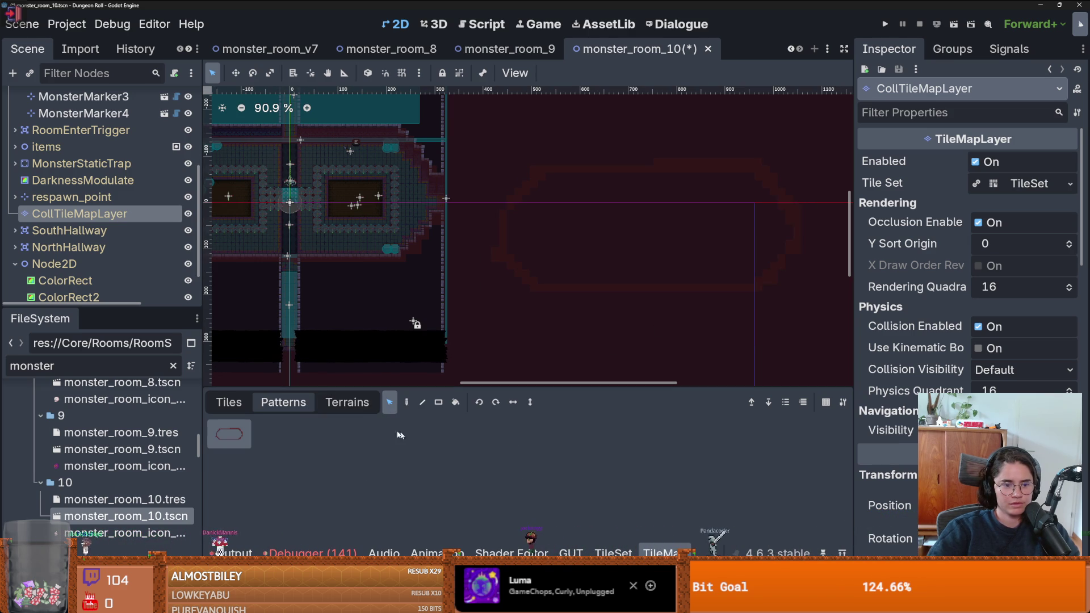
Clear the leftover oval tiles right of the room with a rectangle erase
left_click(438, 402)
left_click_drag(505, 160, 742, 346)
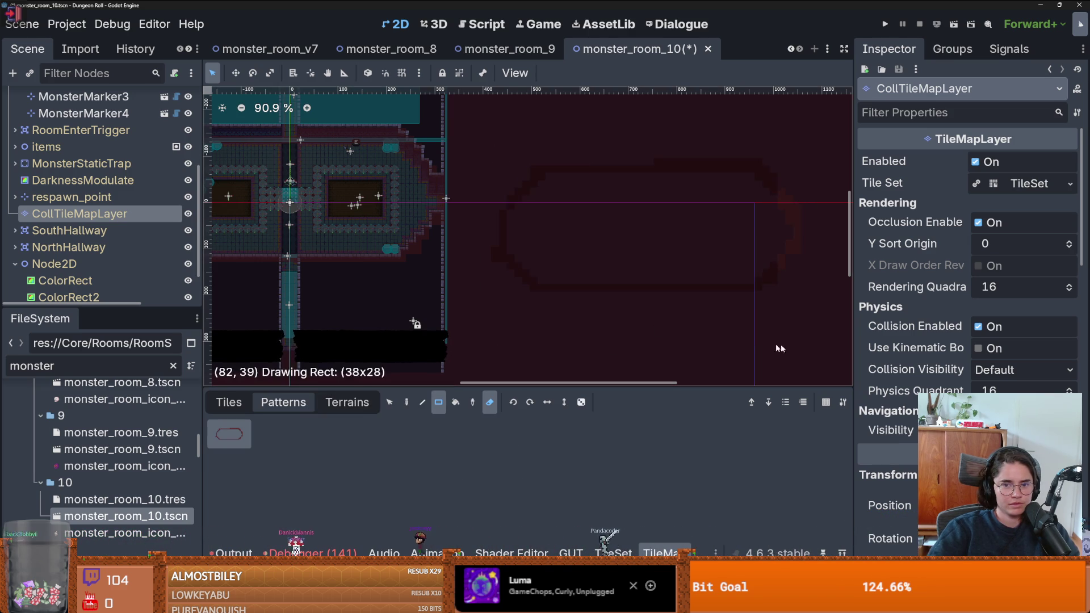
scroll(584, 295, "left", 5)
scroll(489, 267, "up", 6)
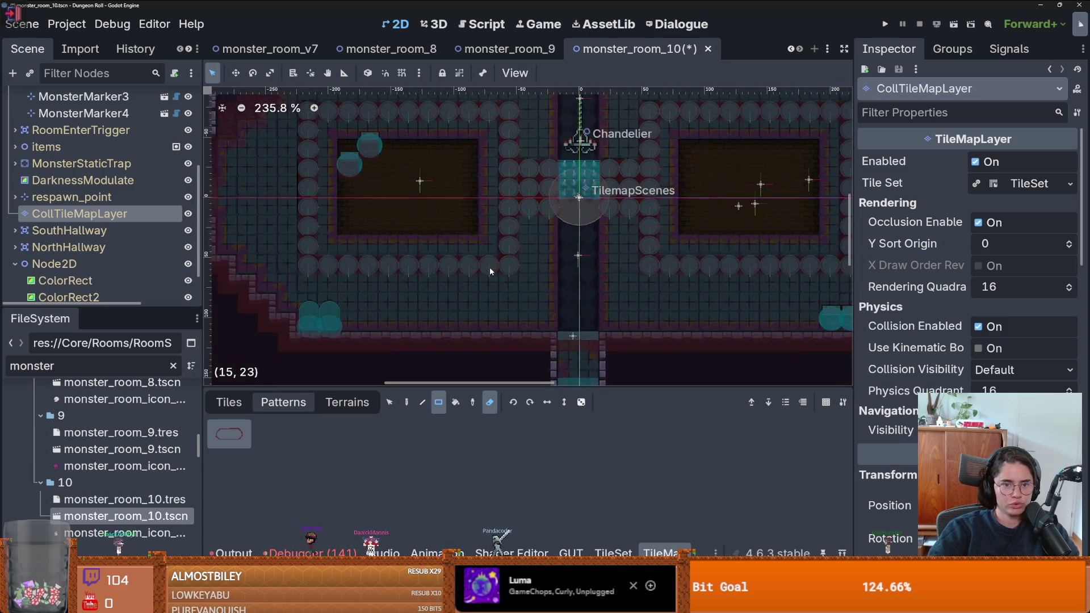
left_click(228, 402)
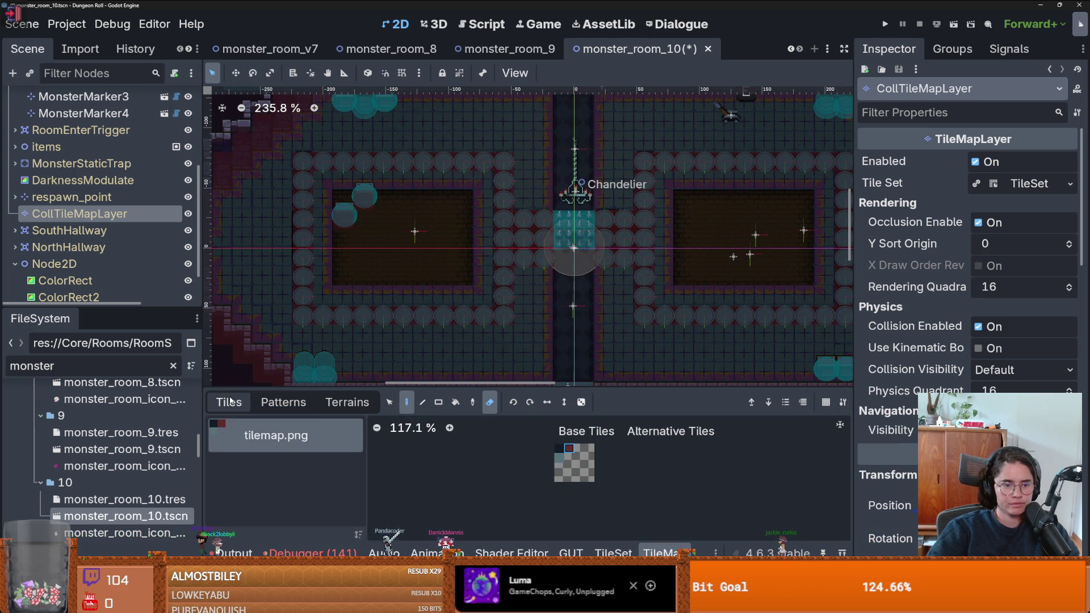
scroll(352, 340, "down", 1)
scroll(351, 340, "left", 1)
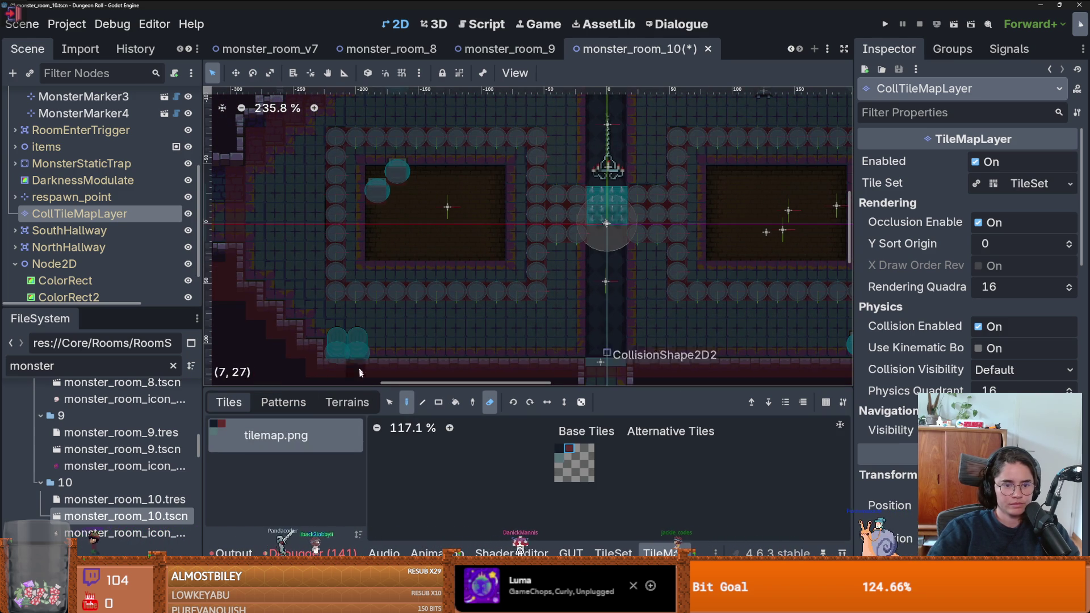
key("e")
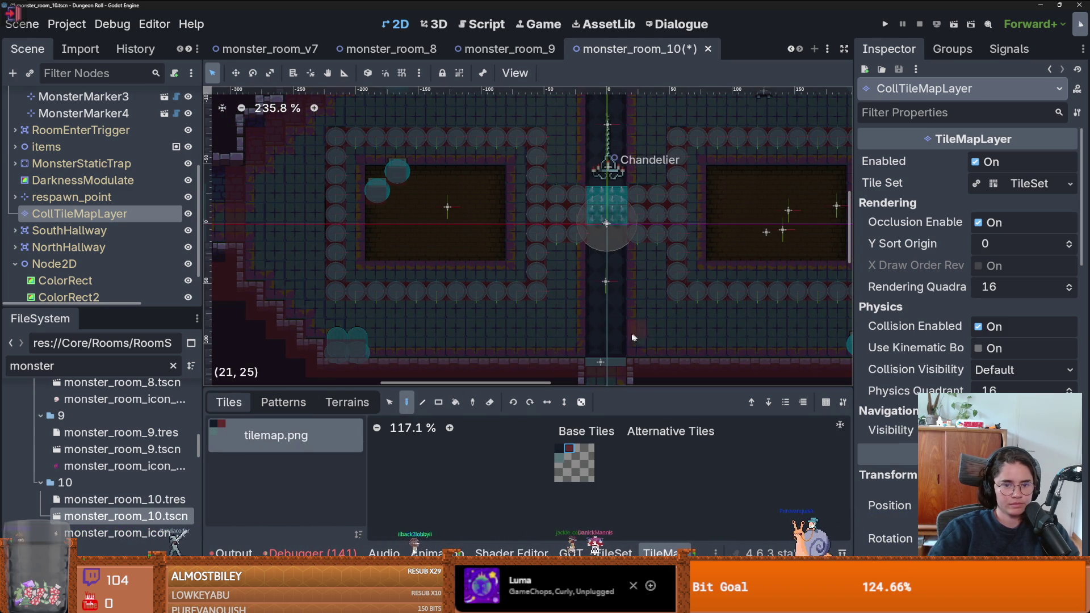
scroll(640, 337, "right", 4)
scroll(438, 254, "up", 2)
scroll(438, 253, "left", 3)
scroll(439, 253, "up", 2)
scroll(439, 253, "left", 2)
scroll(349, 238, "right", 5)
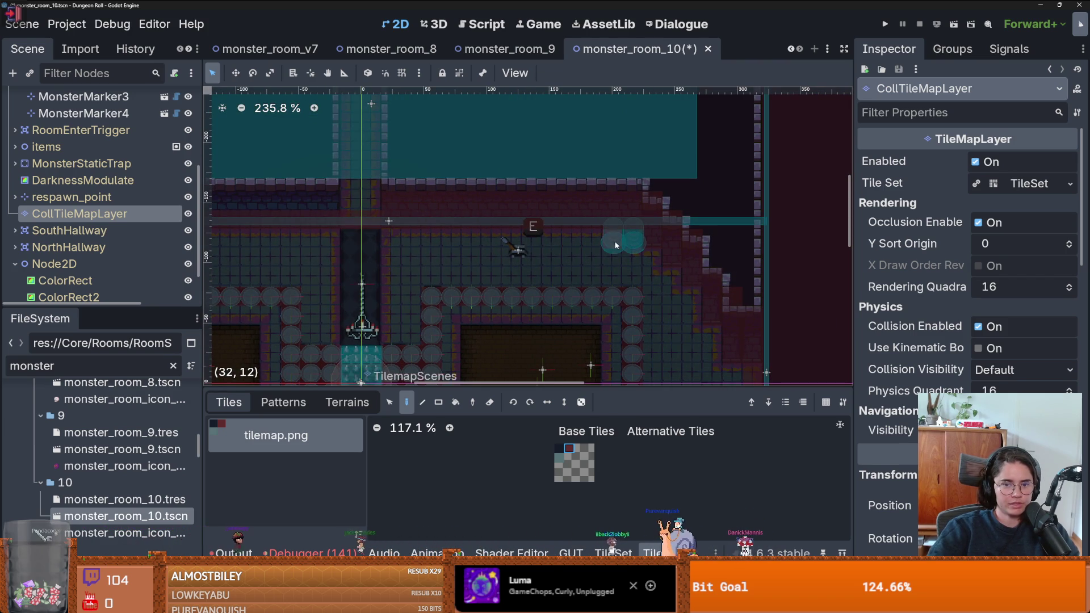
scroll(625, 243, "down", 2)
scroll(562, 219, "up", 2)
Save monster_room_10 and switch to the monster_room_9 scene
key("ctrl+s")
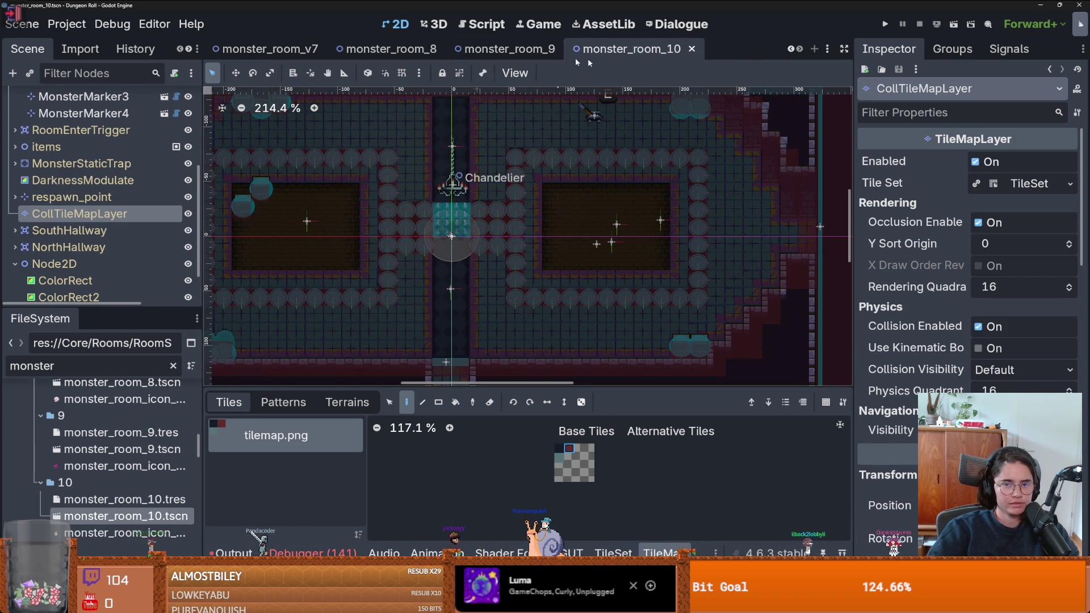
left_click(505, 49)
scroll(571, 284, "down", 2)
scroll(570, 284, "up", 2)
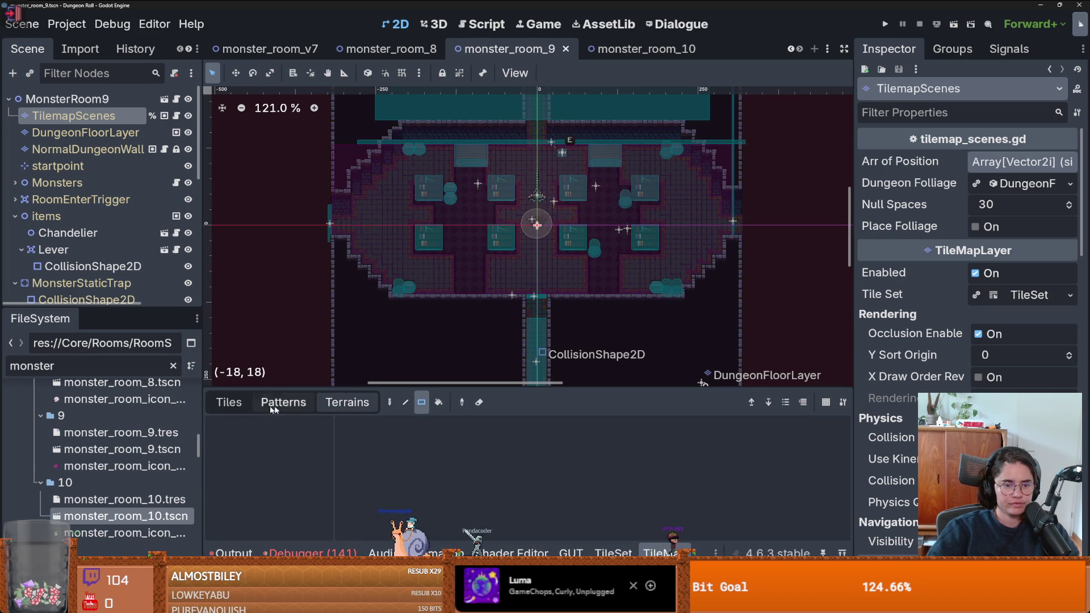
Stamp the saved tile pattern onto the room on CollTileMapLayer
scroll(73, 277, "down", 10)
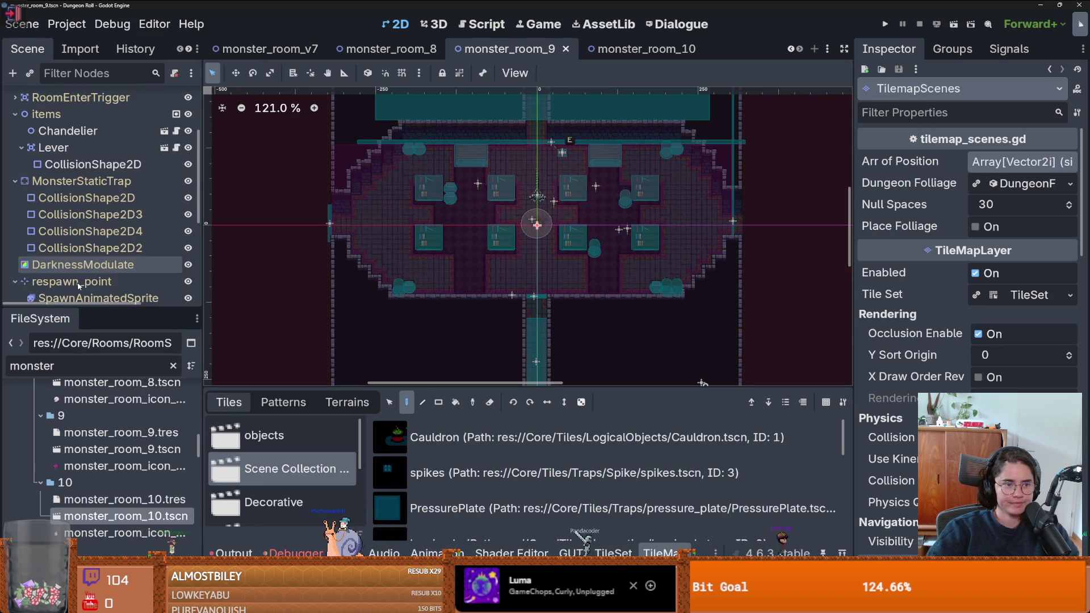
scroll(82, 279, "up", 3)
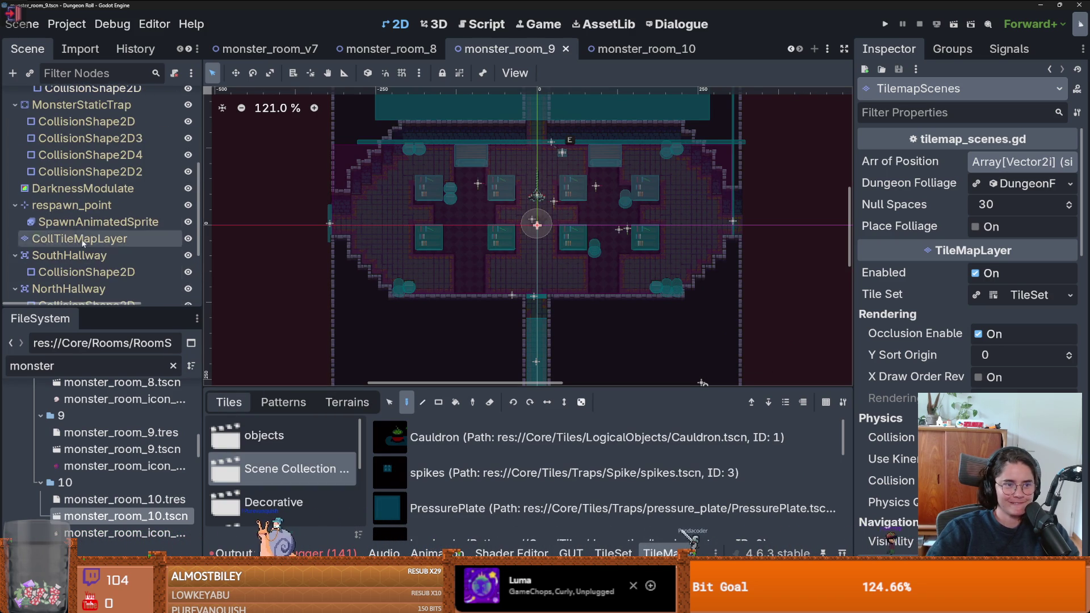
scroll(85, 277, "down", 5)
scroll(85, 277, "up", 15)
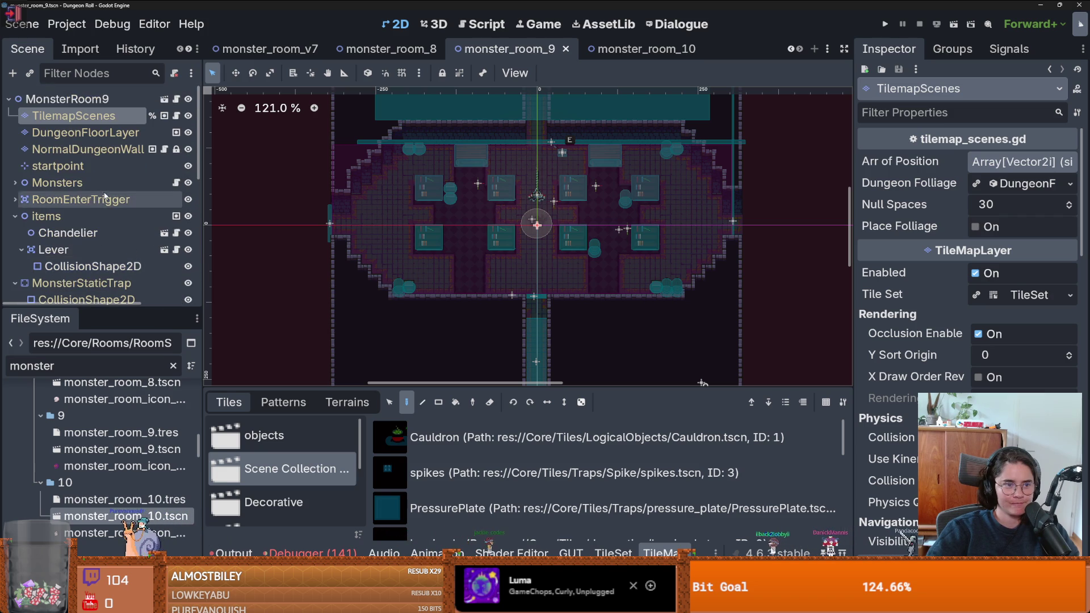
scroll(85, 277, "down", 5)
left_click(80, 238)
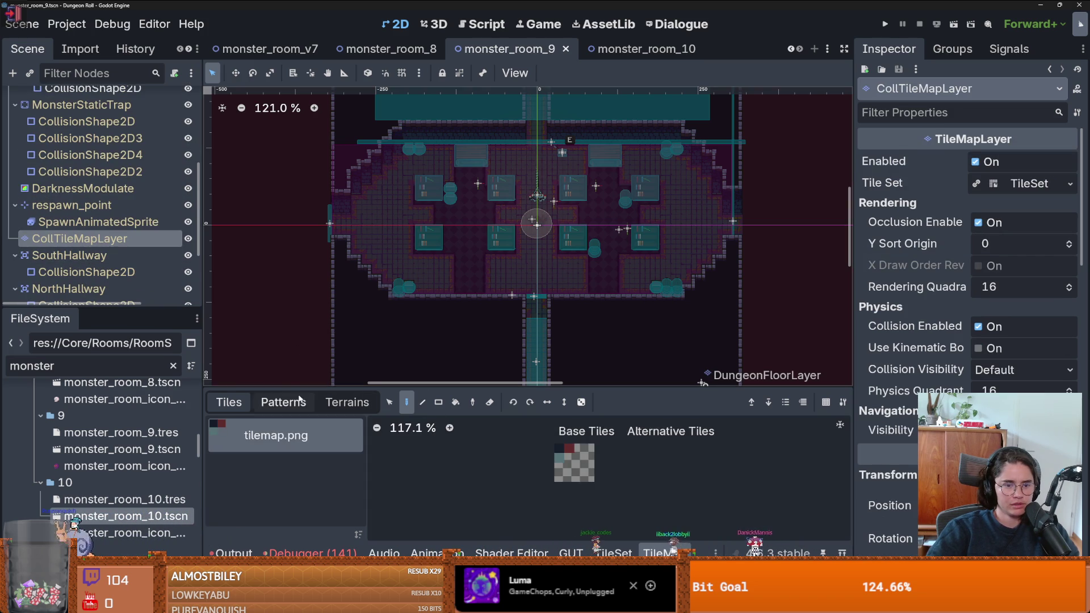
left_click(283, 402)
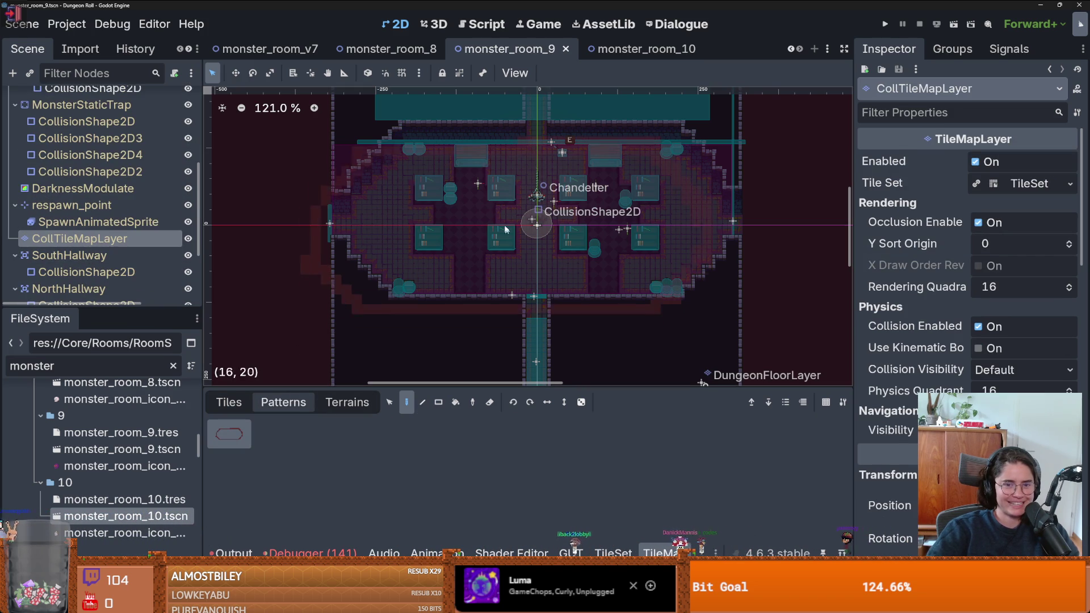
left_click(539, 220)
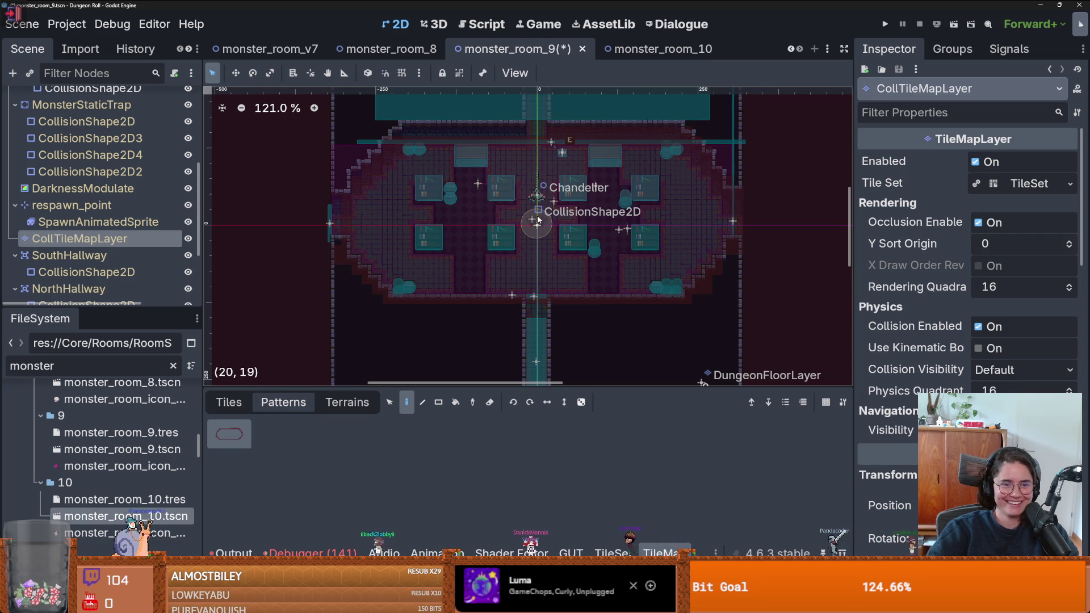
Pick the red collision tile from the tile atlas
scroll(538, 220, "up", 2)
scroll(85, 193, "up", 2)
scroll(86, 193, "down", 2)
left_click(229, 402)
left_click(569, 449)
scroll(377, 310, "up", 4)
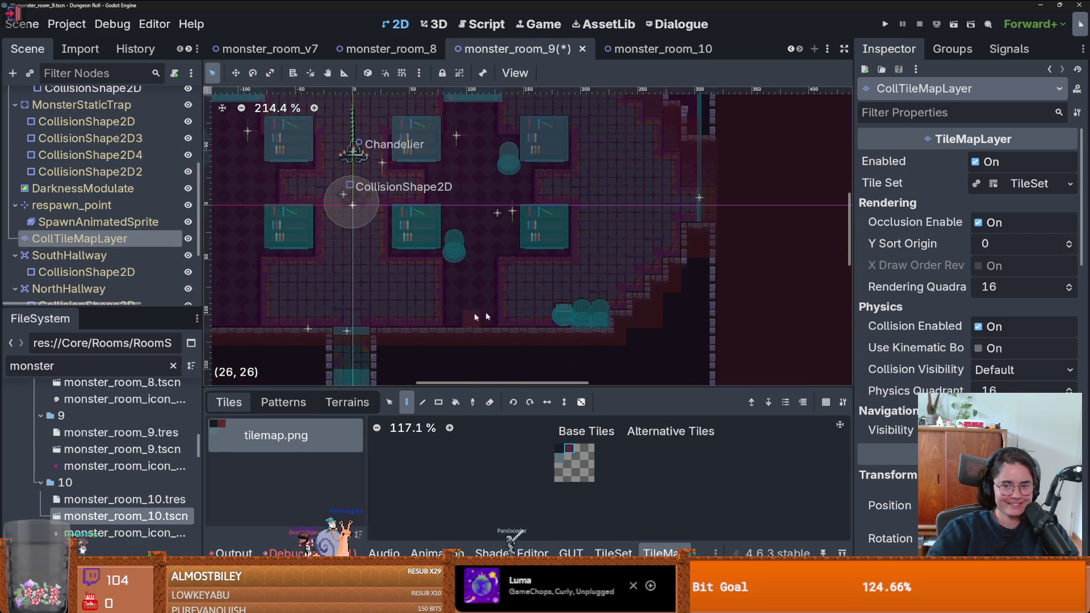
scroll(571, 313, "up", 5)
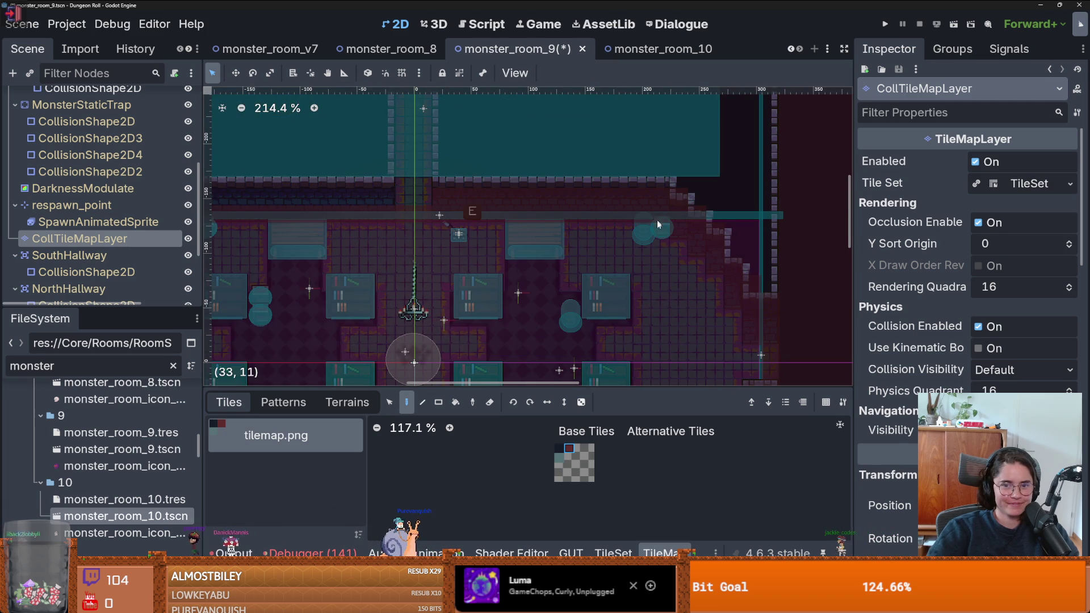
scroll(649, 225, "left", 3)
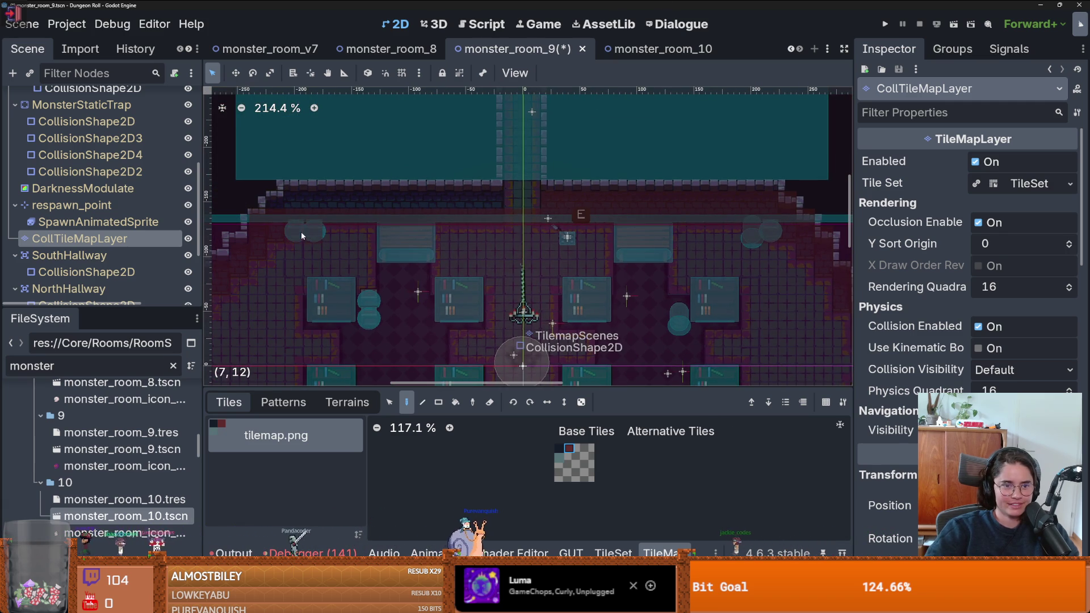
scroll(595, 302, "up", 3)
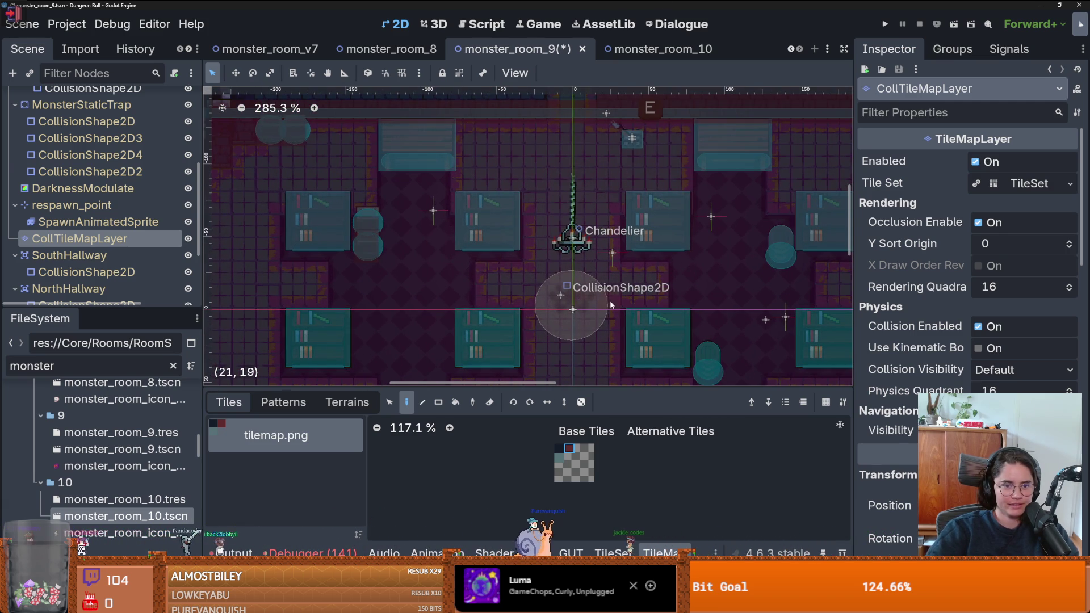
scroll(596, 302, "down", 2)
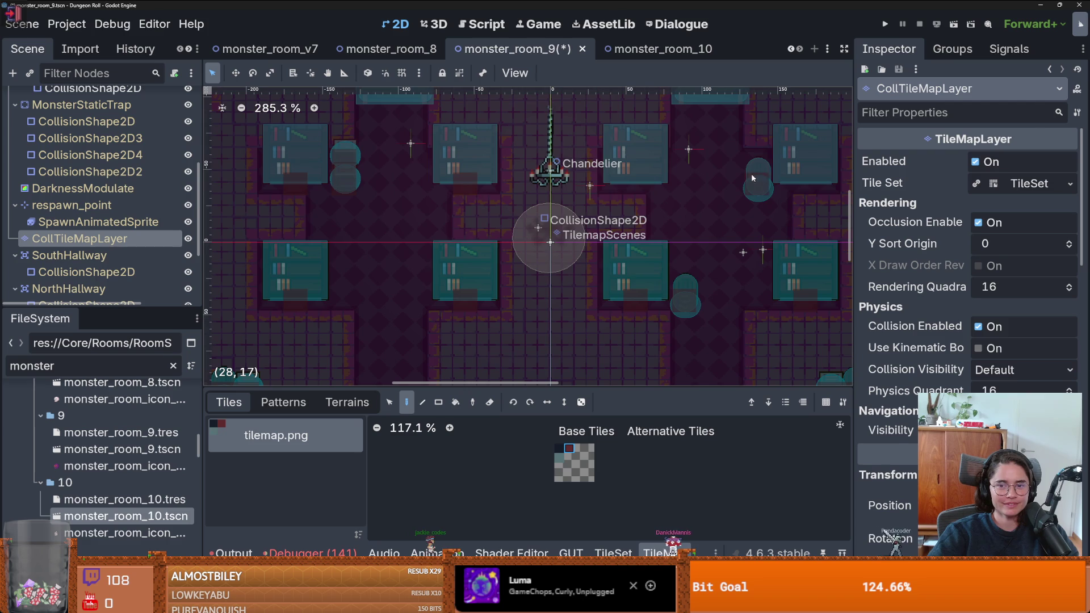
Save the monster_room_9 scene
scroll(809, 174, "down", 2)
scroll(809, 178, "down", 2)
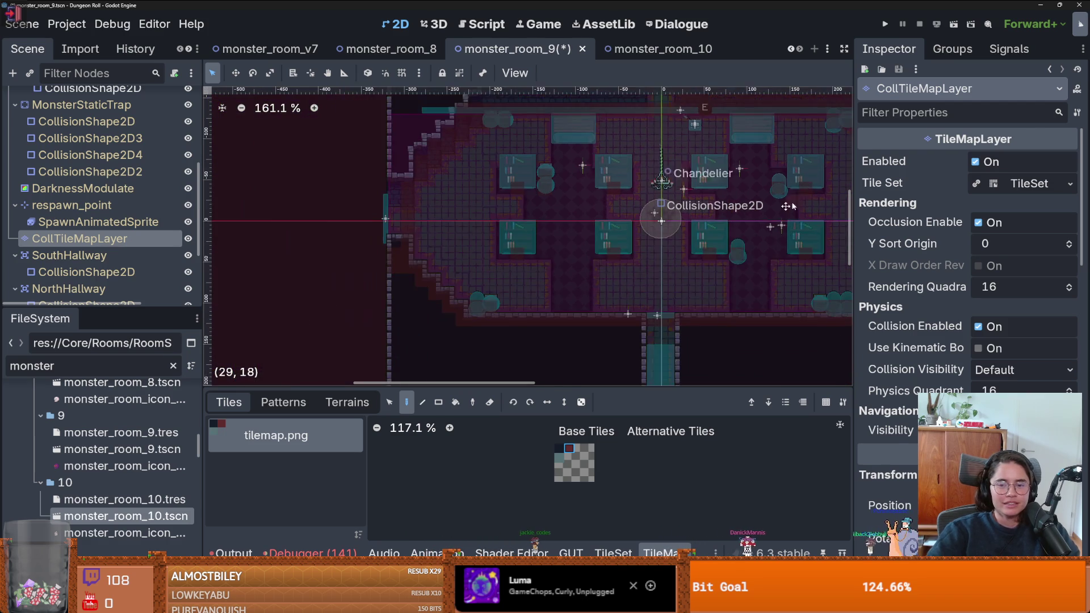
key("ctrl+s")
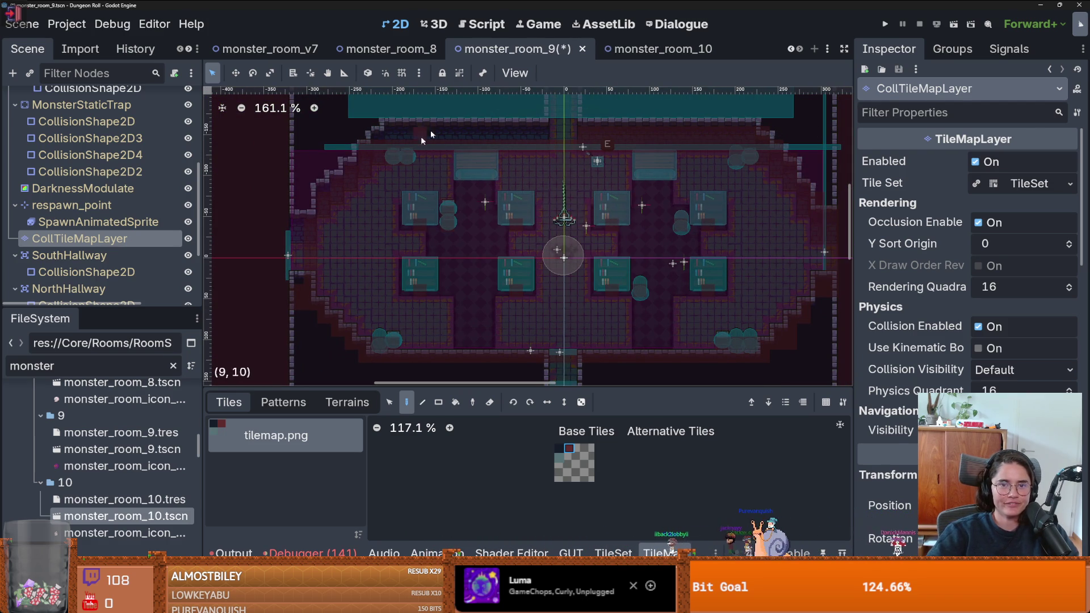
key("ctrl+s")
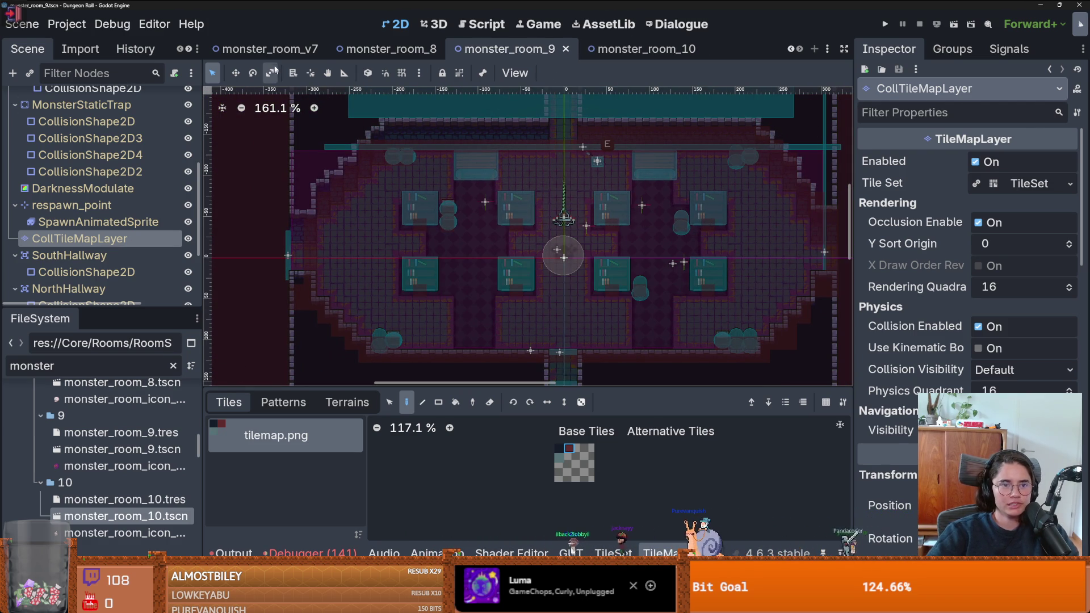
scroll(289, 50, "up", 5)
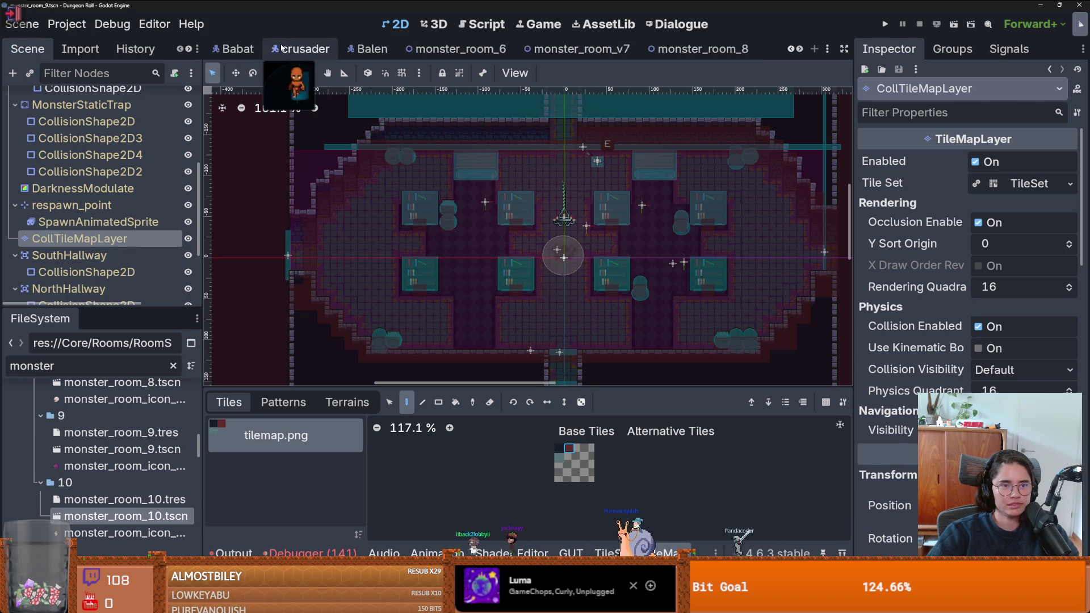
Open the Dungeon scene and page 2 of RoomLootTable.tres room entries from Favorites
left_click(254, 55)
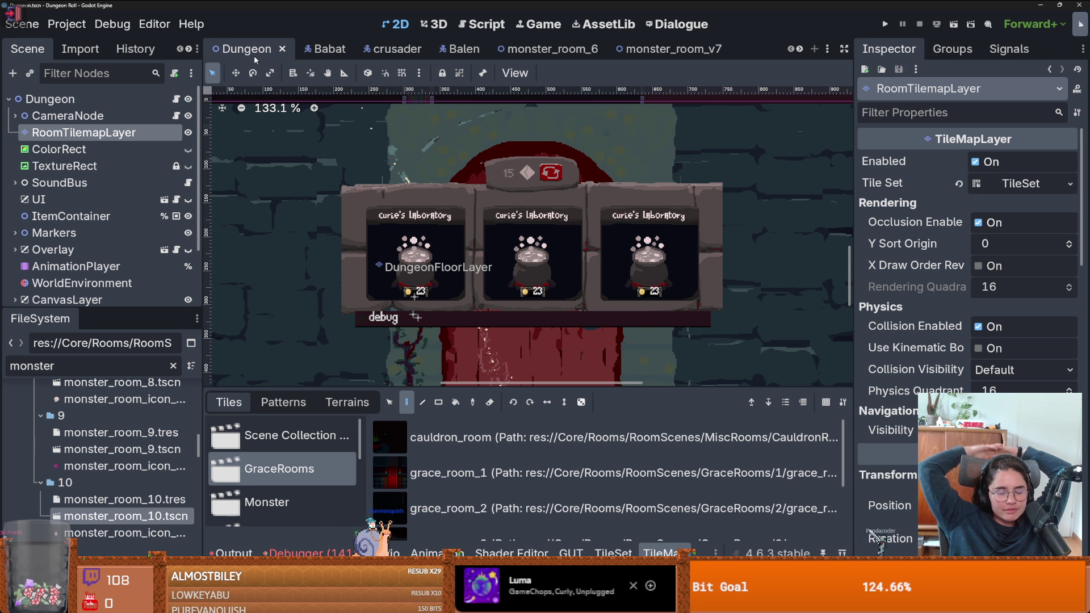
scroll(132, 471, "up", 15)
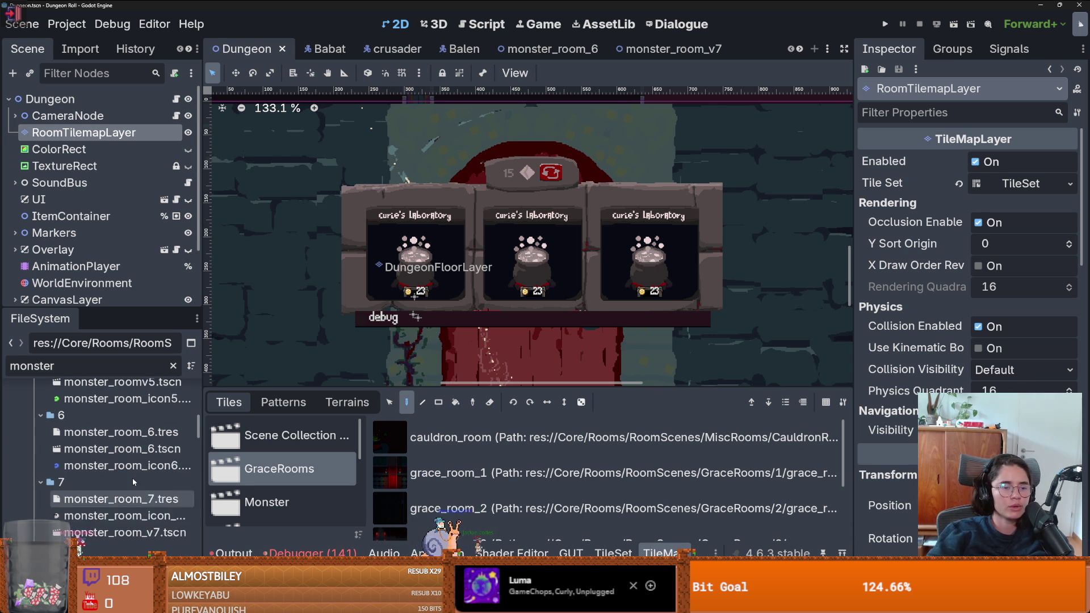
left_click(173, 366)
scroll(113, 454, "up", 3)
scroll(114, 454, "up", 10)
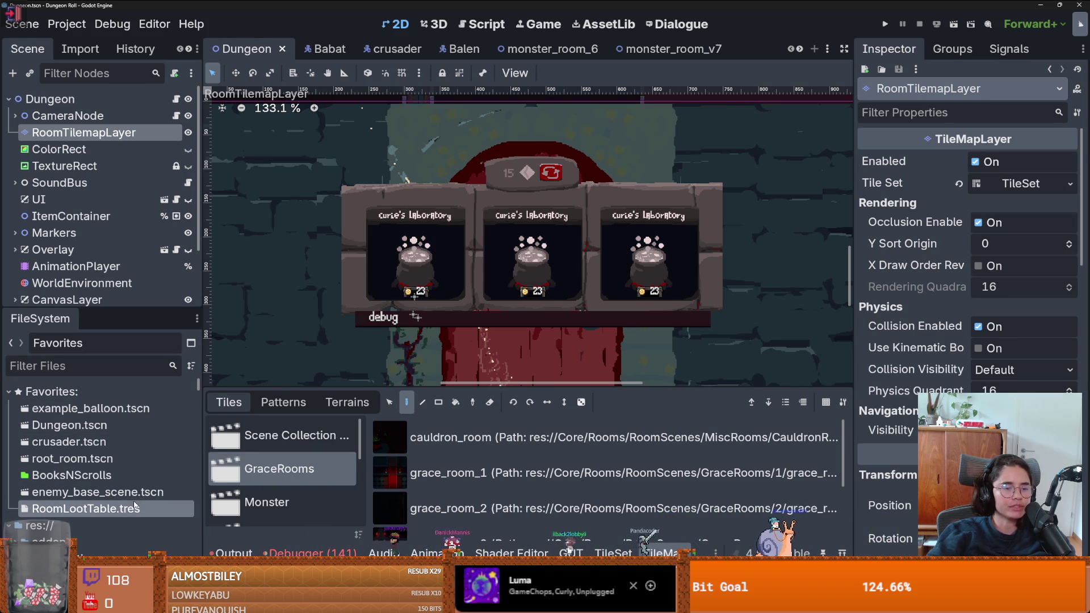
left_click(85, 508)
scroll(867, 263, "down", 5)
left_click(873, 257)
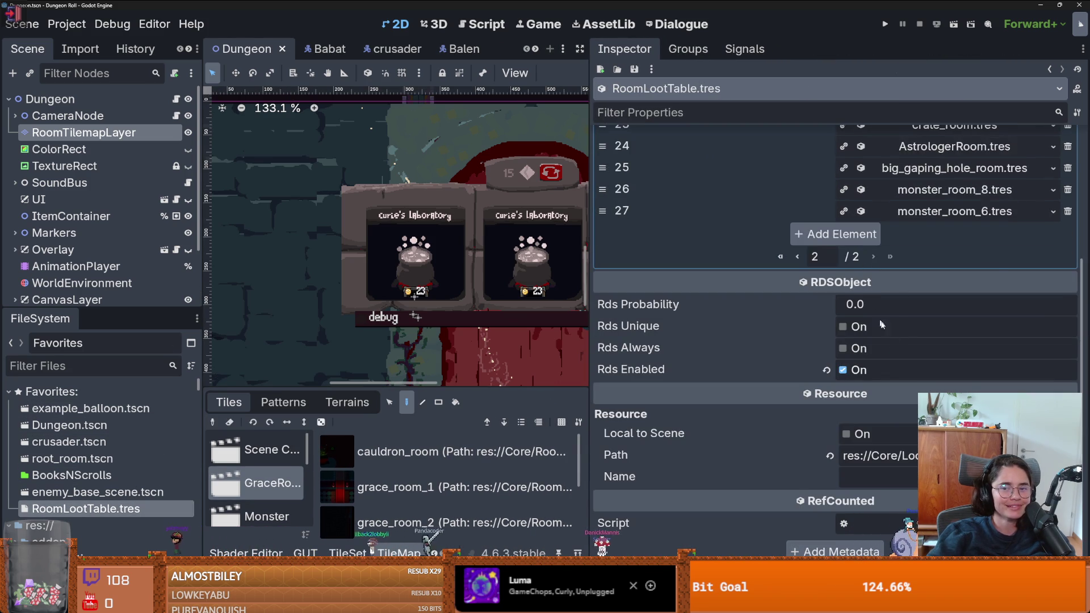
Filter the files by '9' and put monster_room_9.tres into room entry 28
scroll(829, 299, "up", 4)
left_click(953, 422)
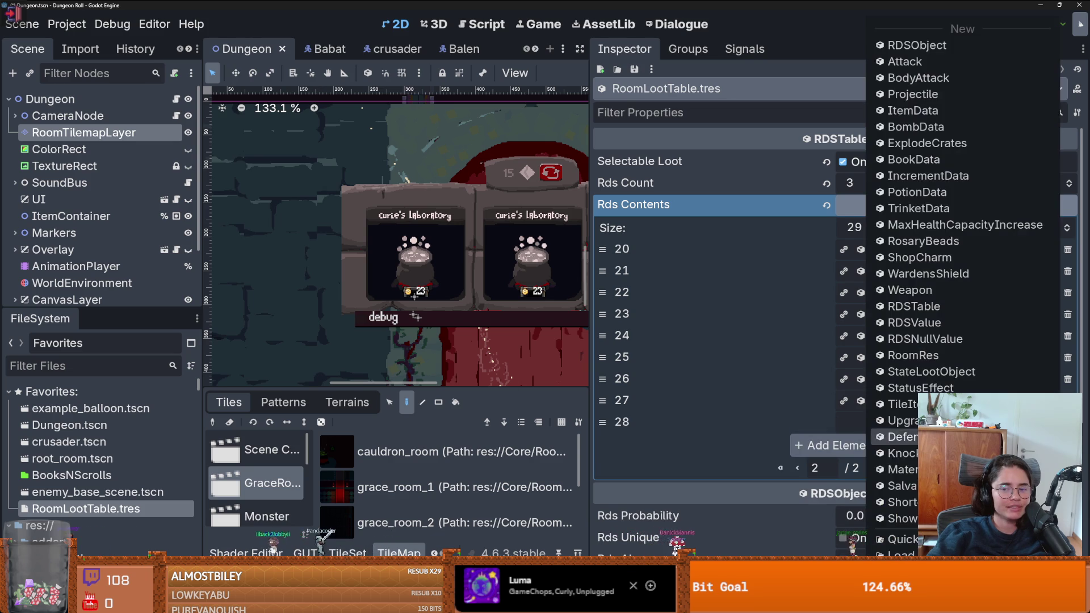
left_click(723, 411)
left_click(134, 365)
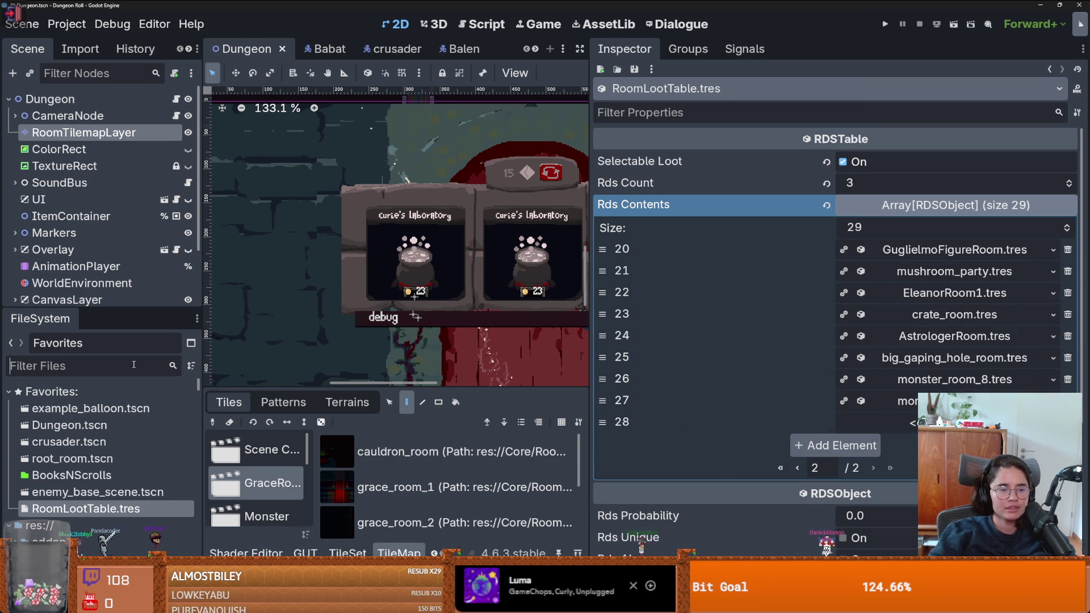
type("9")
scroll(117, 507, "down", 10)
scroll(118, 507, "up", 10)
left_click_drag(127, 493, 883, 422)
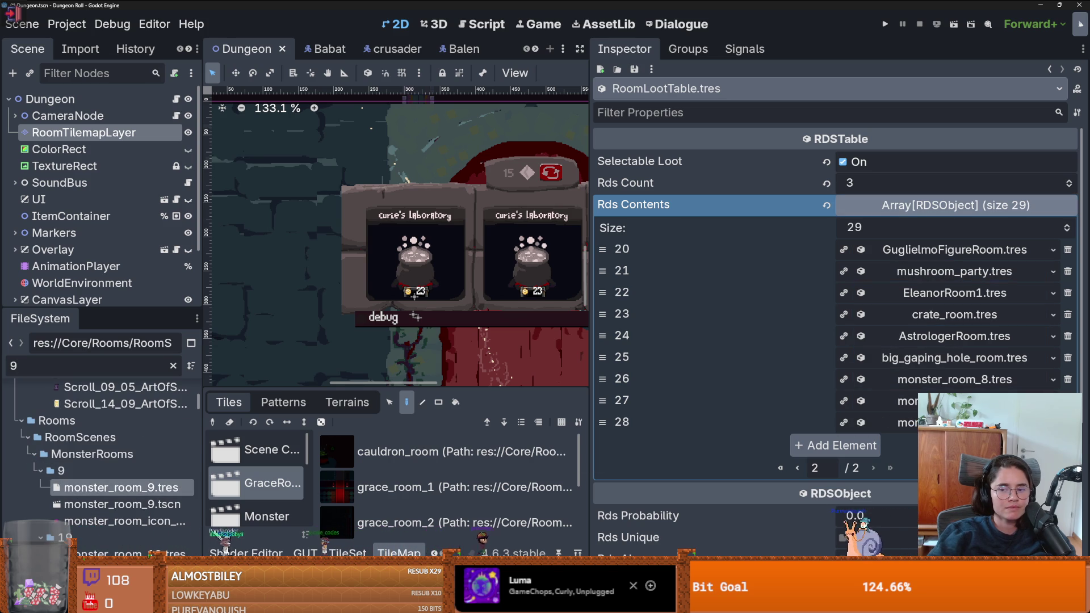
Add entry 29 and quick-load monster_room_10.tres into it
left_click(1066, 225)
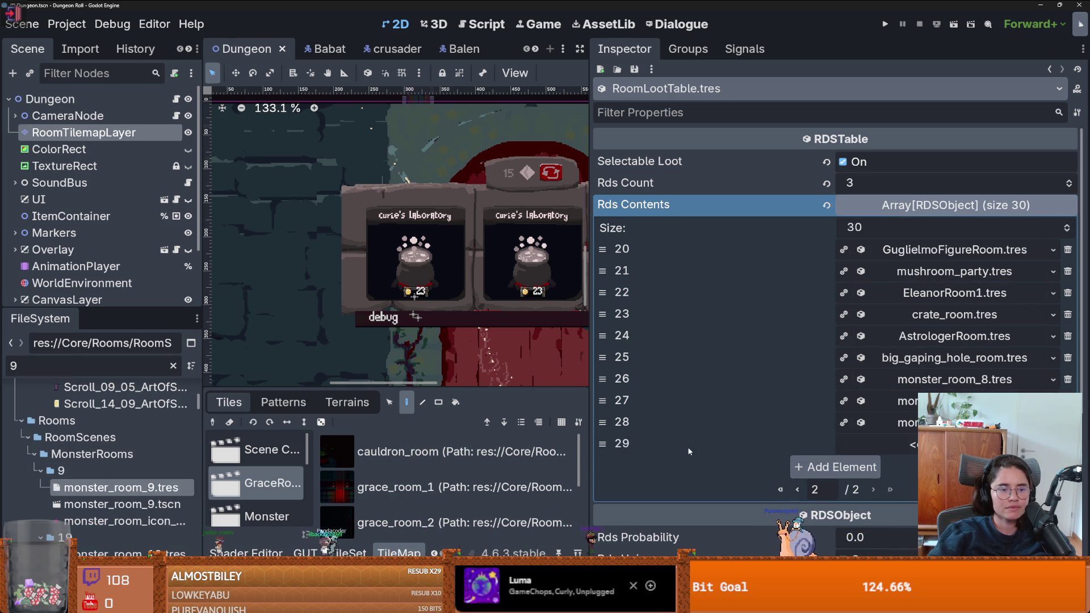
left_click(911, 444)
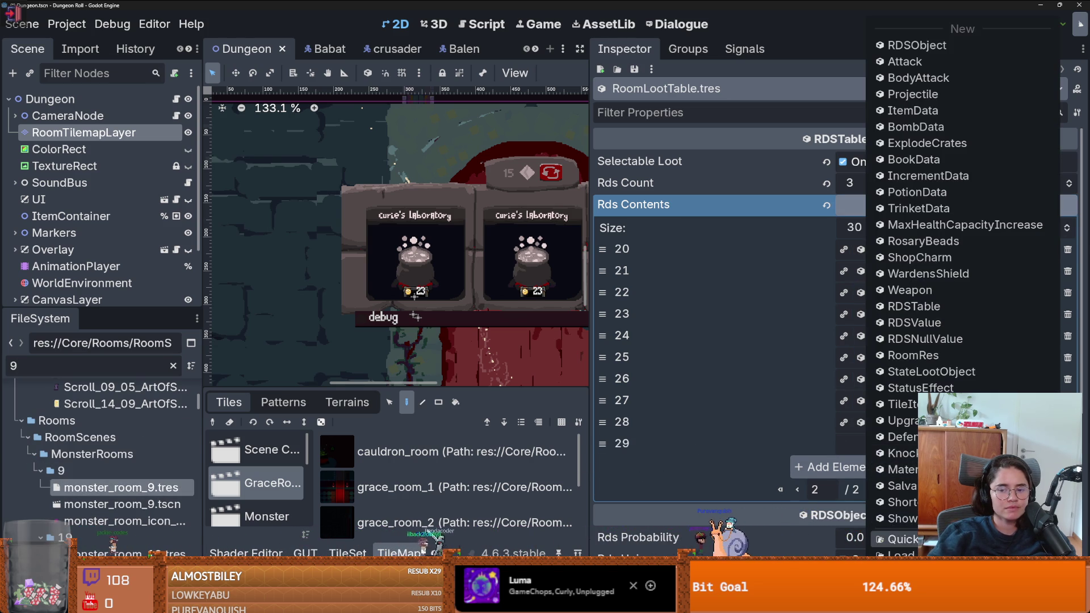
left_click(937, 536)
type("10")
key("Return")
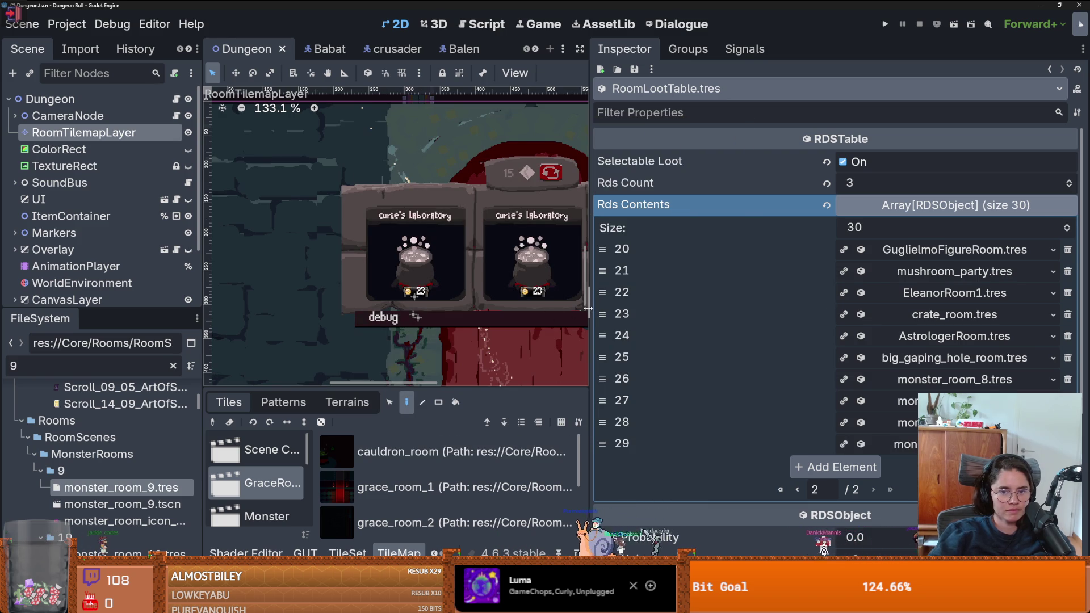
Narrow the inspector, reselect RoomTilemapLayer, and enlarge the tile panel to list room sources
left_click_drag(588, 308, 661, 308)
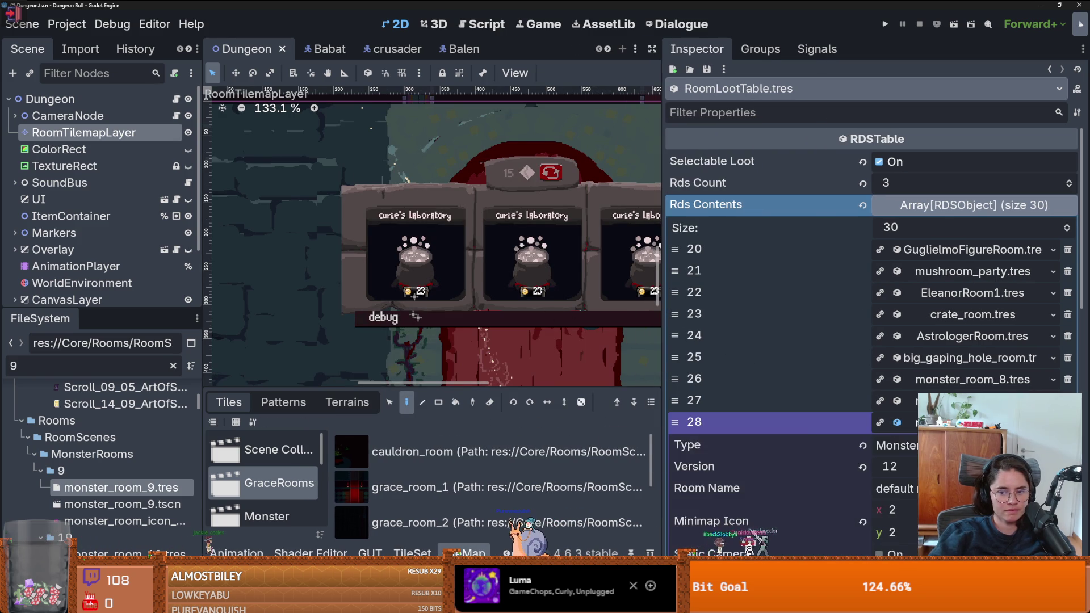
key("Up")
key("Down")
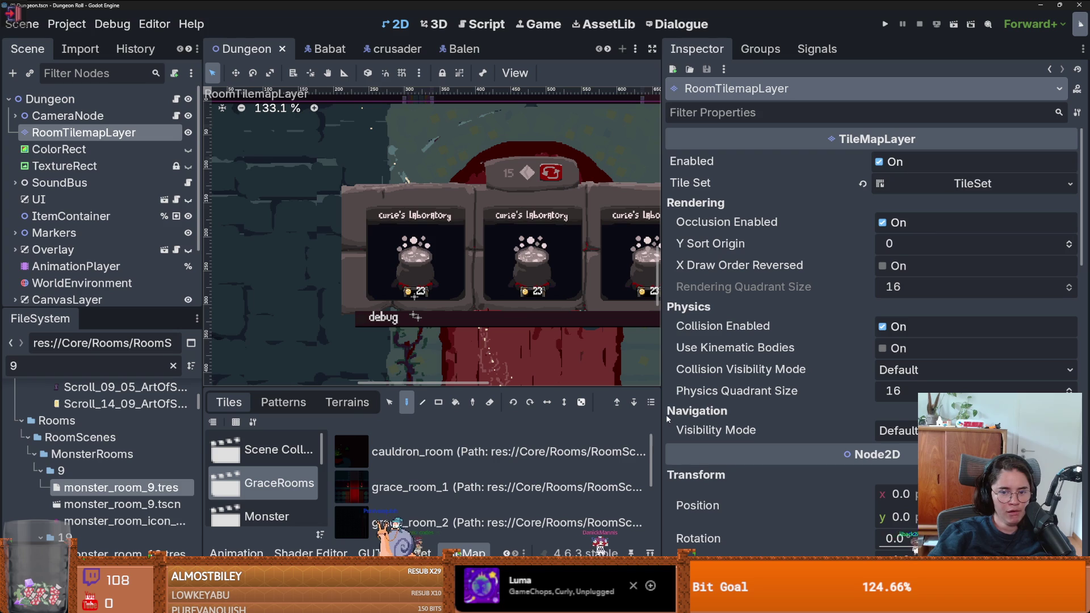
left_click_drag(662, 417, 854, 425)
left_click_drag(557, 390, 550, 147)
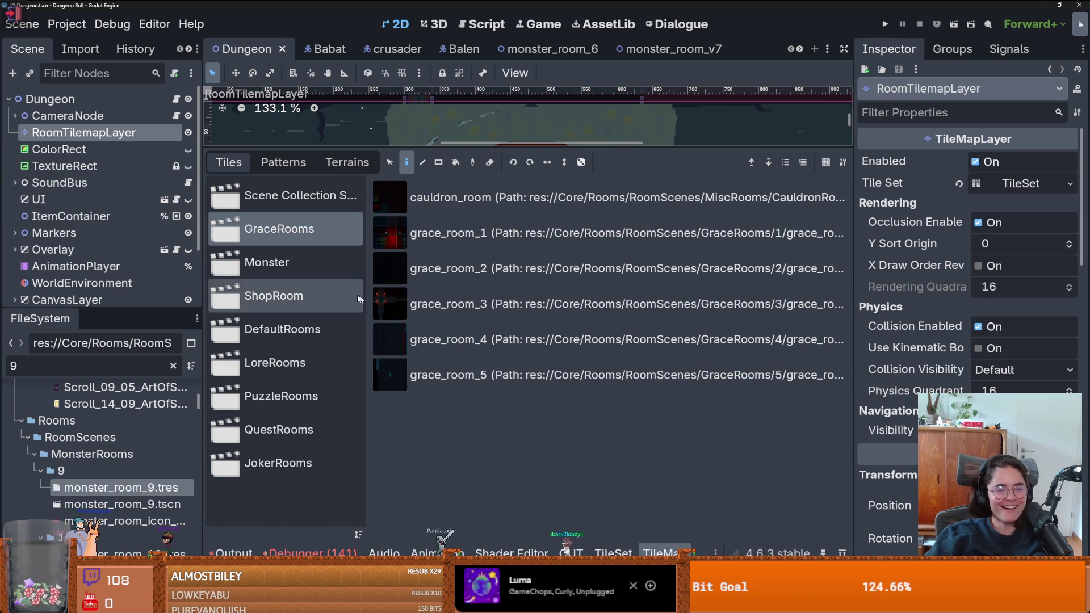
Add monster_room_9 from MonsterRooms/9 to the tileset's Monster scenes collection
left_click(306, 267)
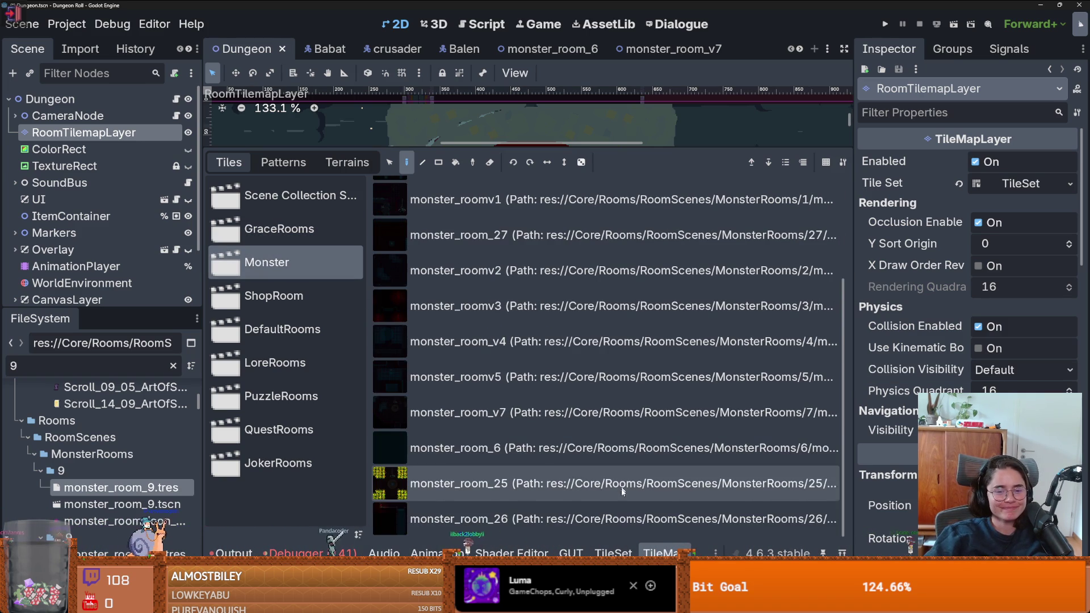
left_click(621, 549)
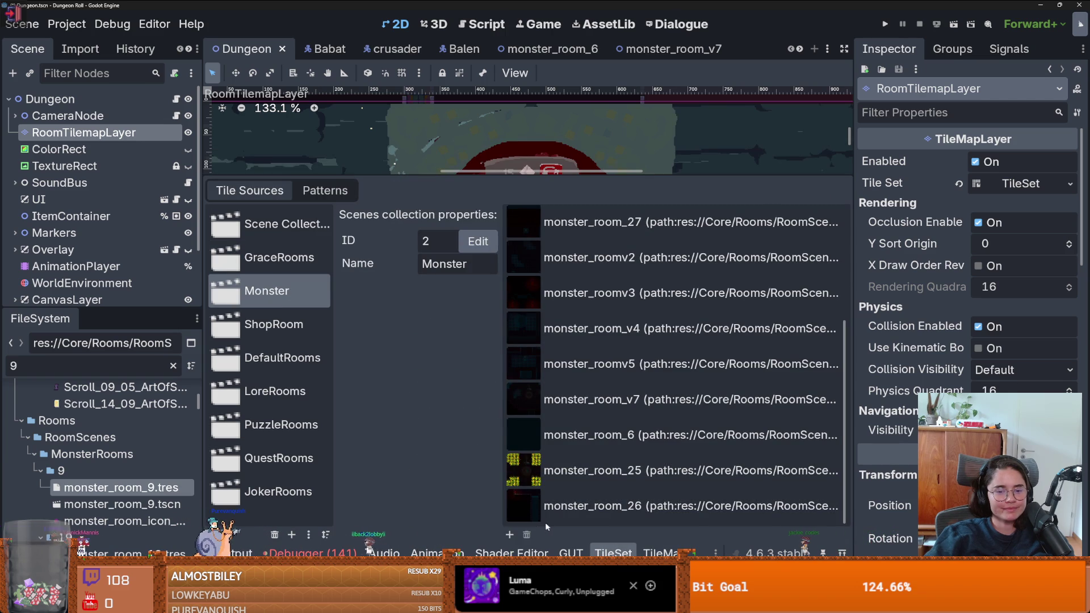
left_click(509, 536)
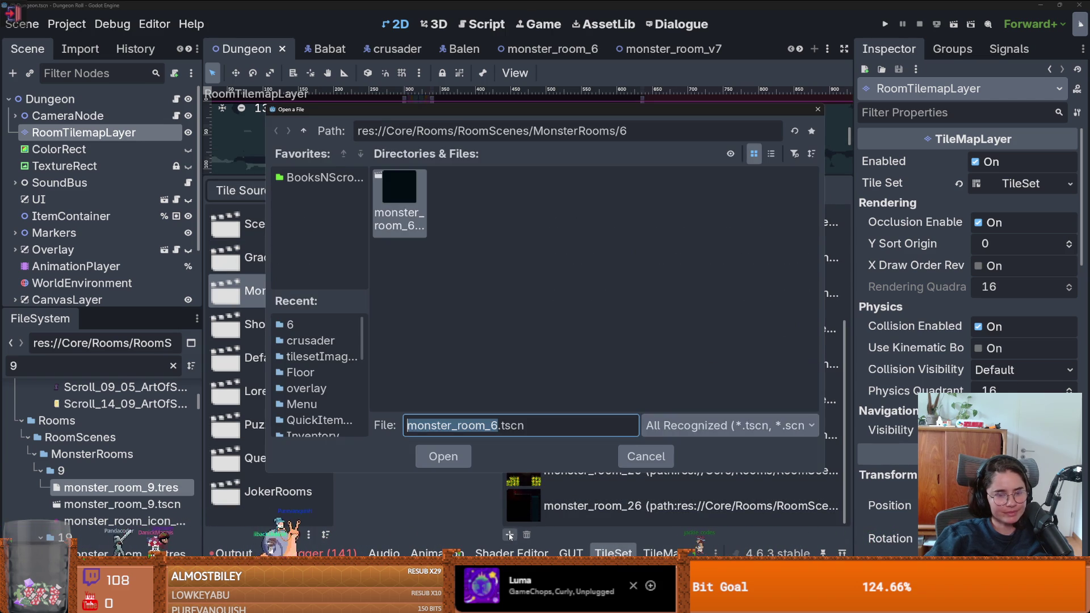
left_click(303, 134)
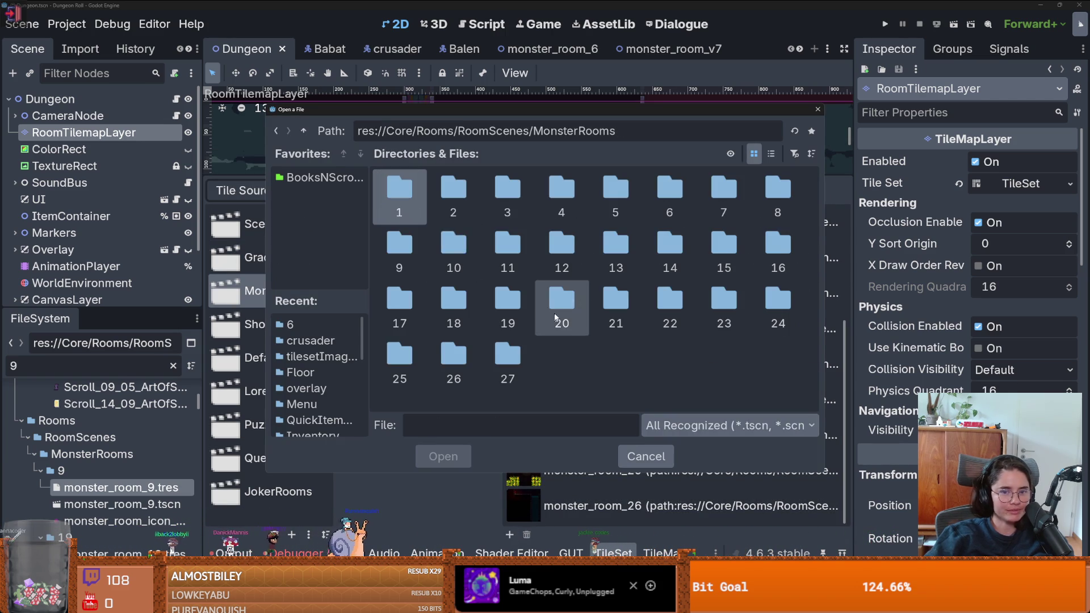
double_click(390, 243)
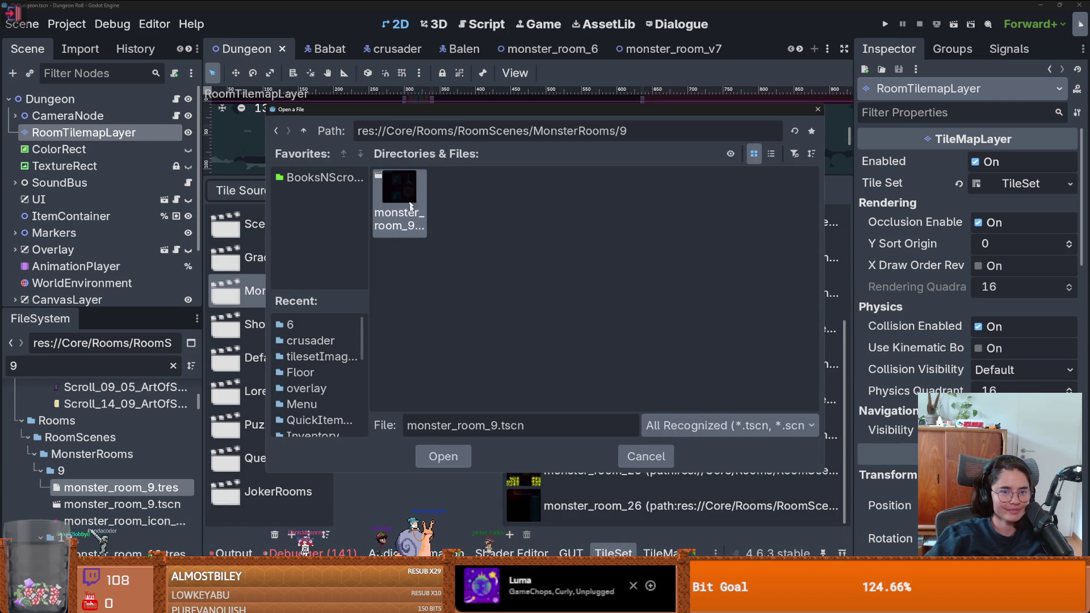
left_click(441, 452)
Add monster_room_10 from MonsterRooms/10 to the Monster scenes collection
scroll(528, 500, "down", 1)
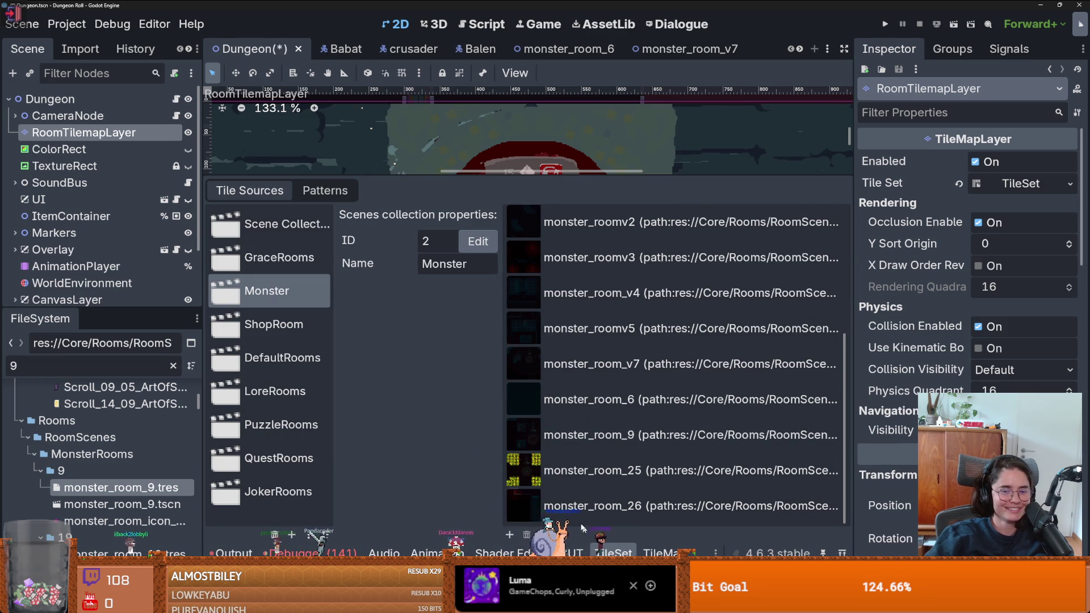
left_click(510, 535)
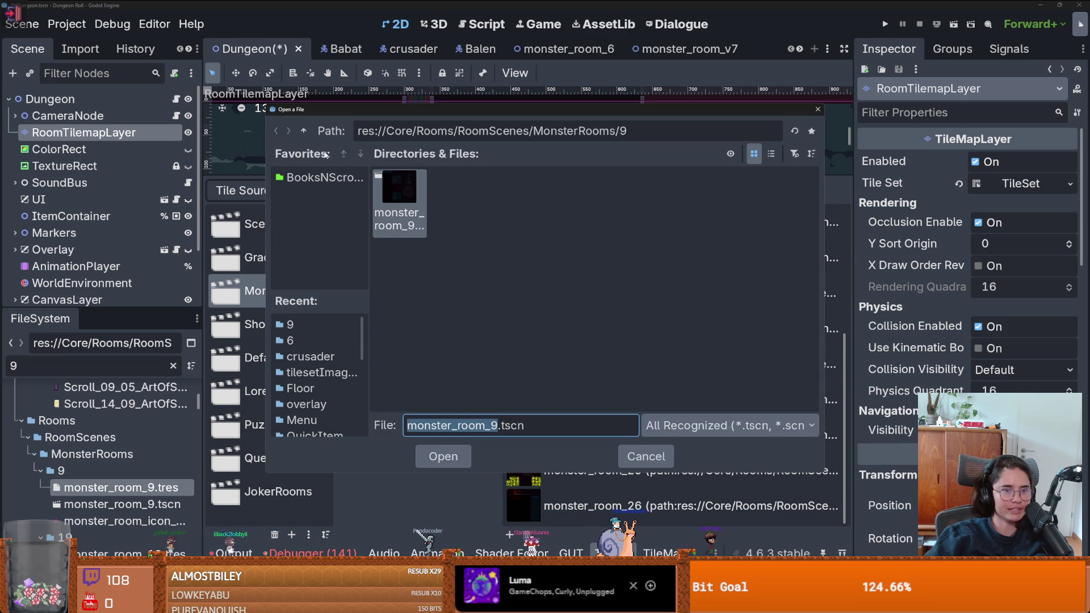
left_click(303, 131)
double_click(460, 252)
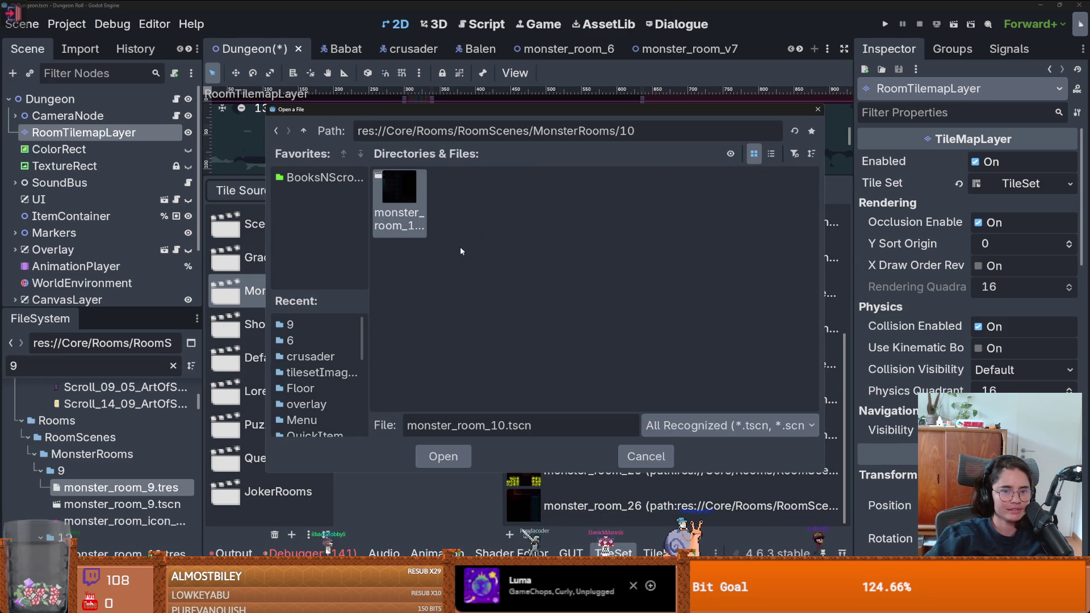
left_click(440, 454)
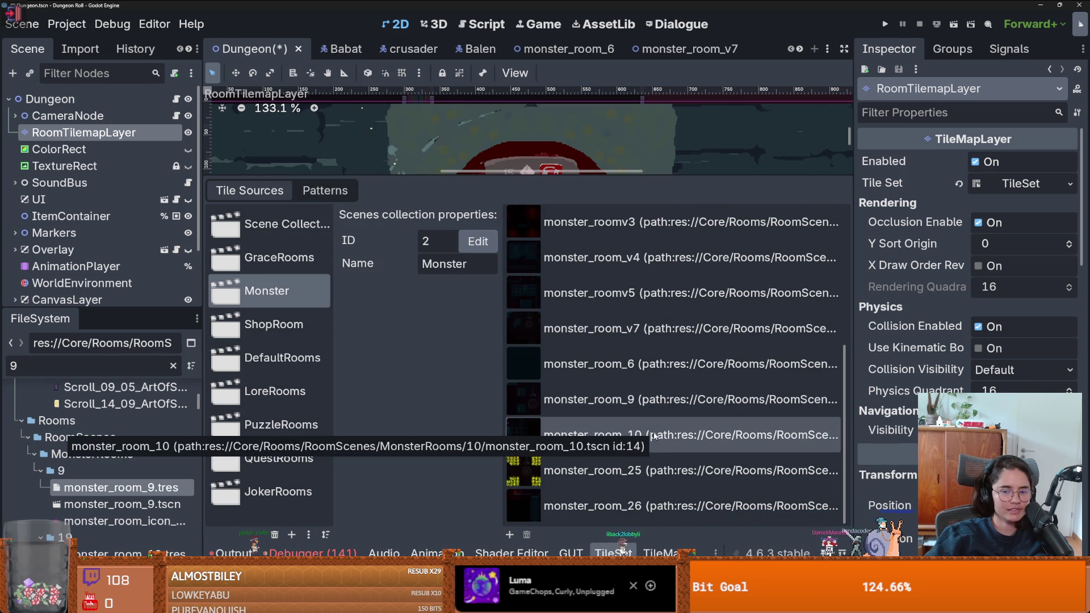
scroll(709, 49, "down", 3)
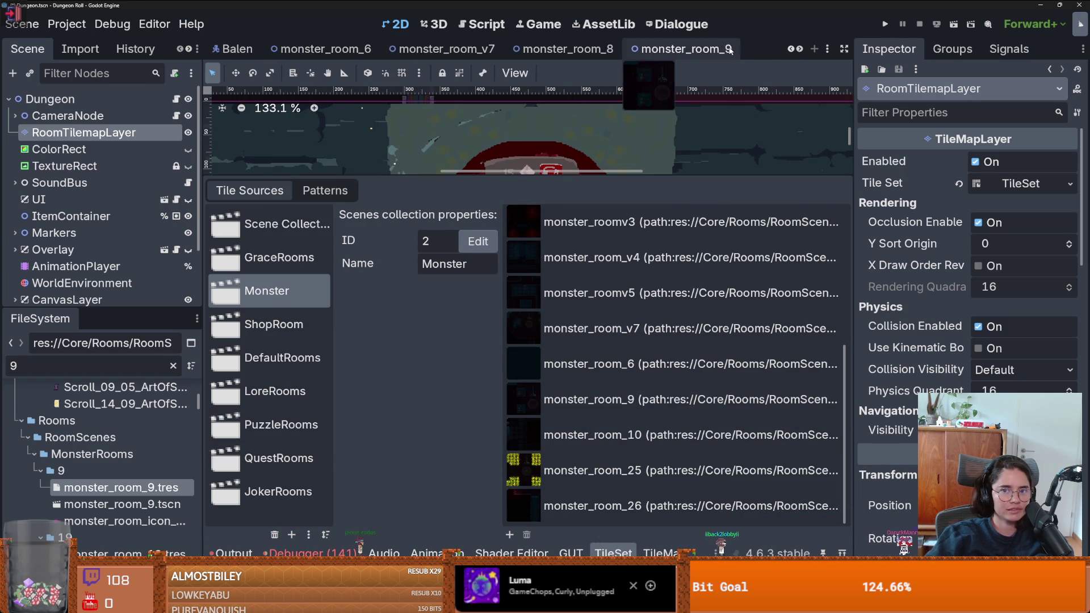
Raise monster_room_9's room resource version from 12 to 13
left_click(681, 49)
scroll(113, 105, "up", 5)
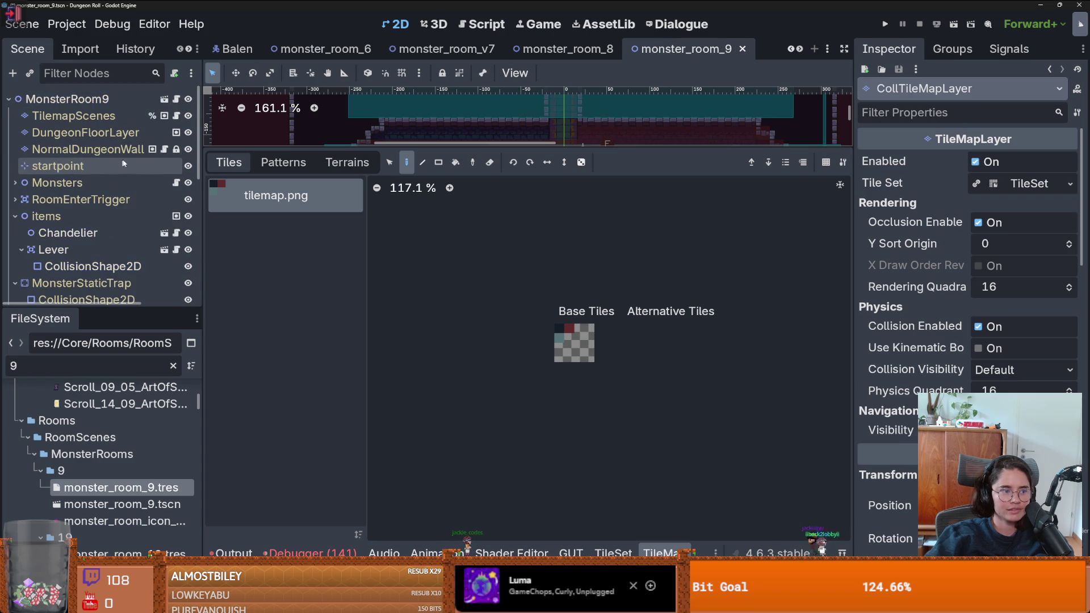
left_click(135, 100)
left_click(1018, 162)
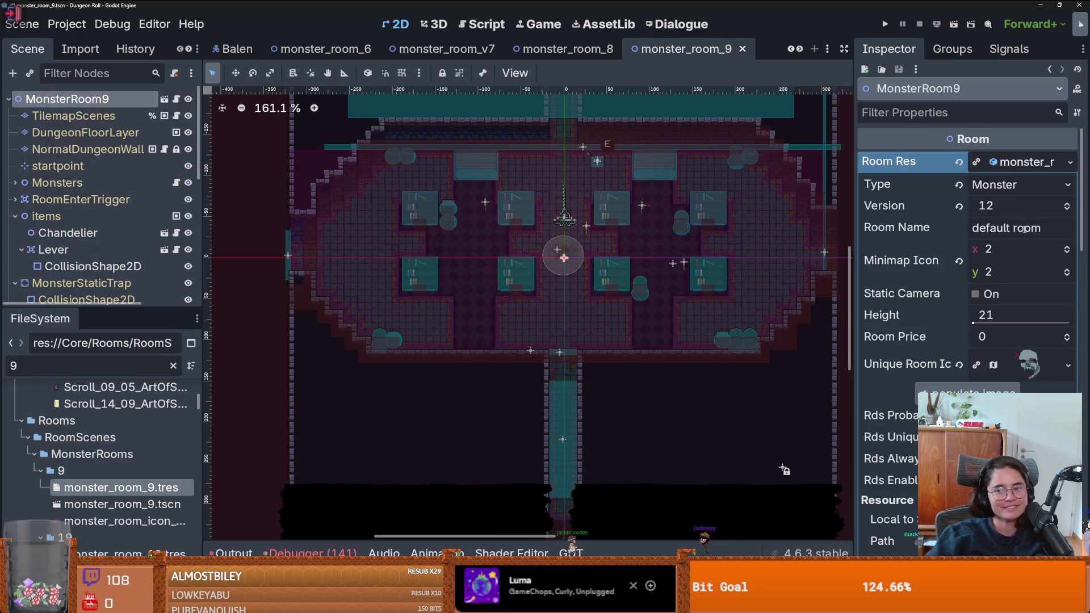
left_click(1066, 206)
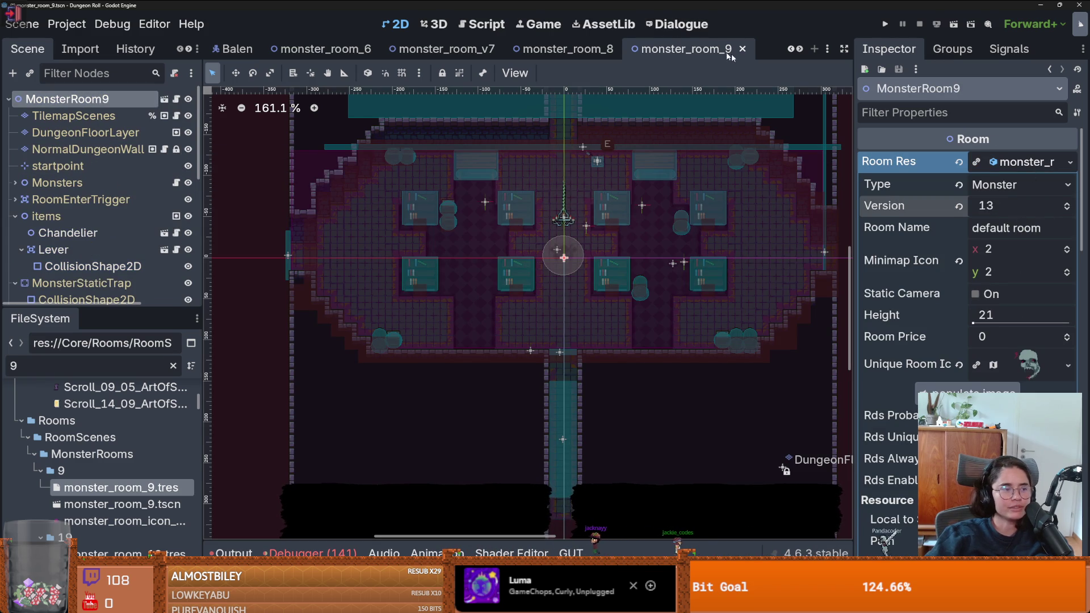
Raise monster_room_10's room version to 14, save it, and launch the game
left_click(798, 50)
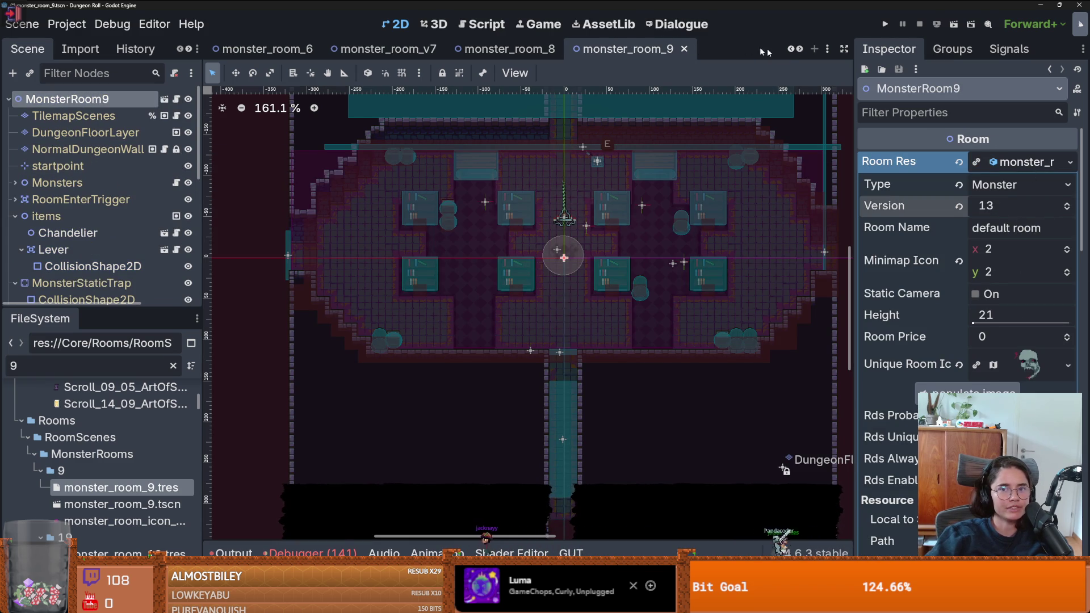
left_click(798, 49)
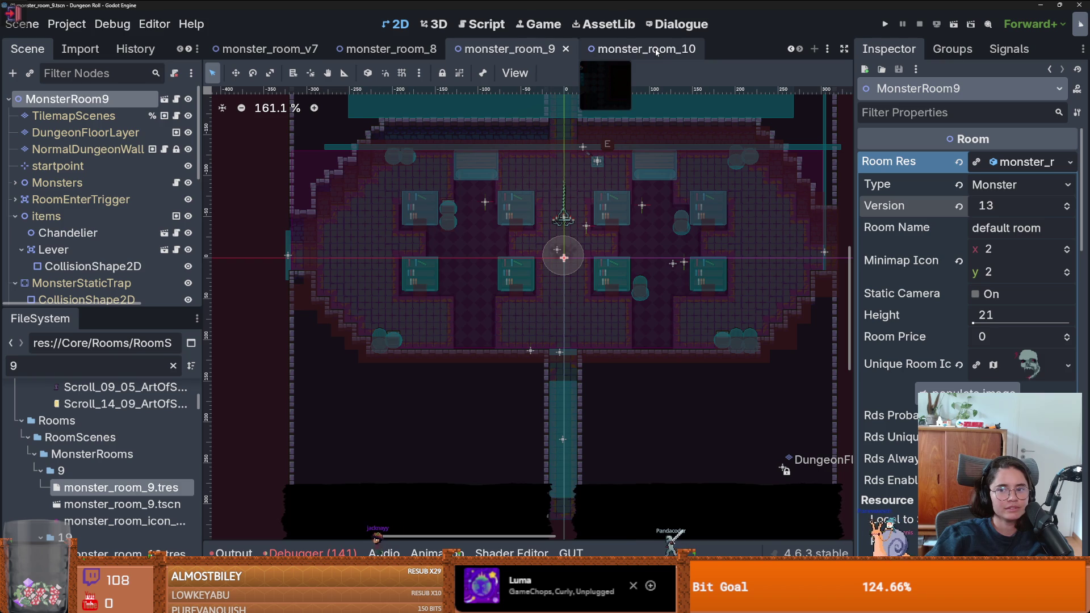
left_click(109, 117)
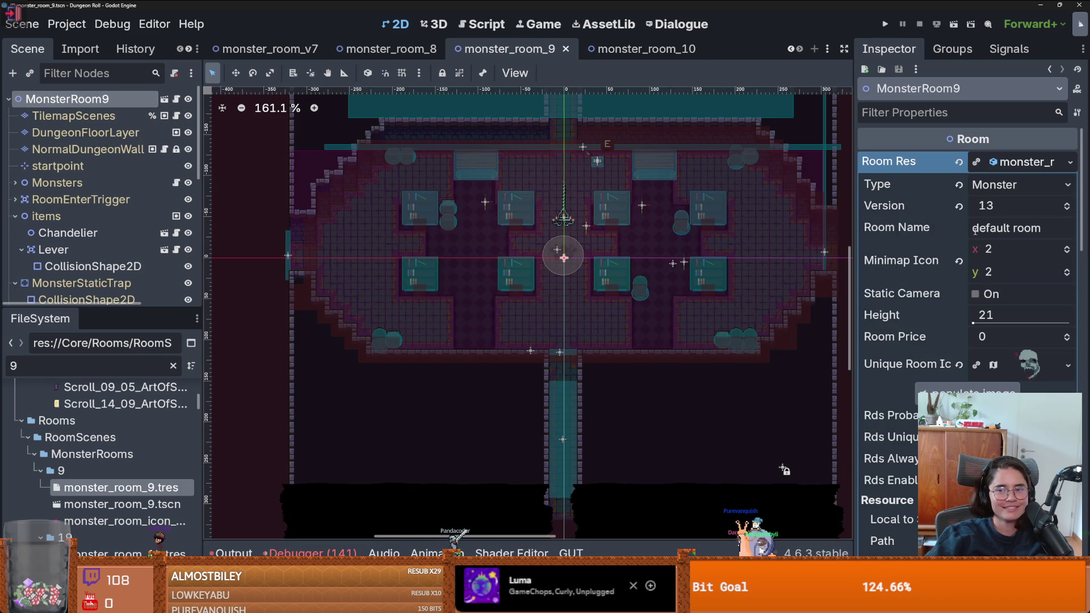
left_click(636, 48)
left_click(136, 99)
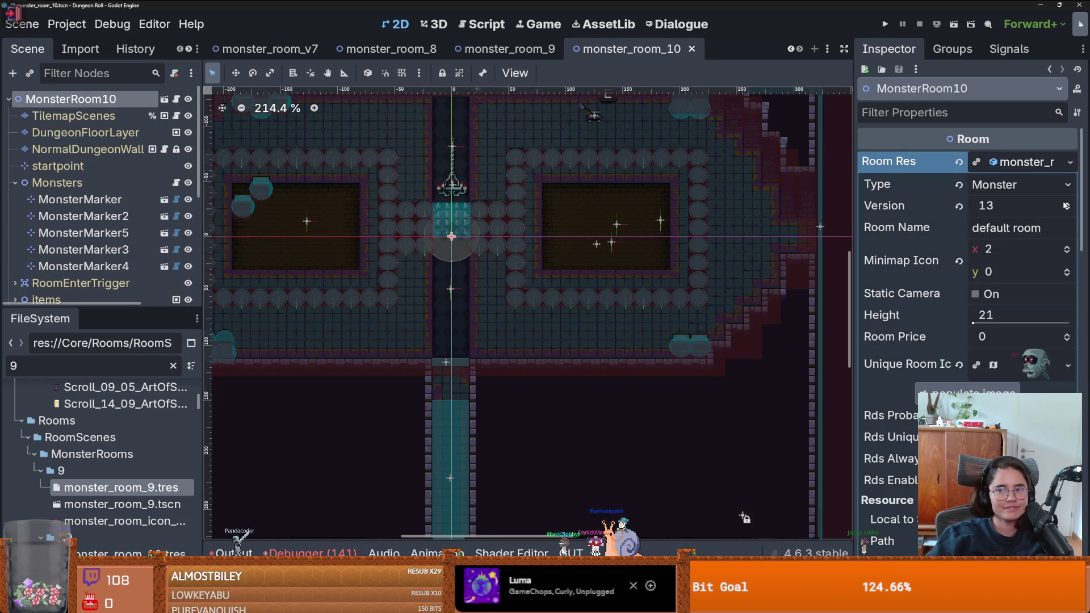
left_click(1067, 202)
key("ctrl+s")
left_click(884, 25)
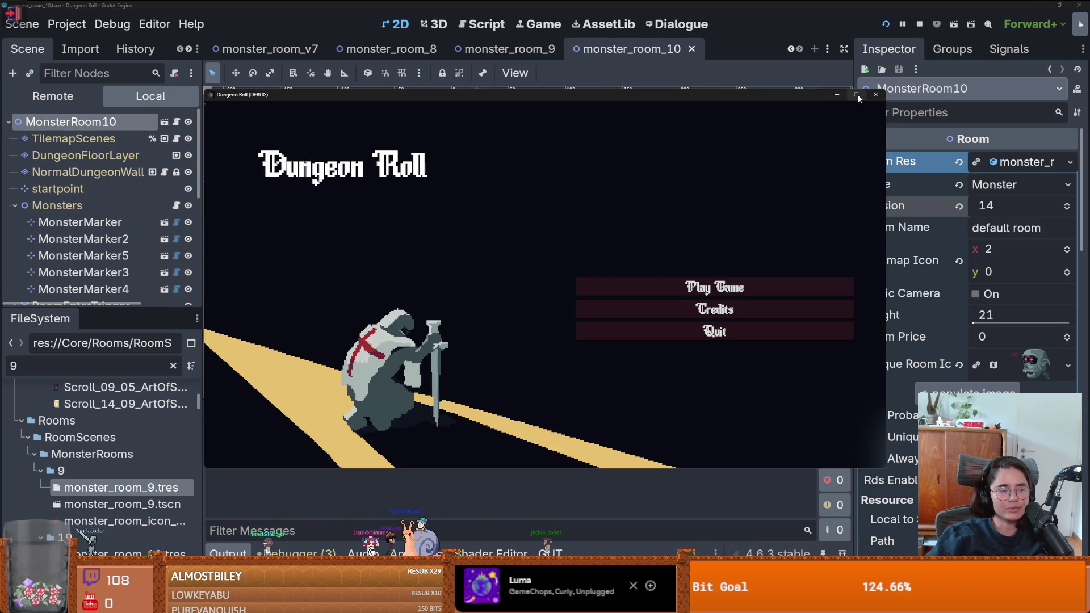
Relaunch the game, use the armour statue, and pick a room from the debug list
left_click(879, 96)
key("F5")
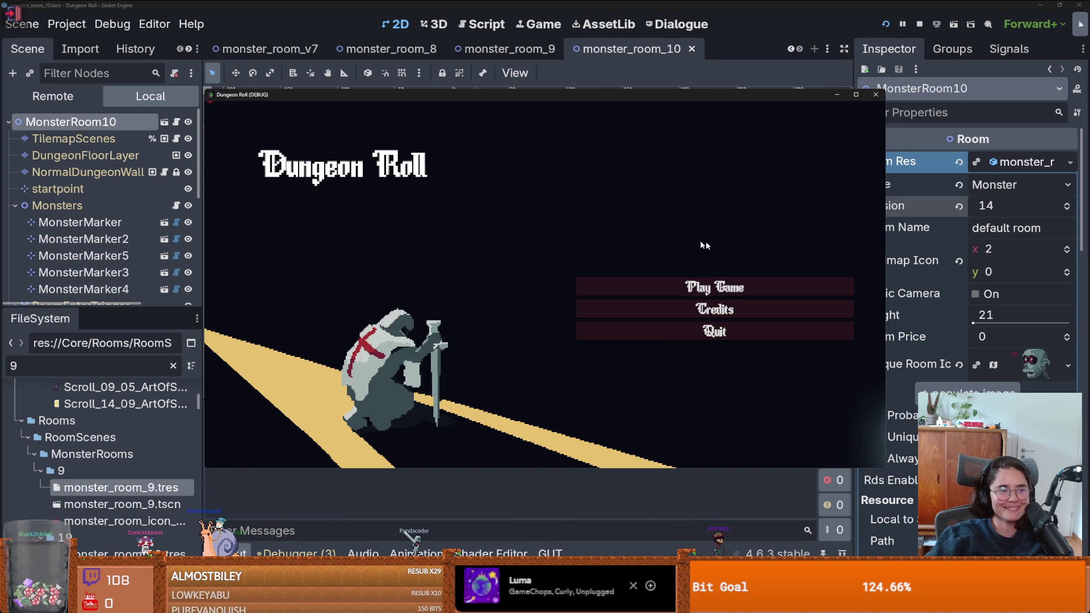
key("d")
key("w")
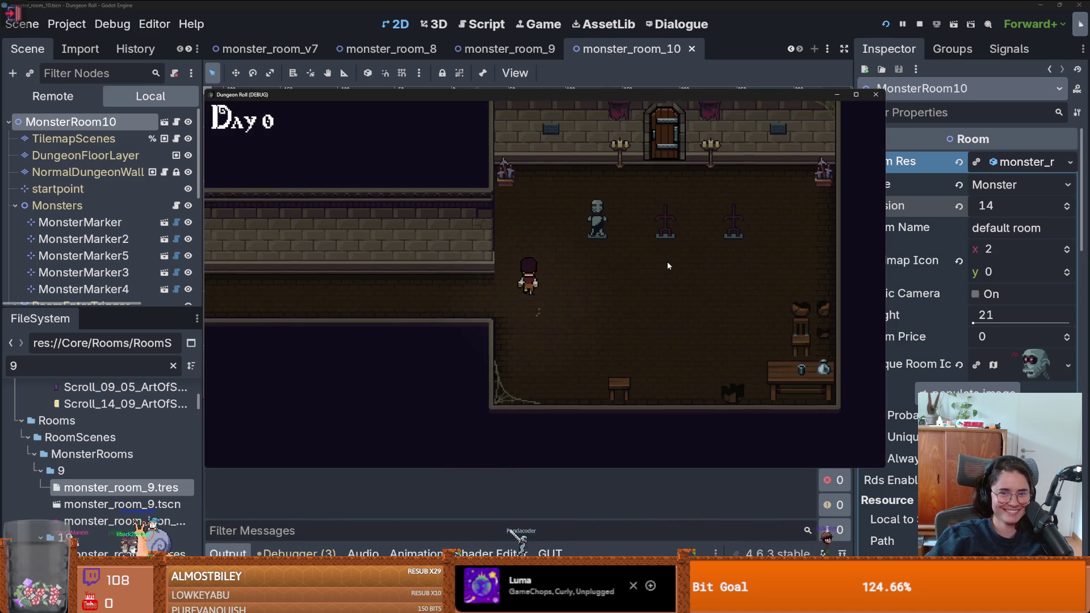
key("e")
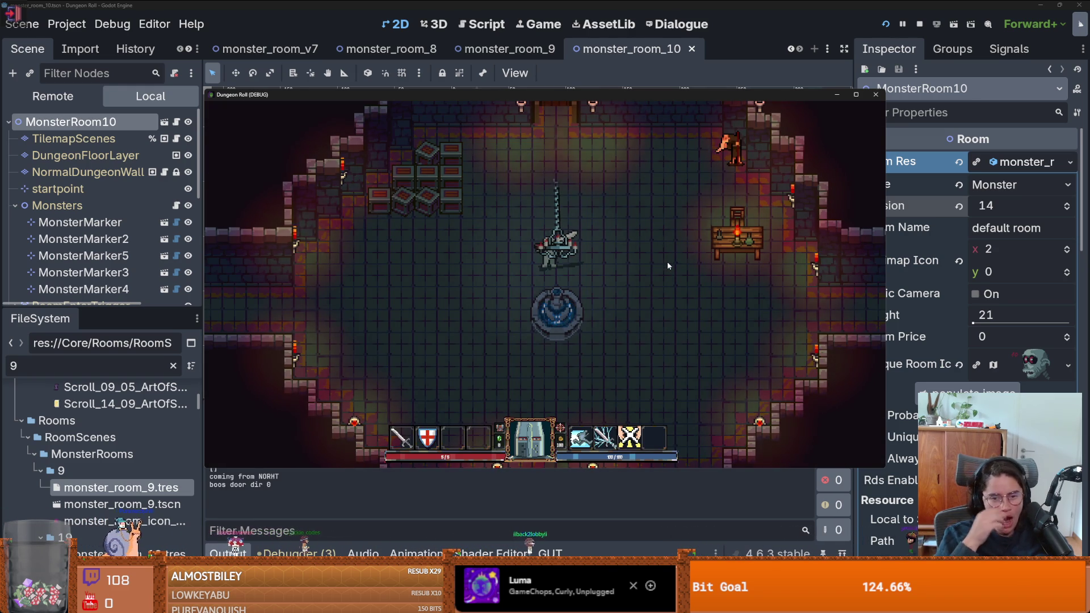
key("w")
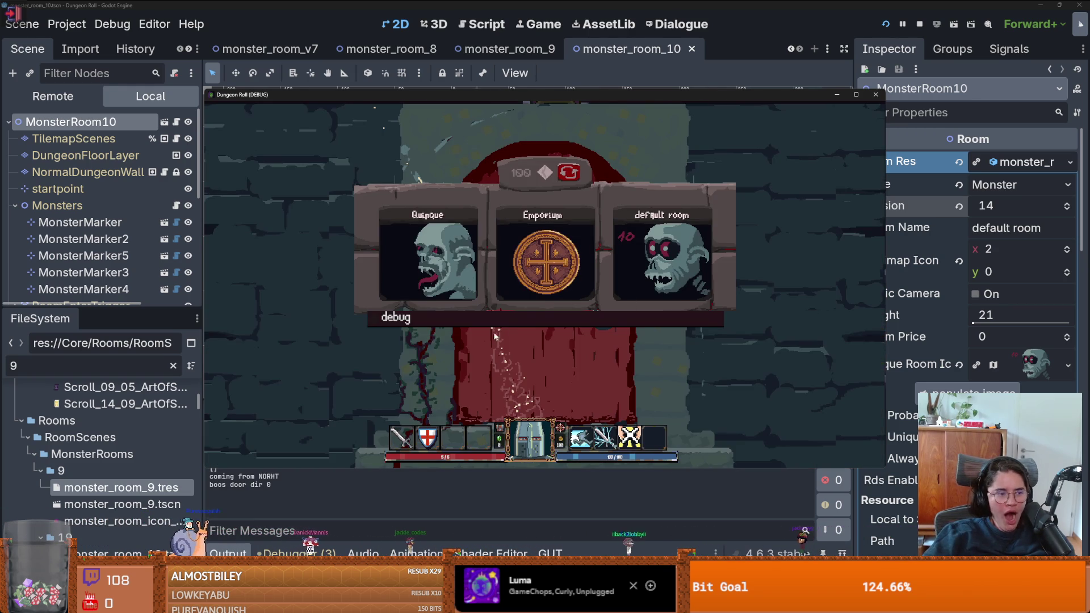
left_click(544, 323)
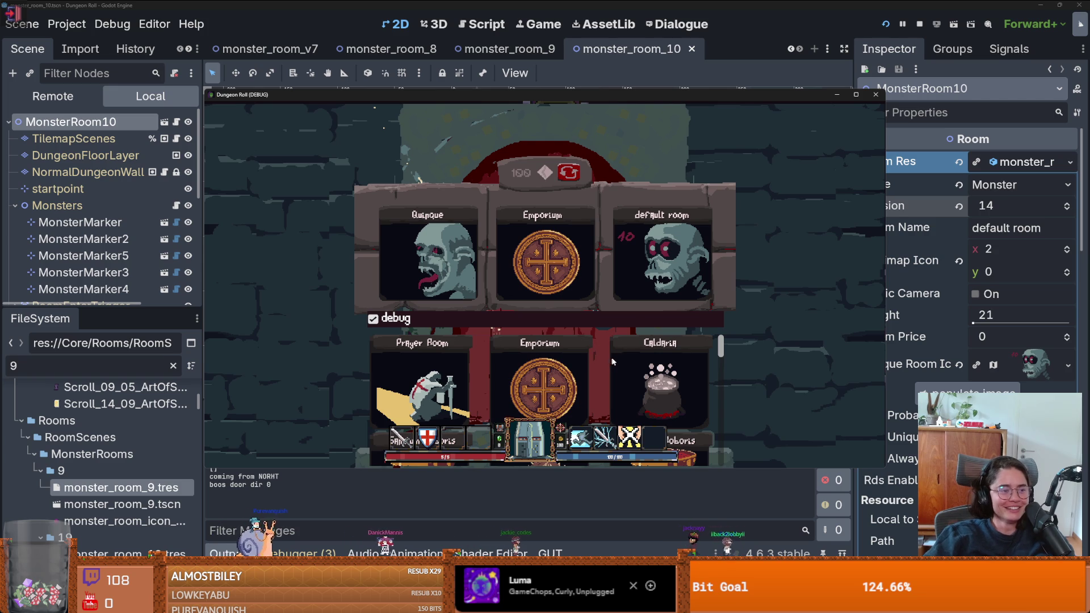
left_click(547, 391)
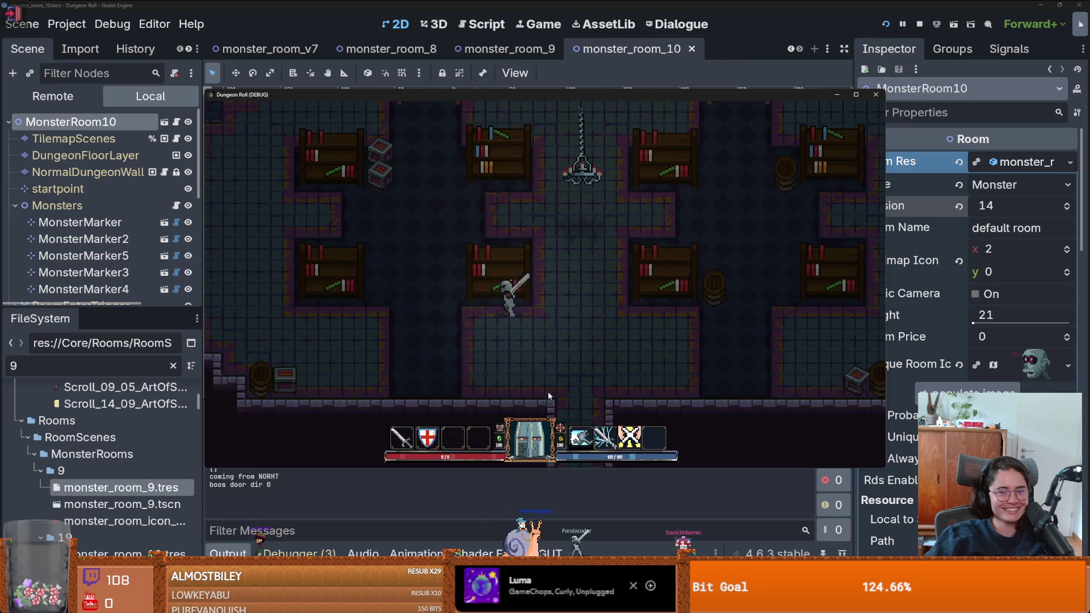
Fight the skeletons with sword swings, a lightning cast and a combo attack
key("d")
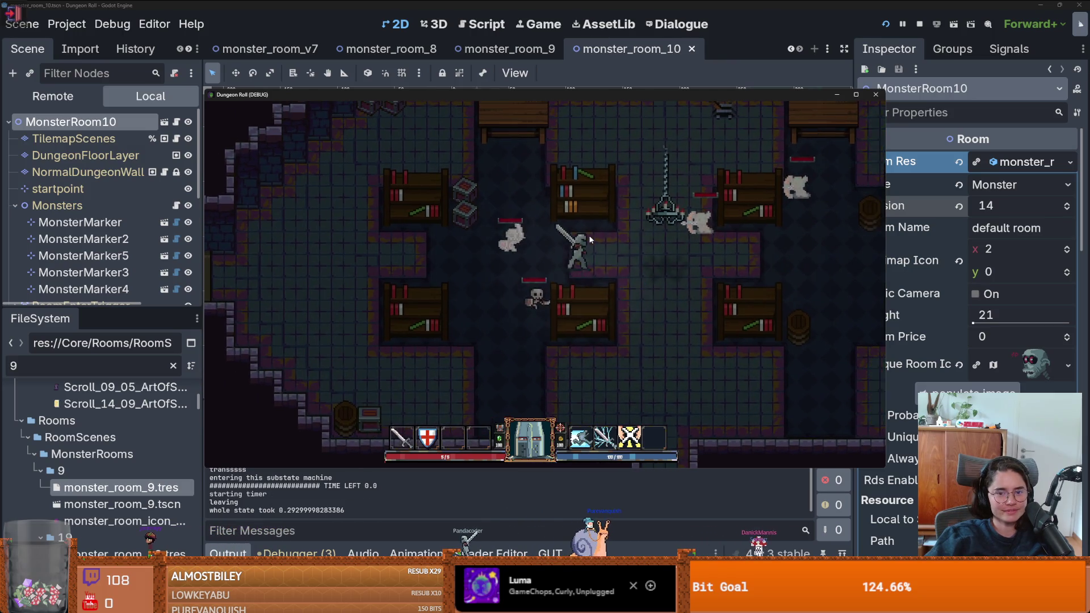
key("w")
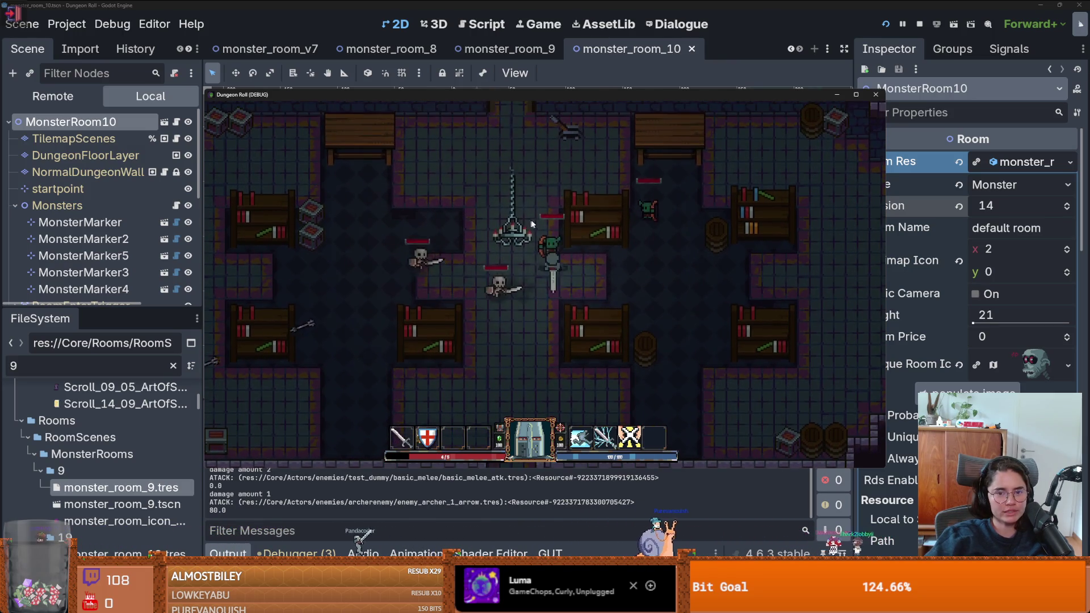
left_click(588, 254)
key("a")
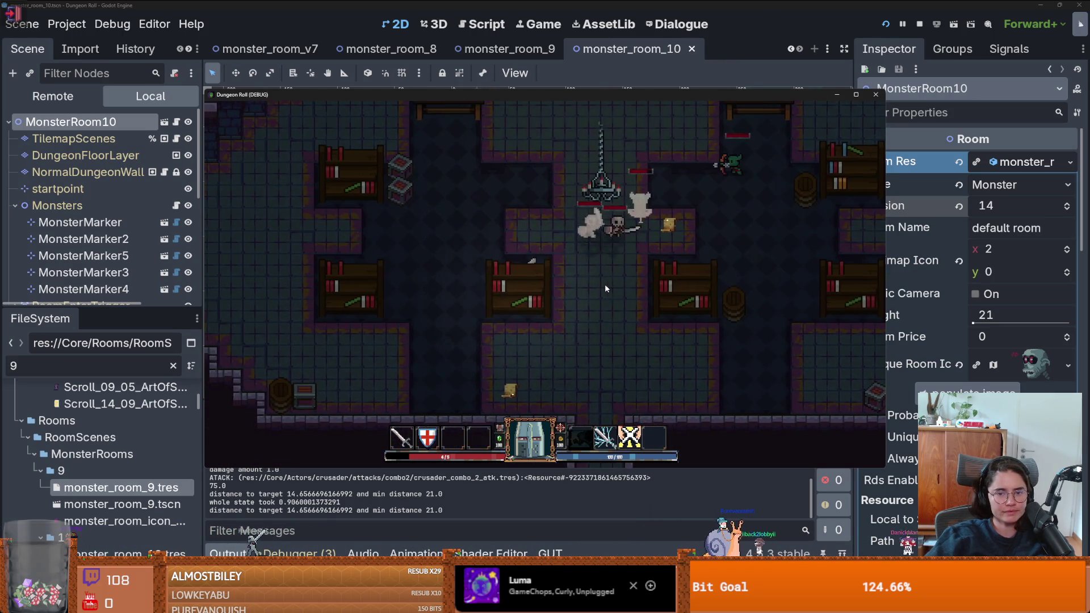
key("d")
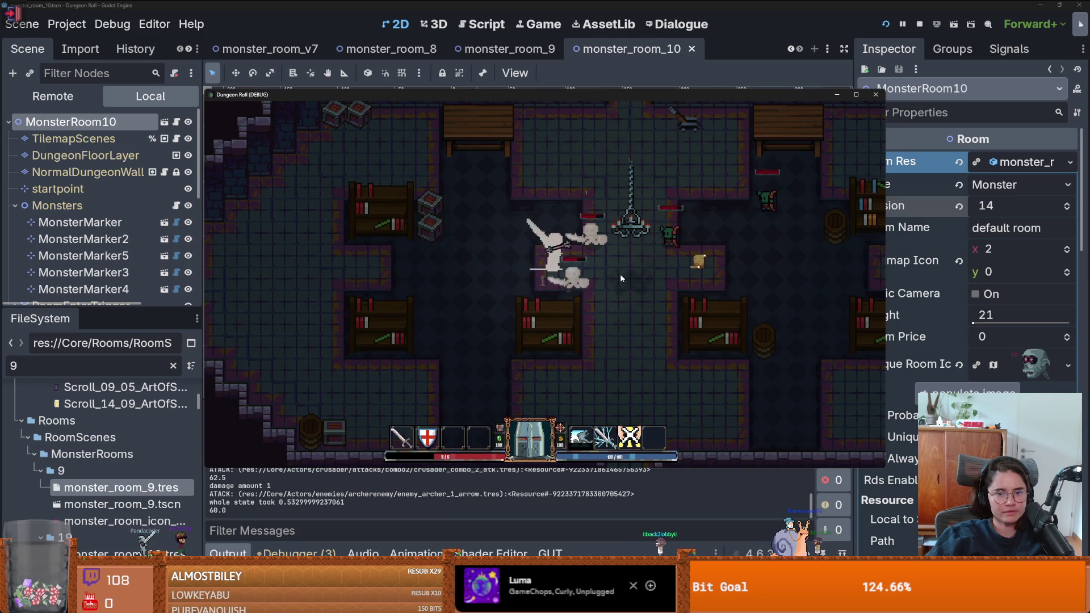
key("d")
right_click(620, 274)
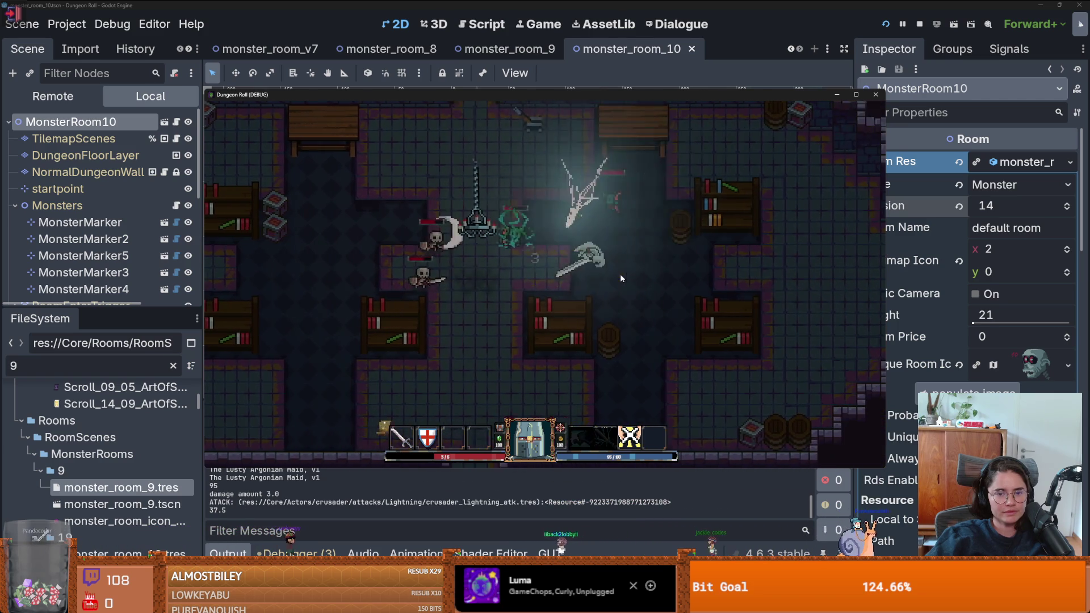
key("a")
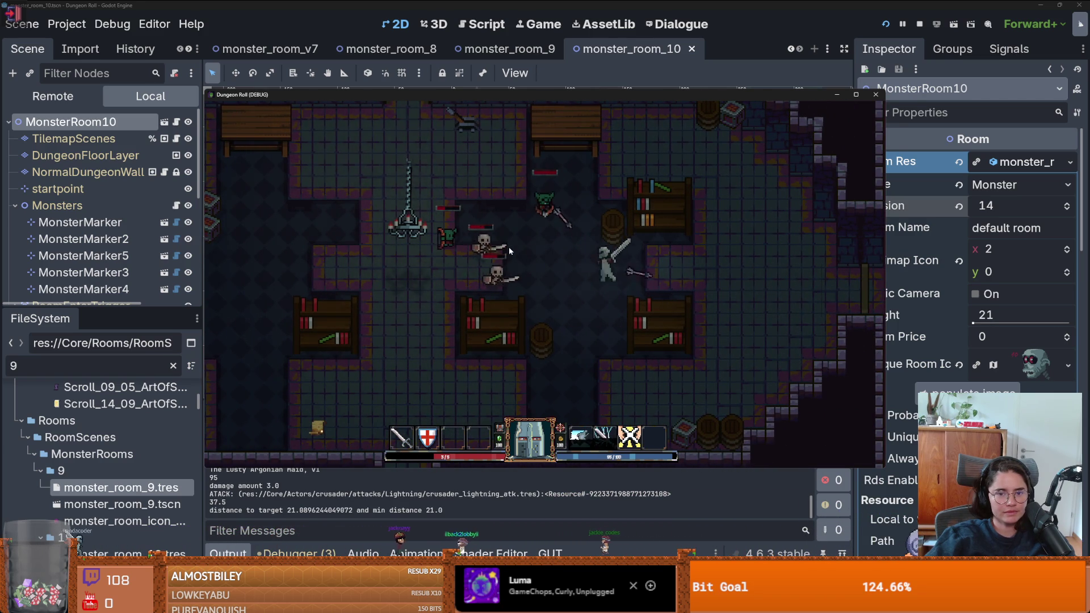
key("s")
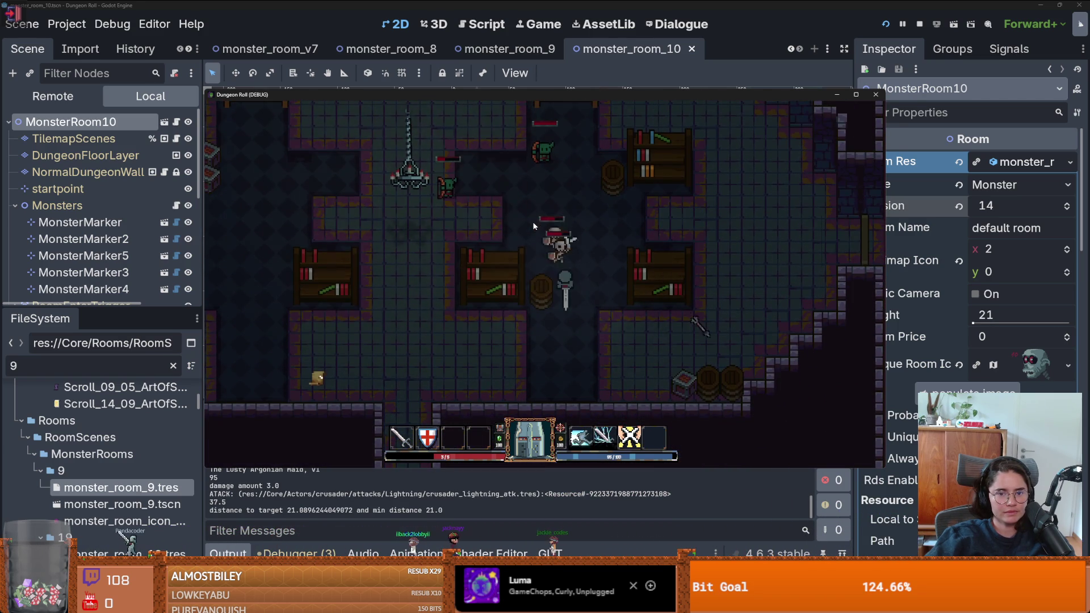
left_click(533, 225)
left_click(534, 225)
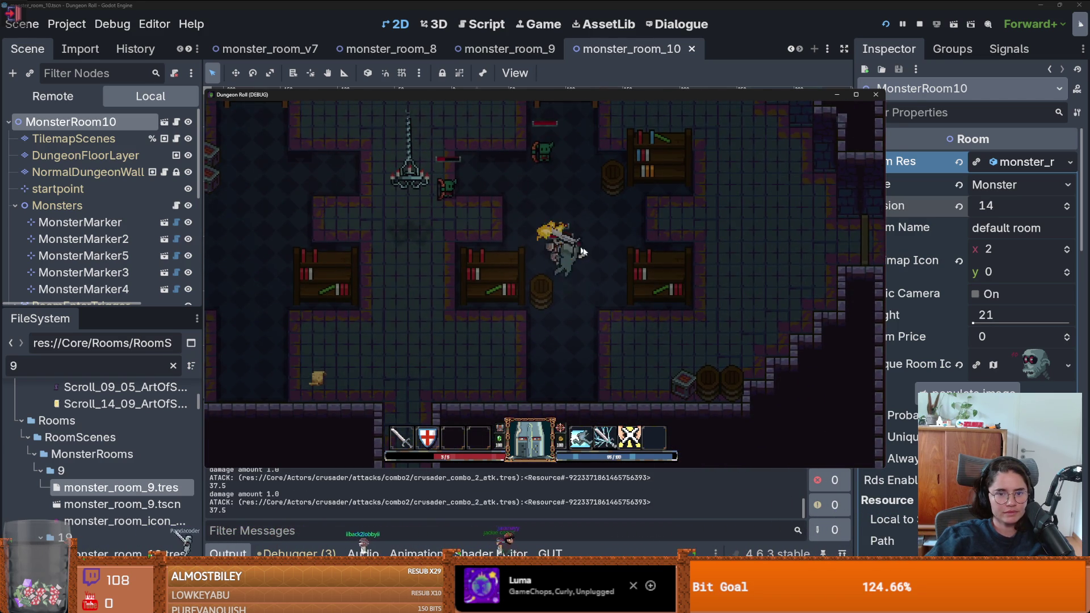
Attack the goblin in the test room until it is dealt with
key("w")
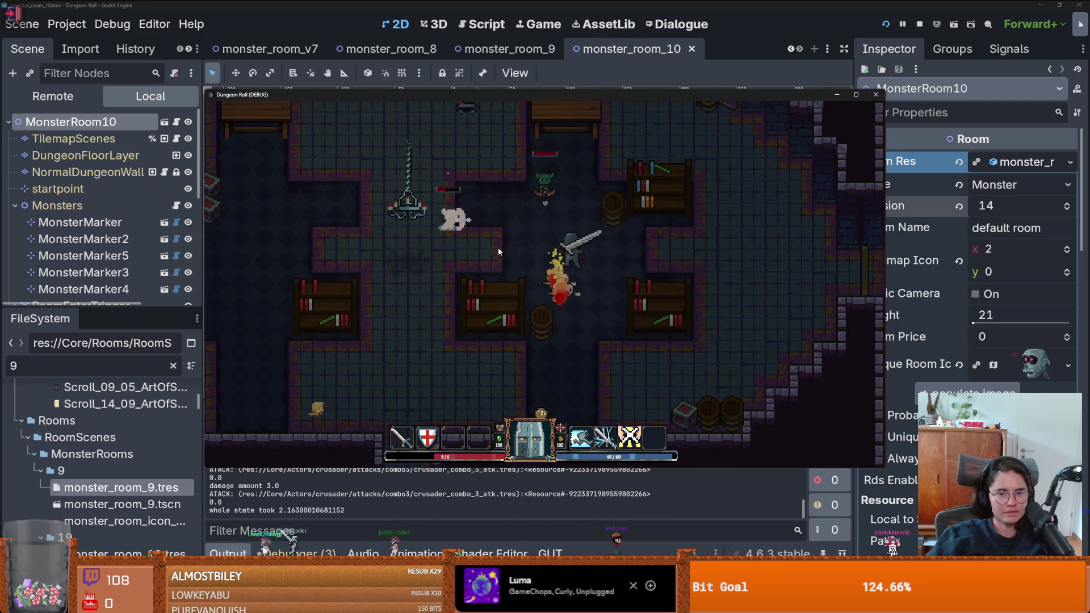
key("w")
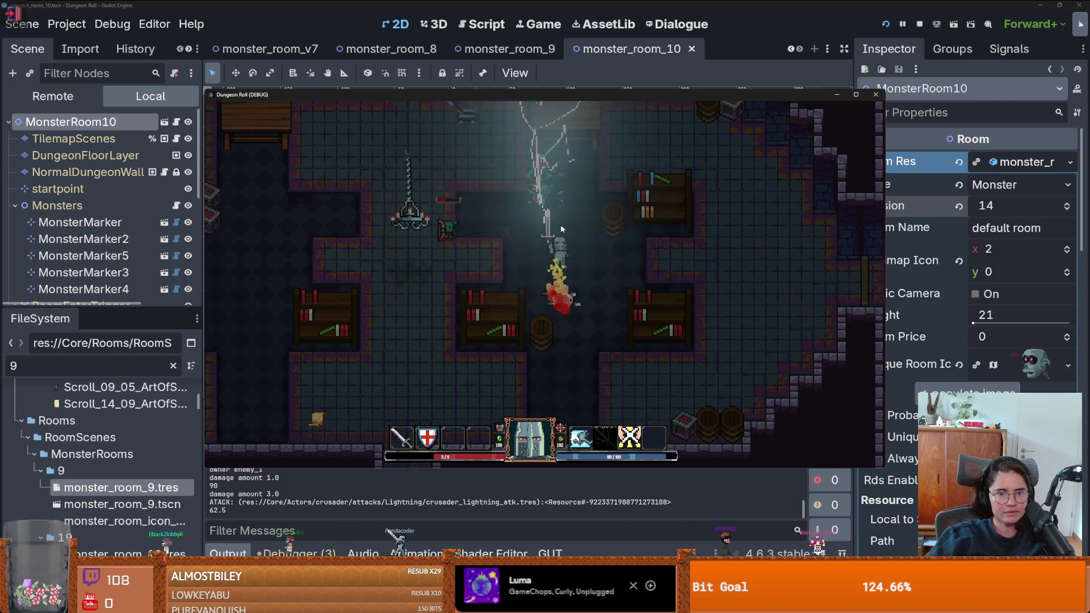
left_click(510, 237)
left_click(504, 244)
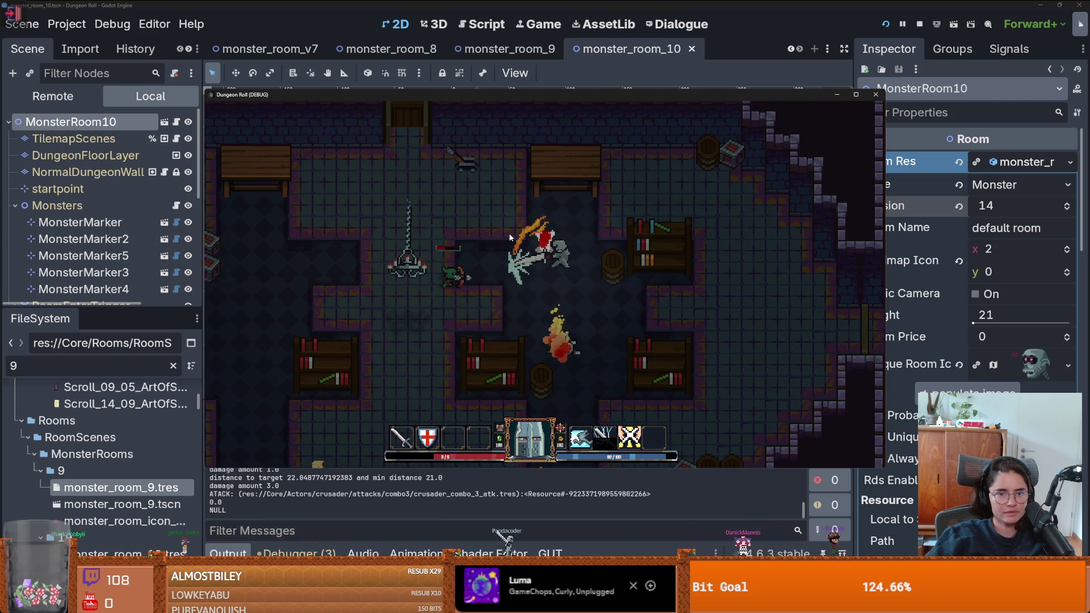
left_click(498, 252)
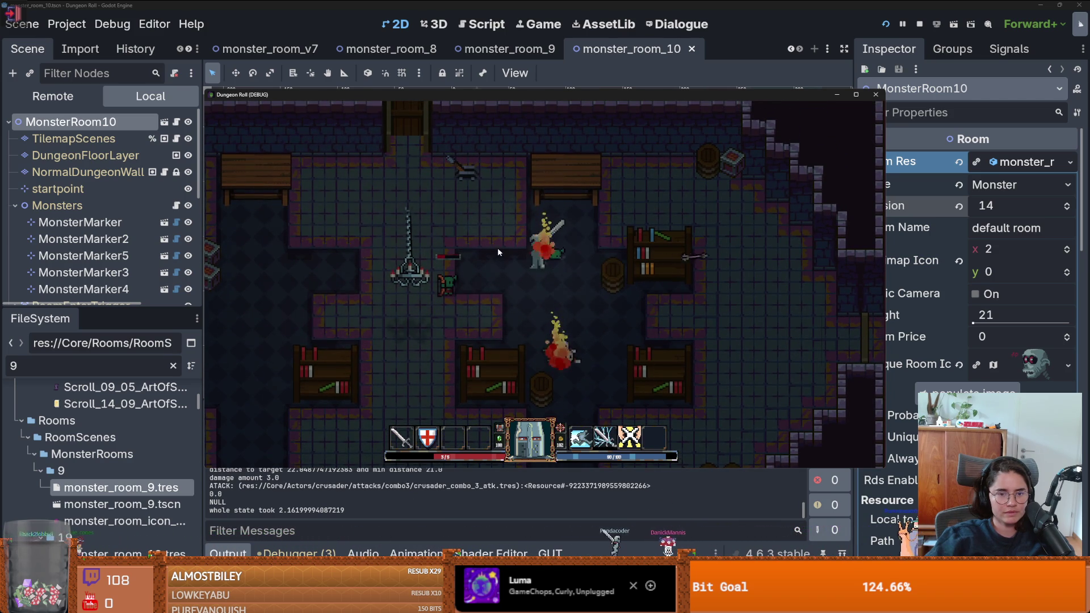
key("a")
left_click(434, 272)
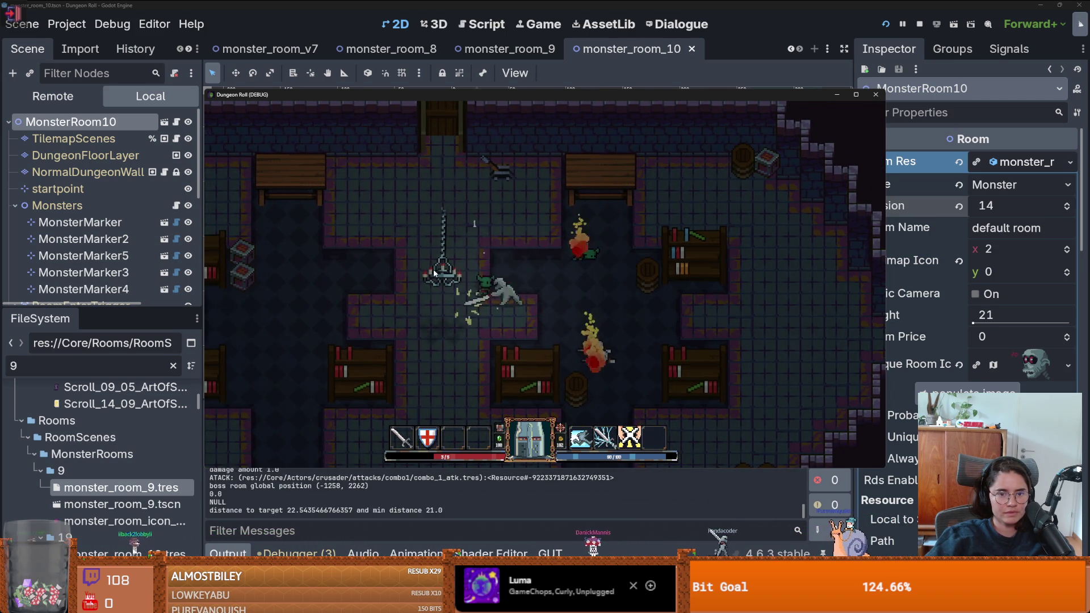
key("d")
Walk the knight under the chandelier trap and die to it
key("w")
key("d")
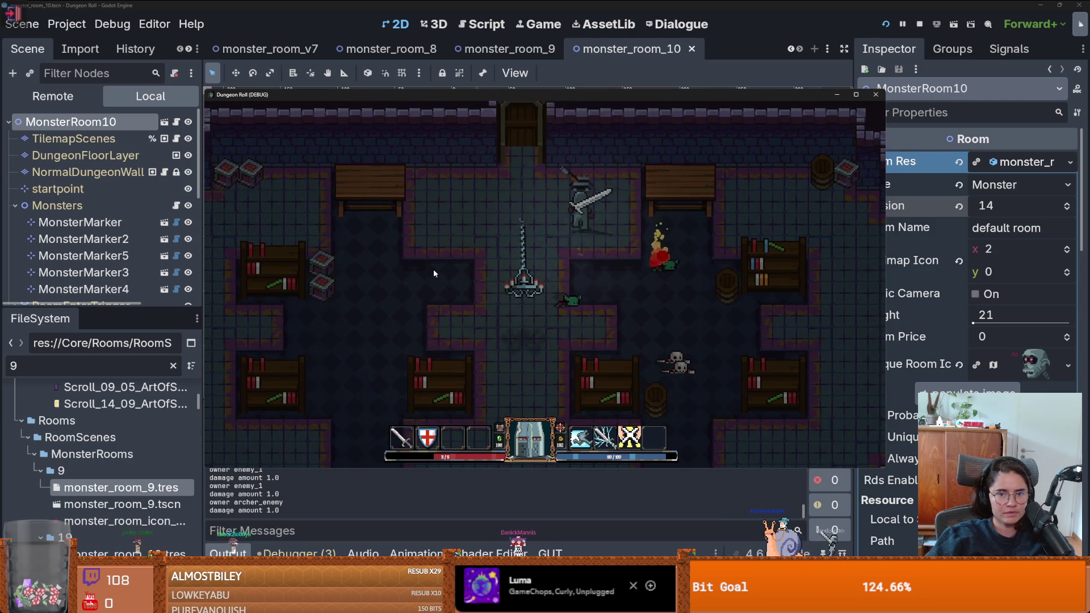
key("s")
key("a")
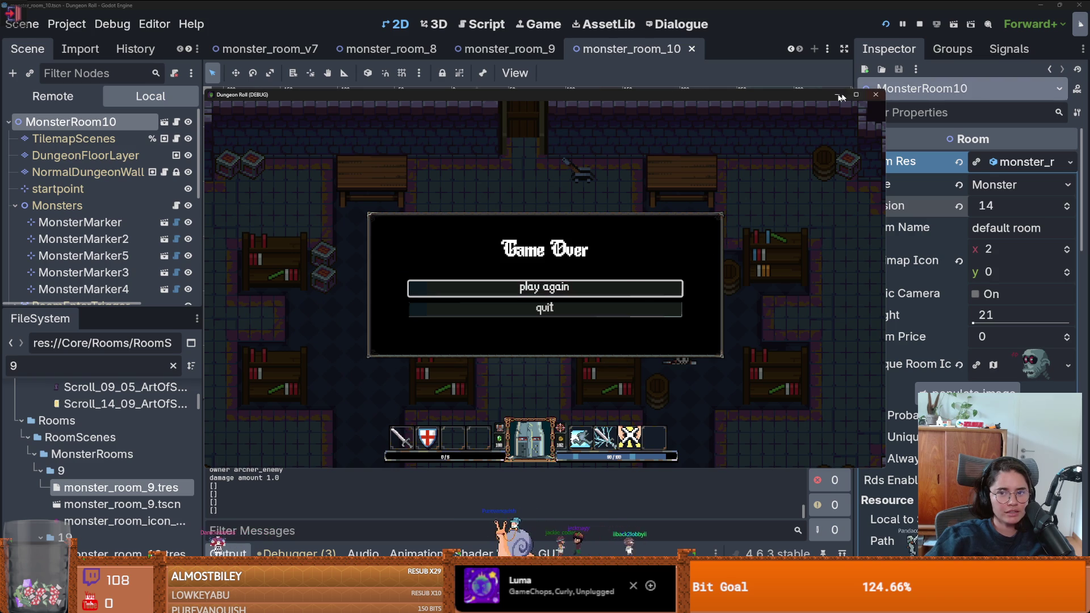
Restart, load a default room, walk north past the spikes, then stop the game
left_click(615, 283)
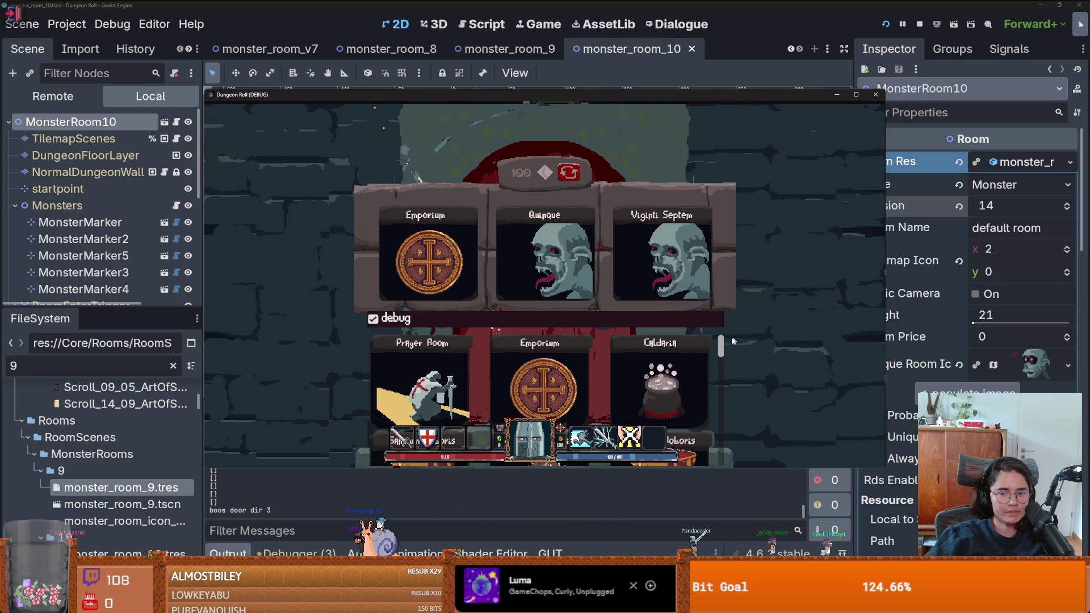
scroll(722, 355, "down", 3)
left_click(662, 368)
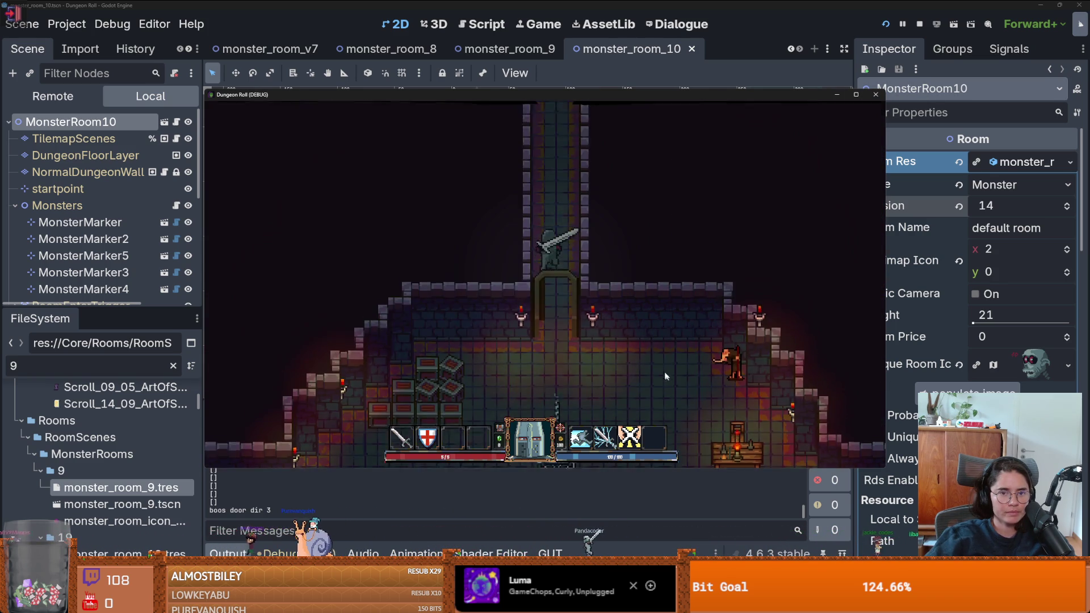
key("w")
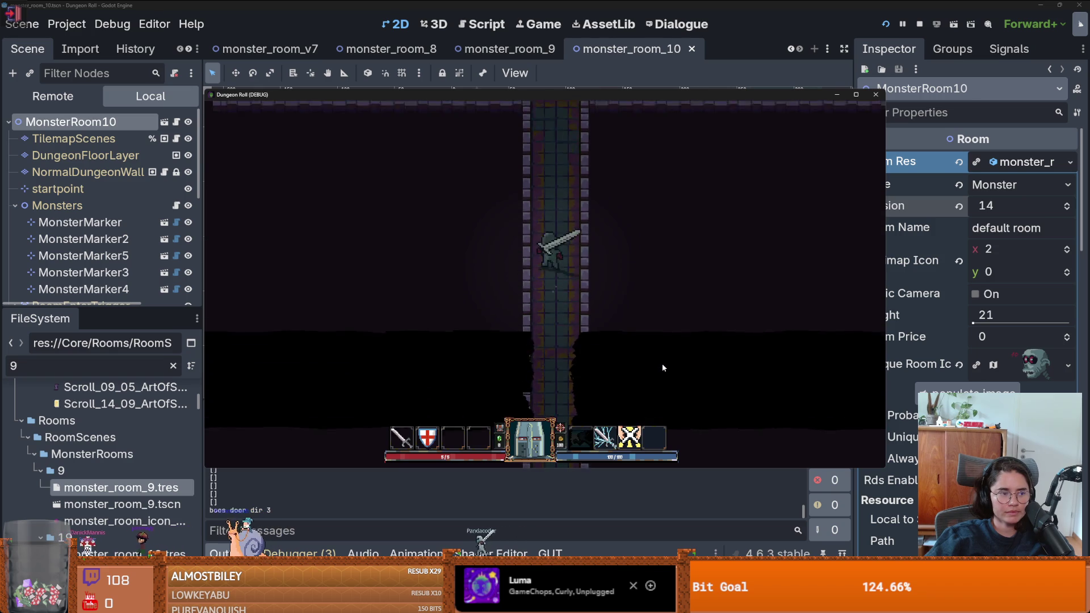
key("w")
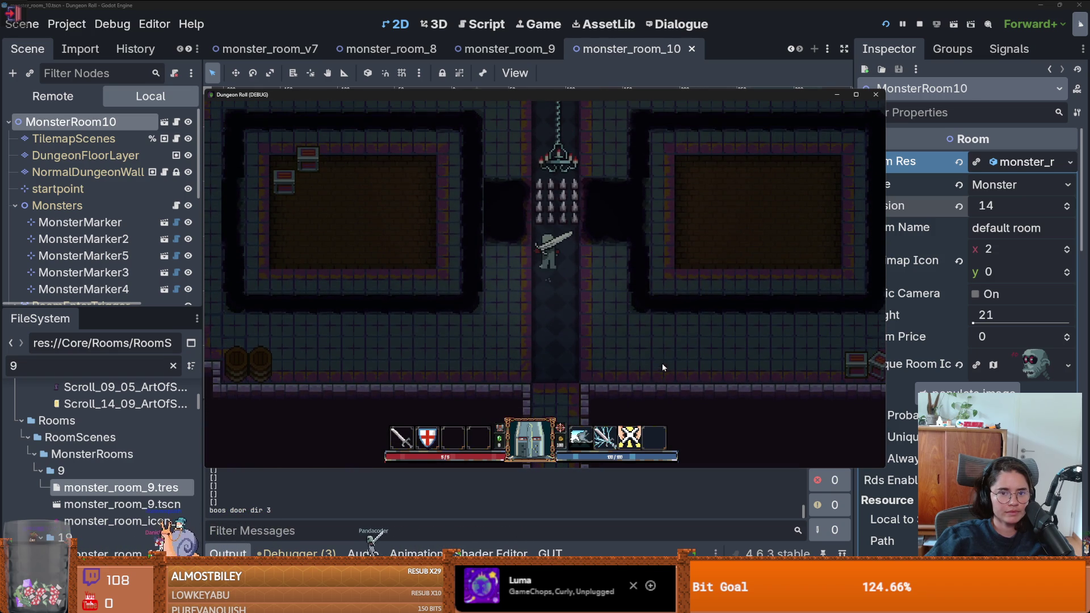
key("w")
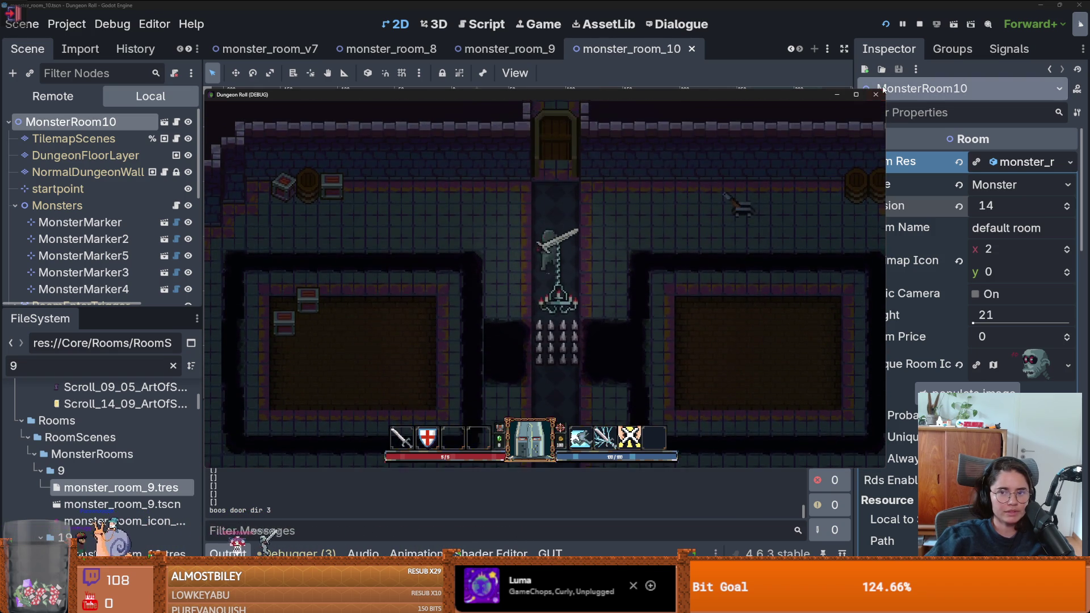
key("F8")
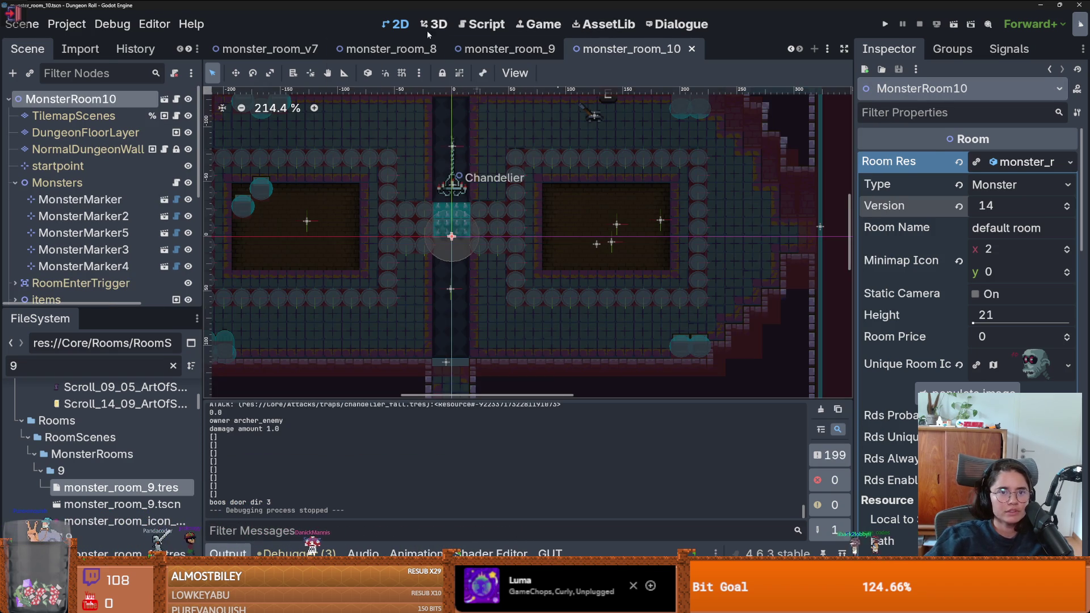
Give RoomEnterTrigger's CollisionShape2D a new RectangleShape2D instead of a capsule
scroll(397, 247, "down", 3)
scroll(97, 227, "down", 3)
left_click(98, 134)
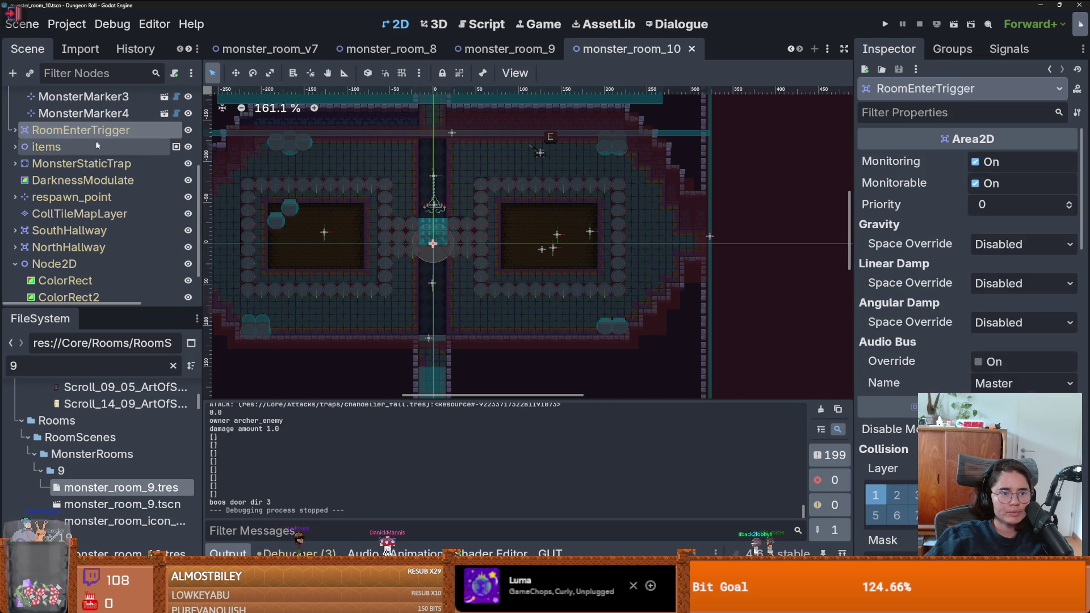
left_click(15, 130)
left_click(85, 147)
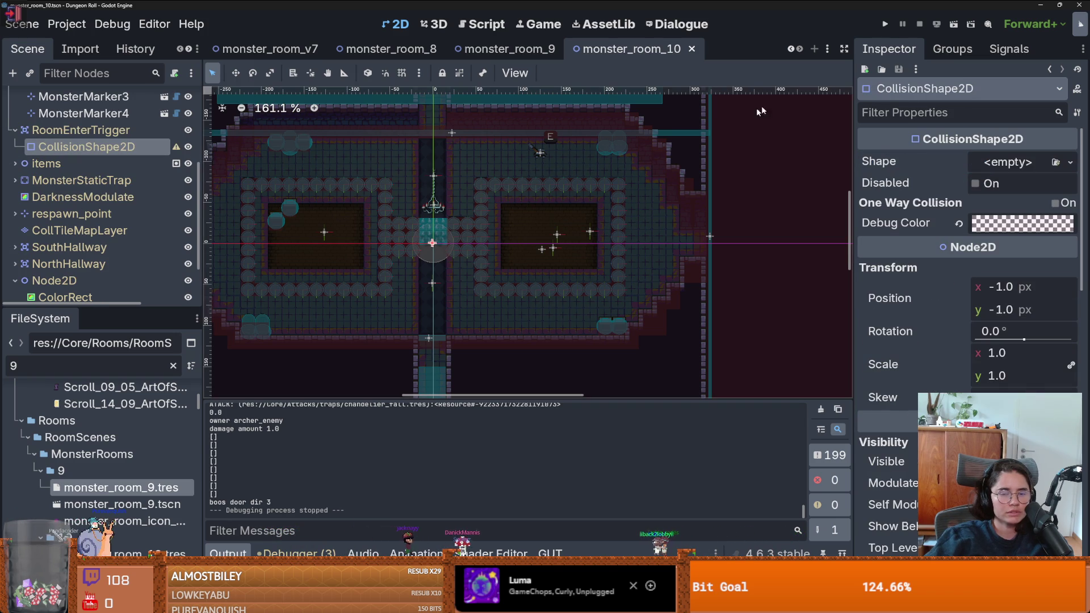
left_click(1070, 163)
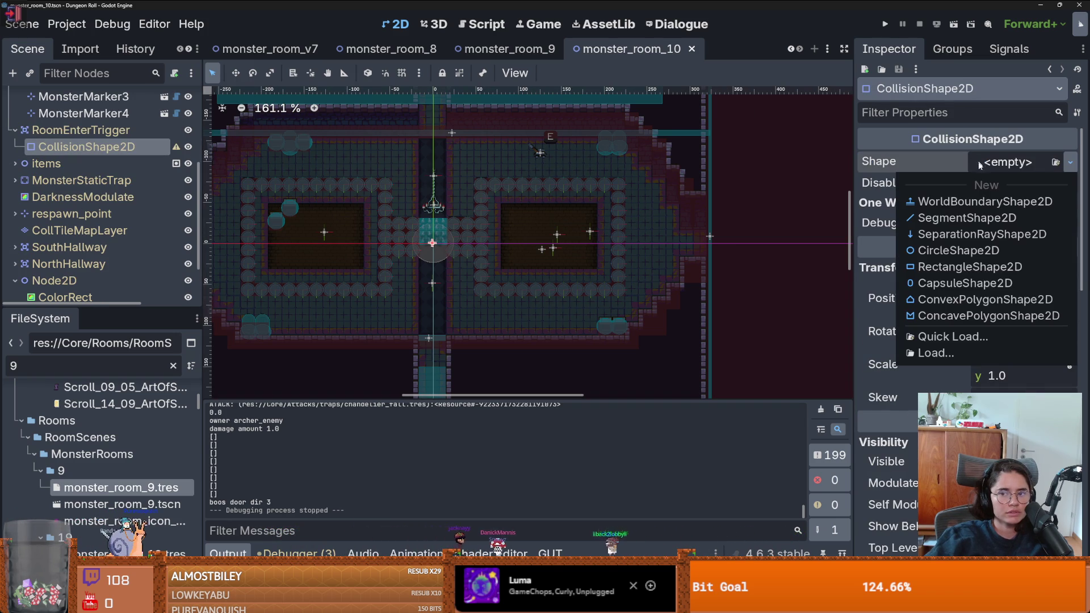
left_click(963, 282)
key("ctrl+z")
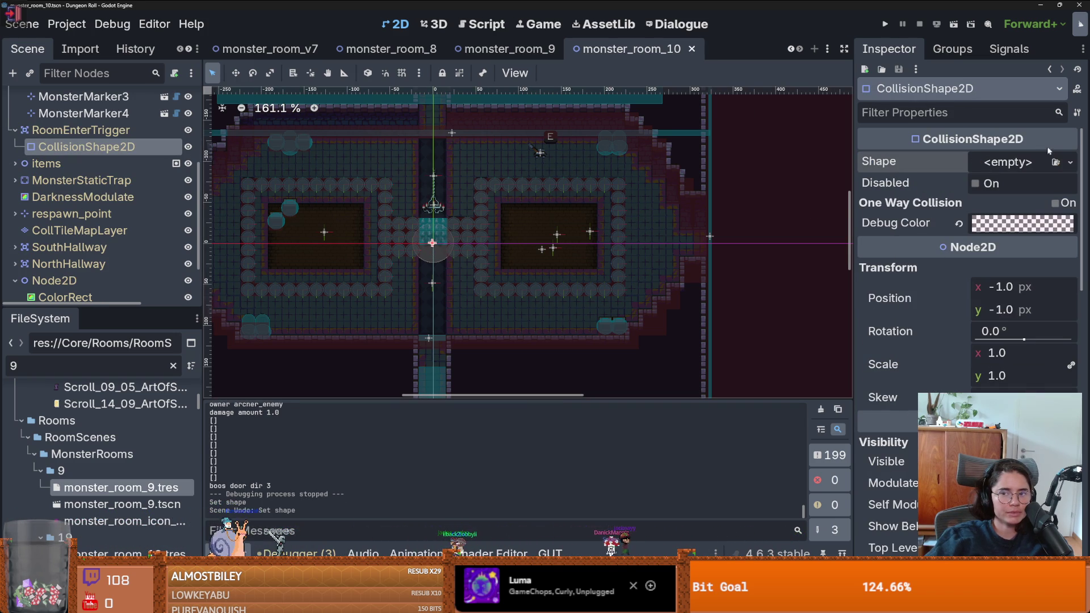
left_click(1070, 162)
left_click(963, 278)
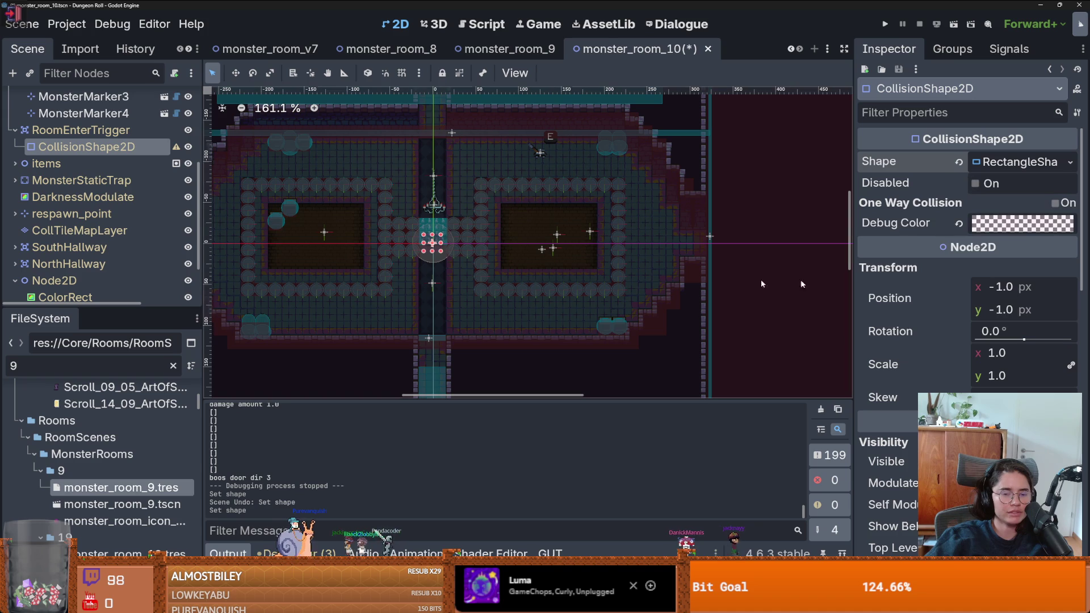
Resize the trigger rectangle to span the room
mouse_move(440, 254)
left_mouse_down()
mouse_move(505, 284)
mouse_move(695, 300)
left_mouse_up()
left_click_drag(327, 308, 217, 336)
scroll(341, 329, "left", 5)
scroll(341, 329, "up", 1)
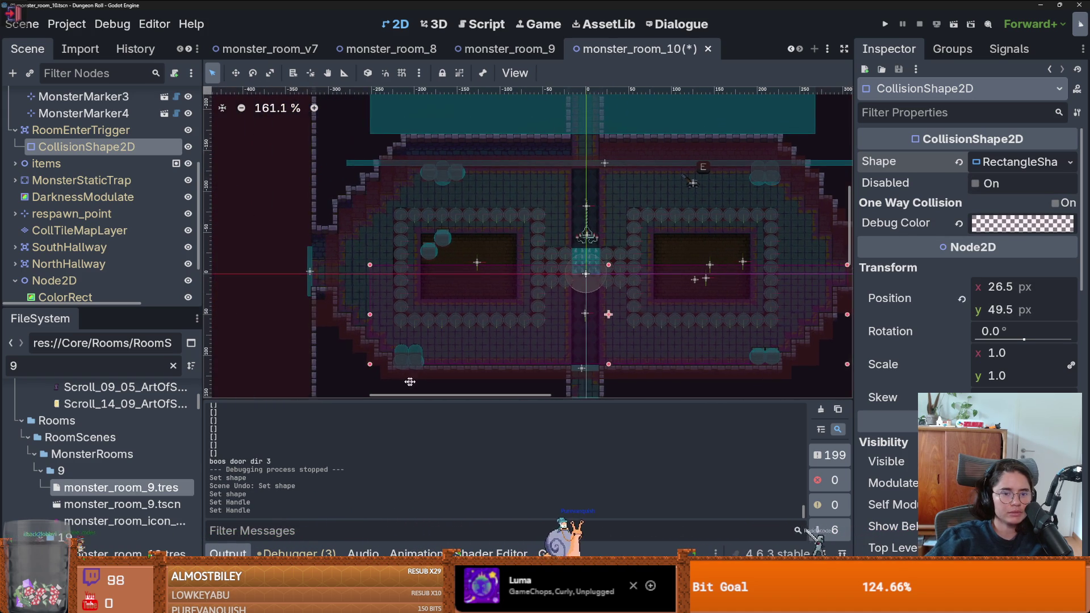
mouse_move(359, 307)
left_mouse_down()
mouse_move(340, 288)
mouse_move(351, 291)
left_mouse_up()
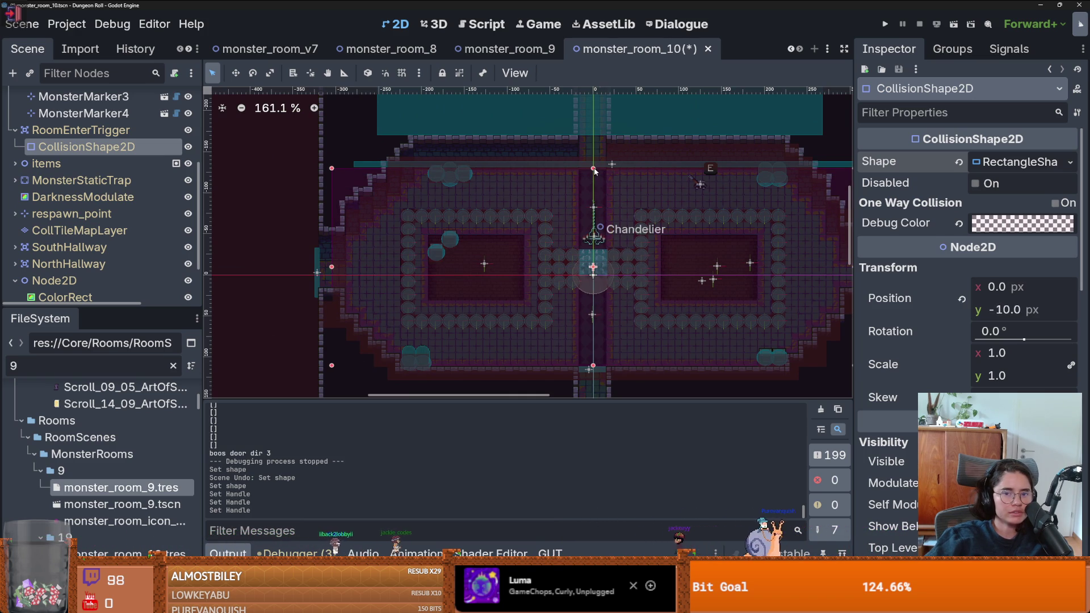
Move trap colliders CollisionShape2D4 to (-308, -4) and CollisionShape2D3 to (305, -11)
scroll(320, 290, "up", 3)
left_click(313, 276)
left_click_drag(313, 276, 335, 275)
scroll(341, 267, "down", 5)
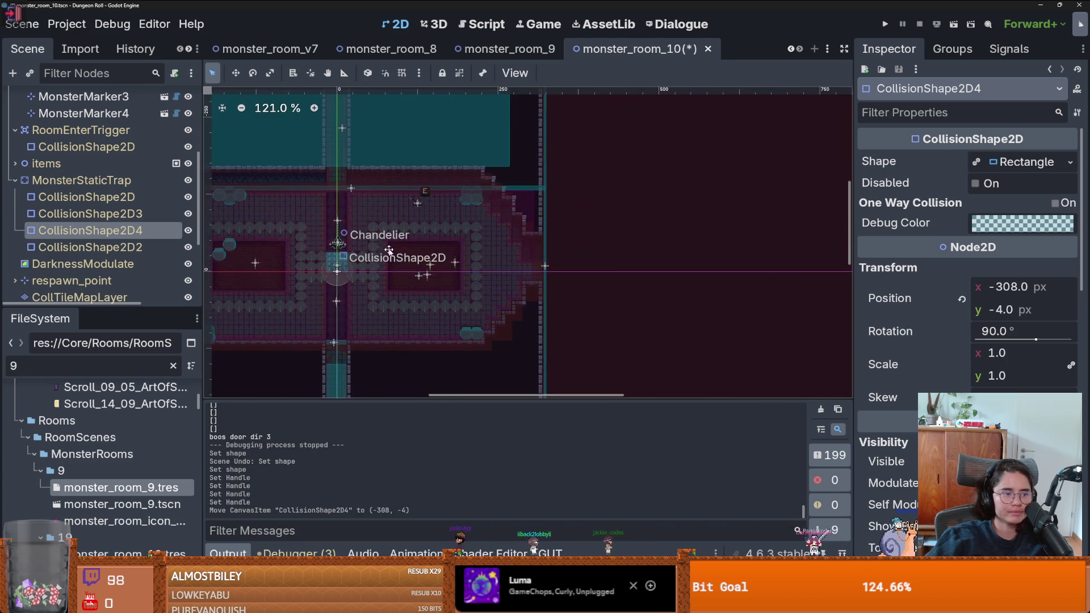
scroll(543, 269, "up", 7)
left_click_drag(567, 277, 532, 273)
Save the monster_room_10 scene
key("ctrl+s")
scroll(280, 279, "down", 5)
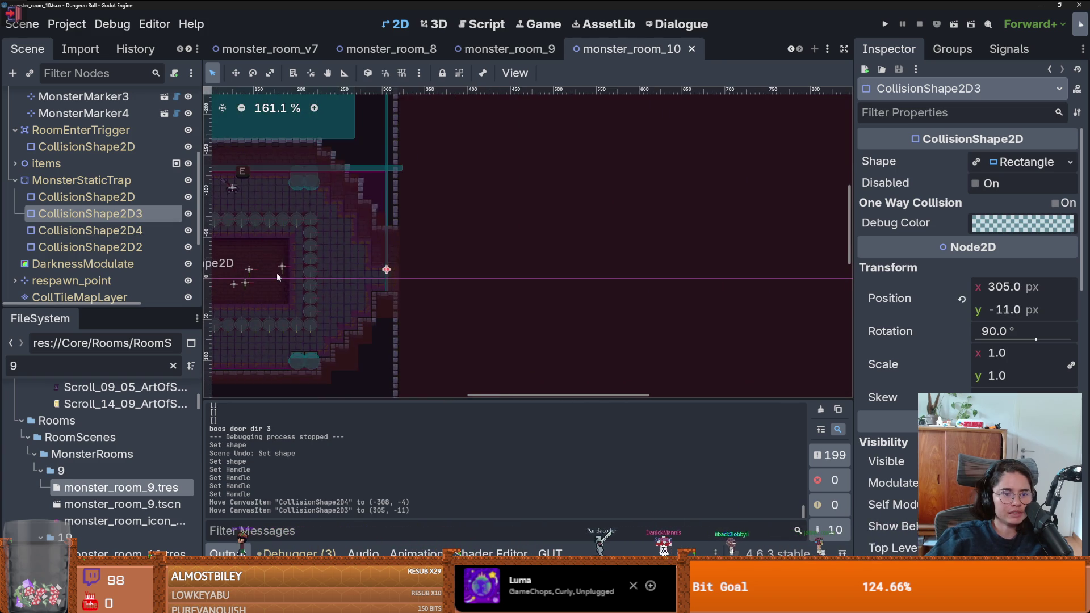
scroll(397, 244, "left", 6)
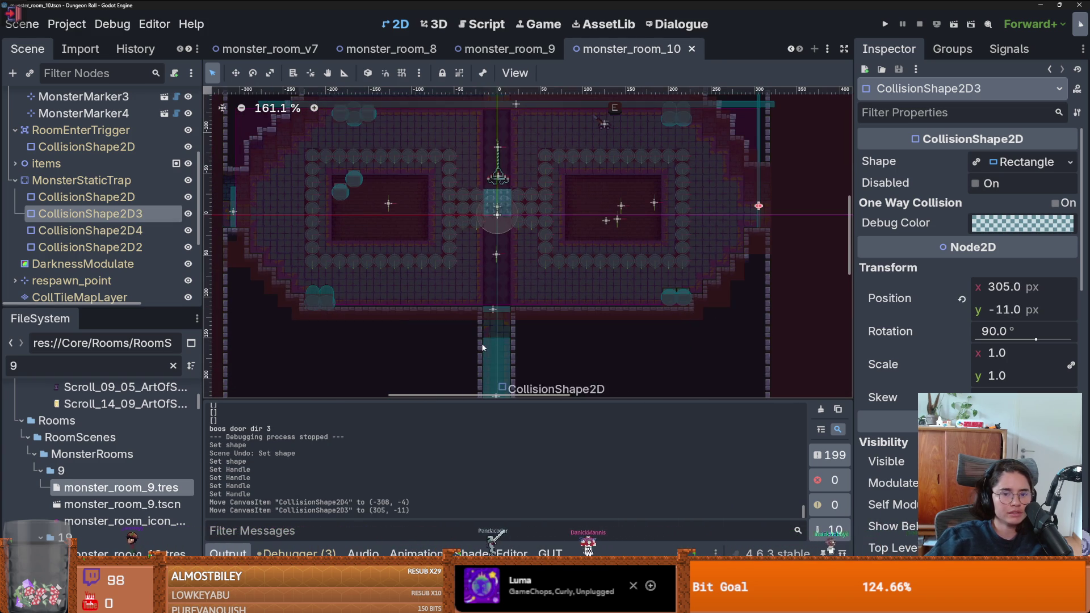
scroll(484, 345, "up", 5)
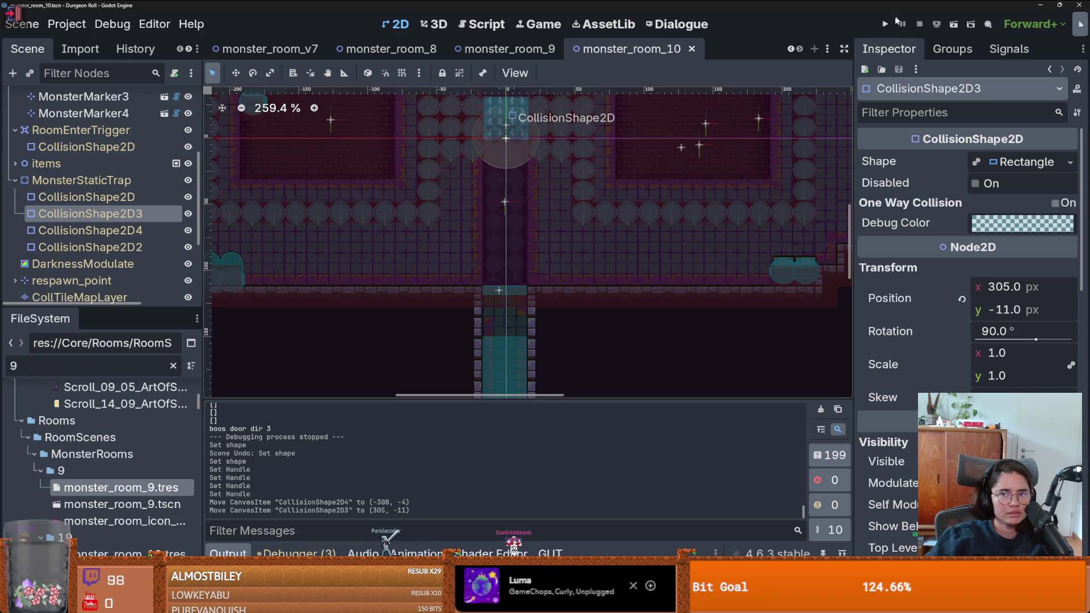
left_click(885, 24)
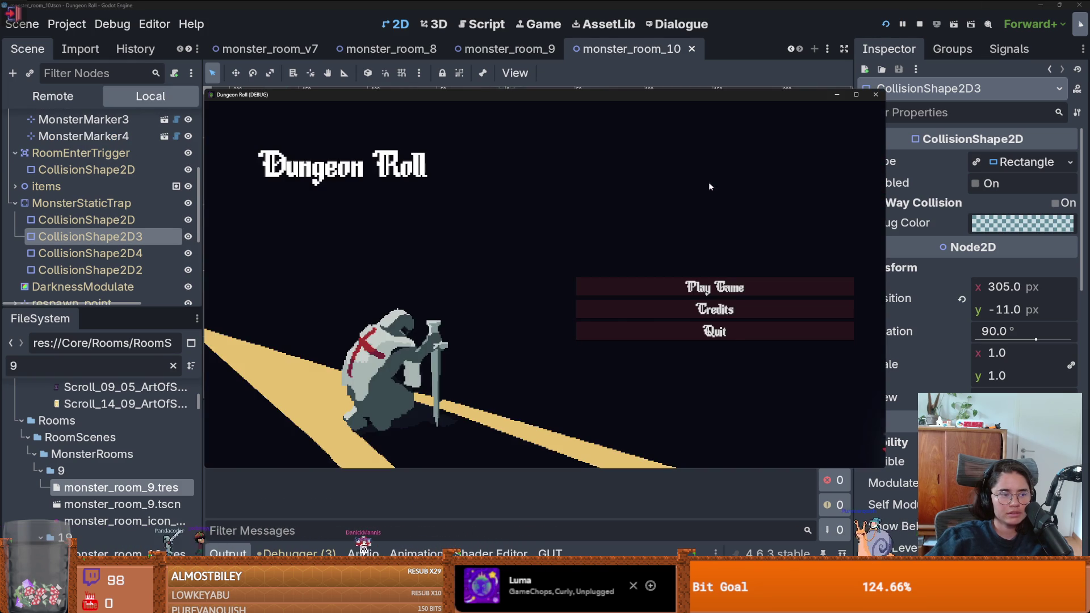
key("Return")
key("d")
key("w")
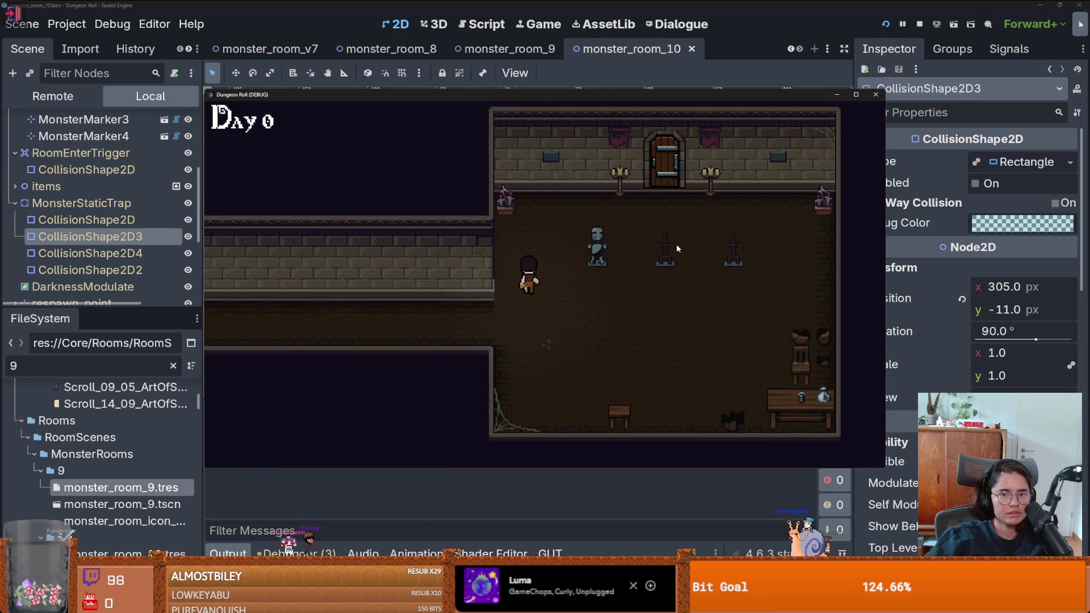
key("e")
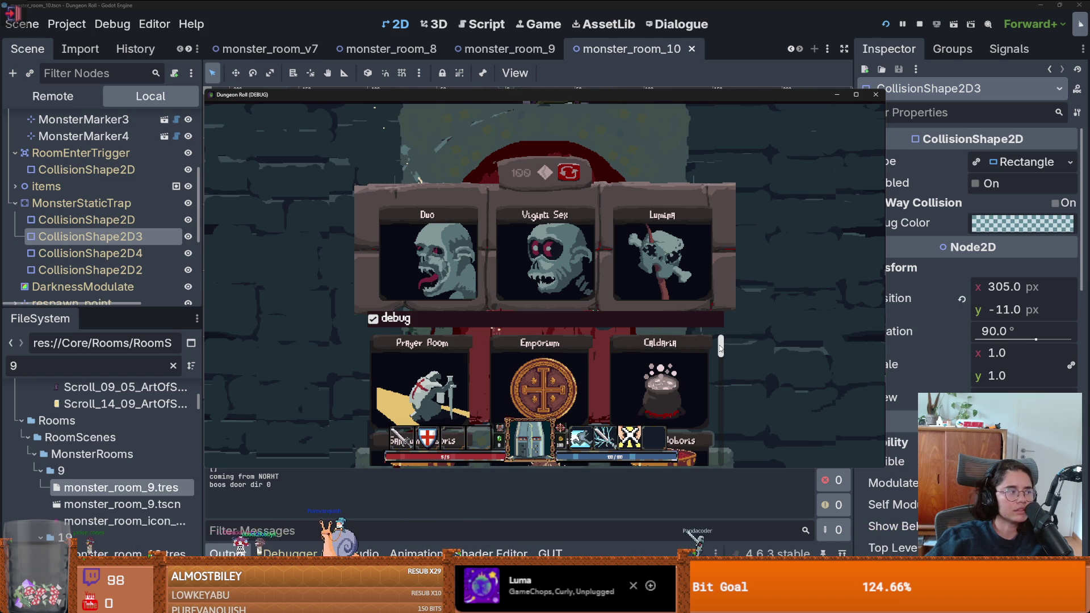
left_click_drag(720, 353, 674, 485)
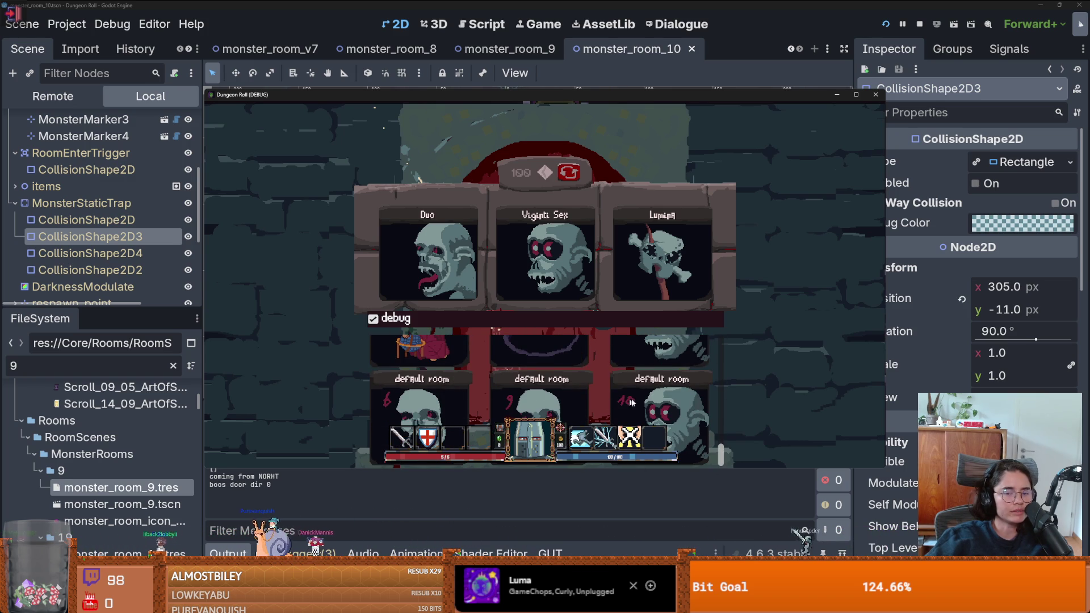
left_click(622, 402)
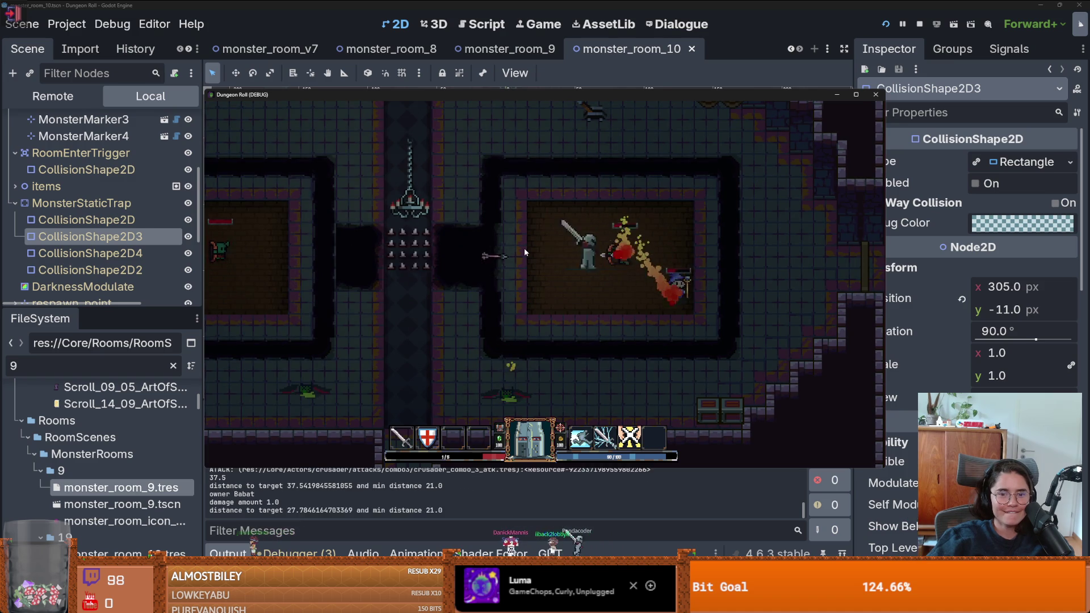
left_click(876, 98)
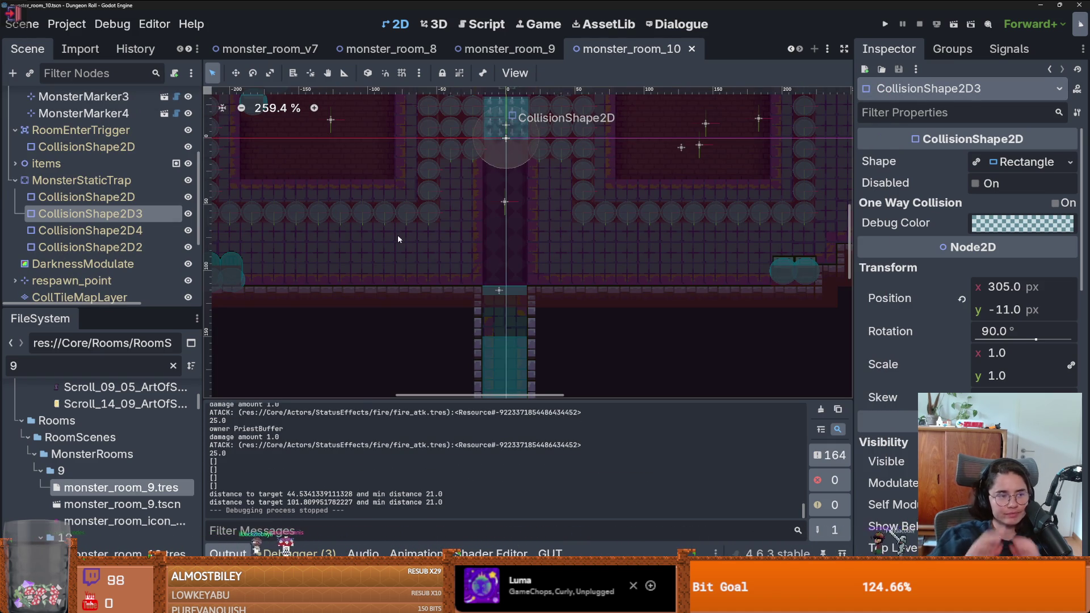
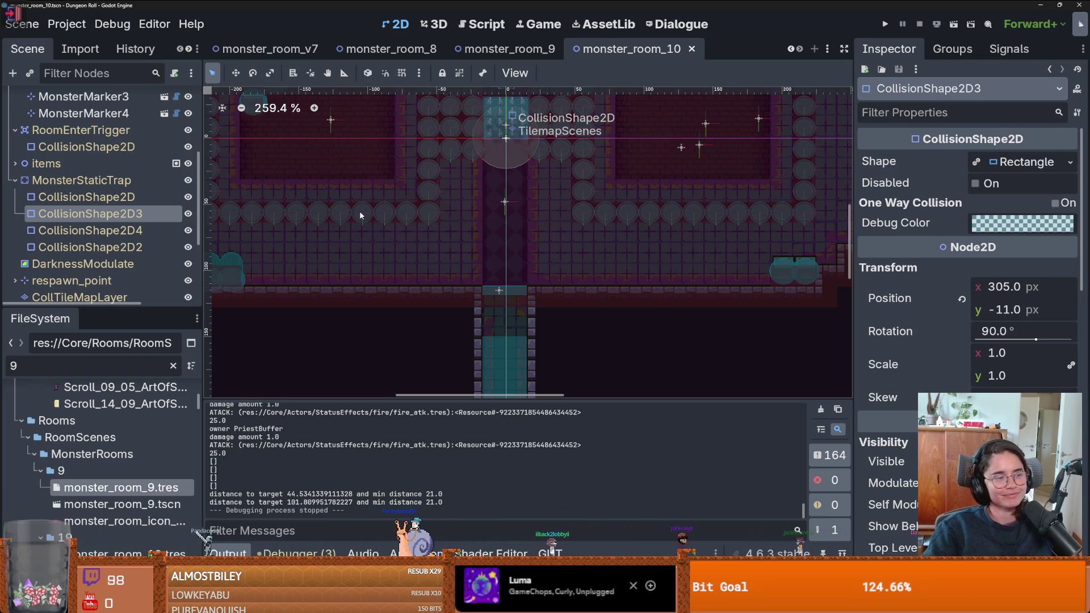
Save monster_room_10, then close the monster_room_10 and monster_room_9 scene tabs
scroll(422, 255, "down", 2)
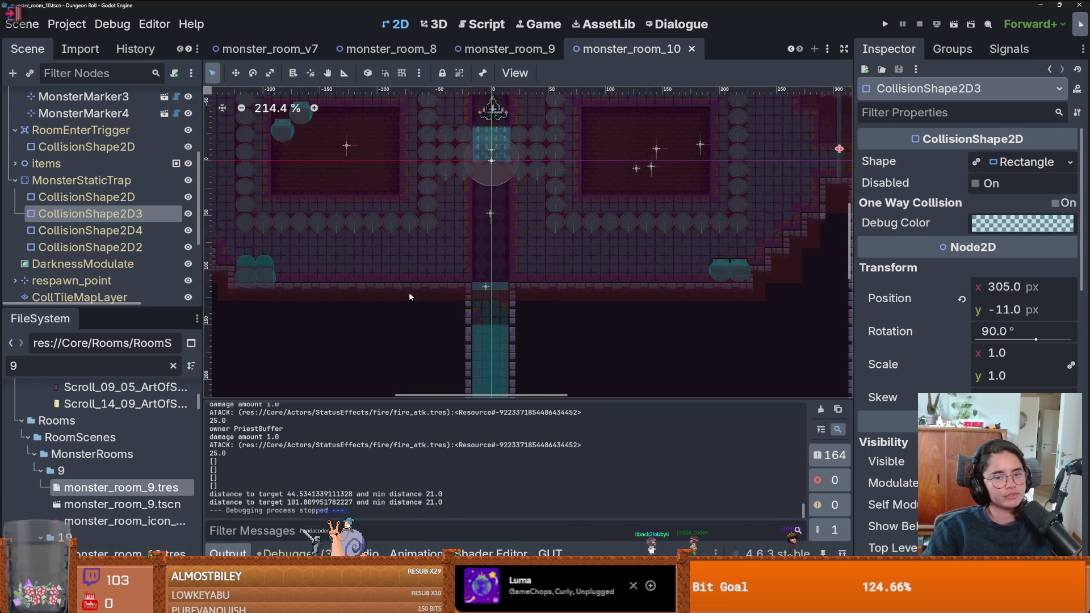
key("ctrl+s")
left_click_drag(530, 213, 474, 299)
scroll(471, 295, "down", 1)
scroll(472, 295, "up", 1)
key("ctrl+s")
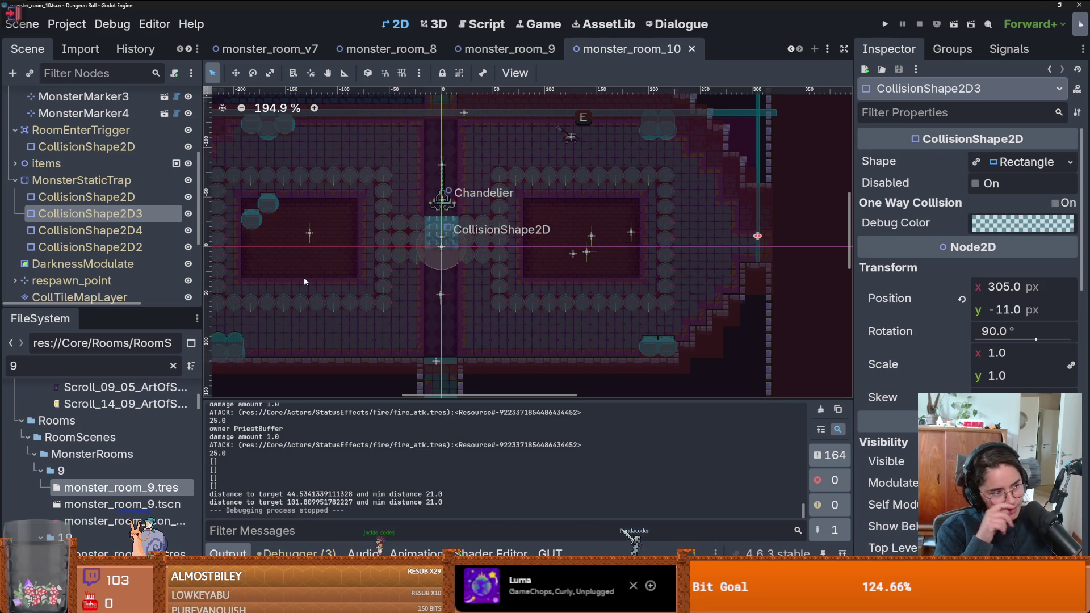
scroll(554, 212, "down", 2)
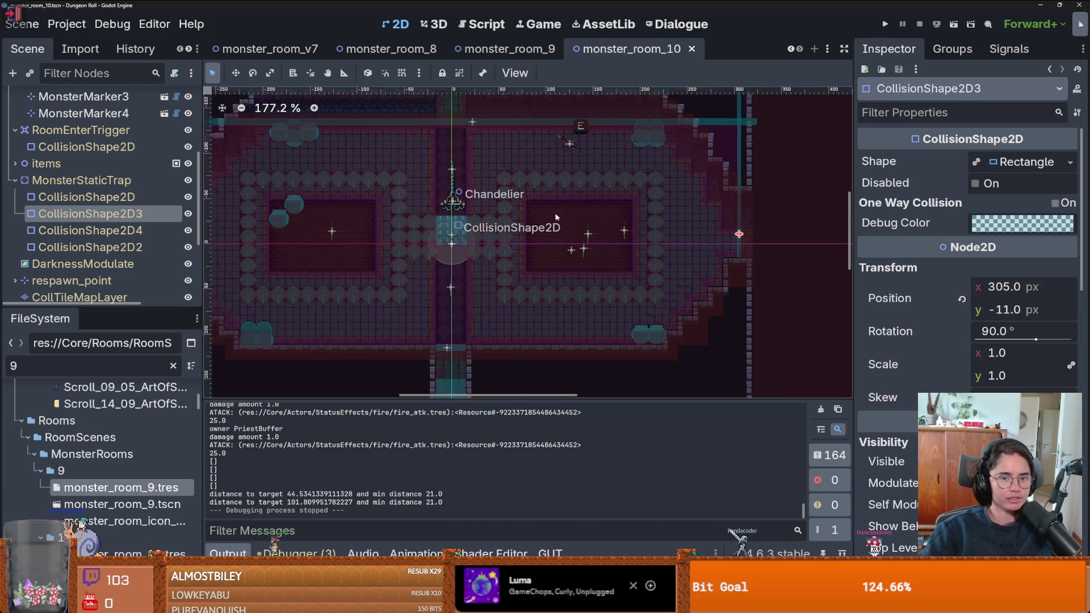
key("ctrl+s")
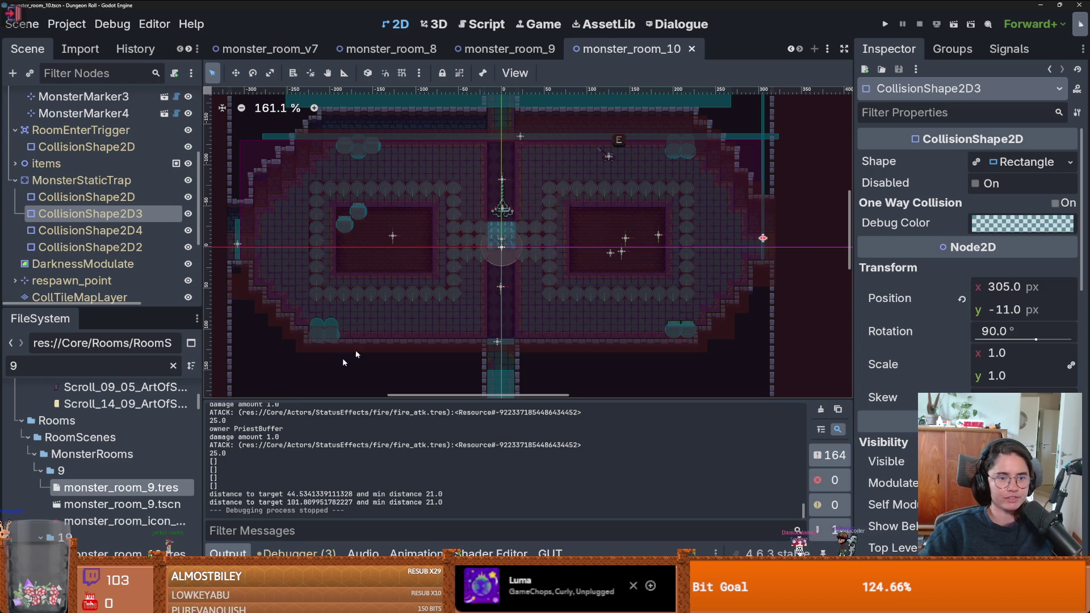
left_click(693, 50)
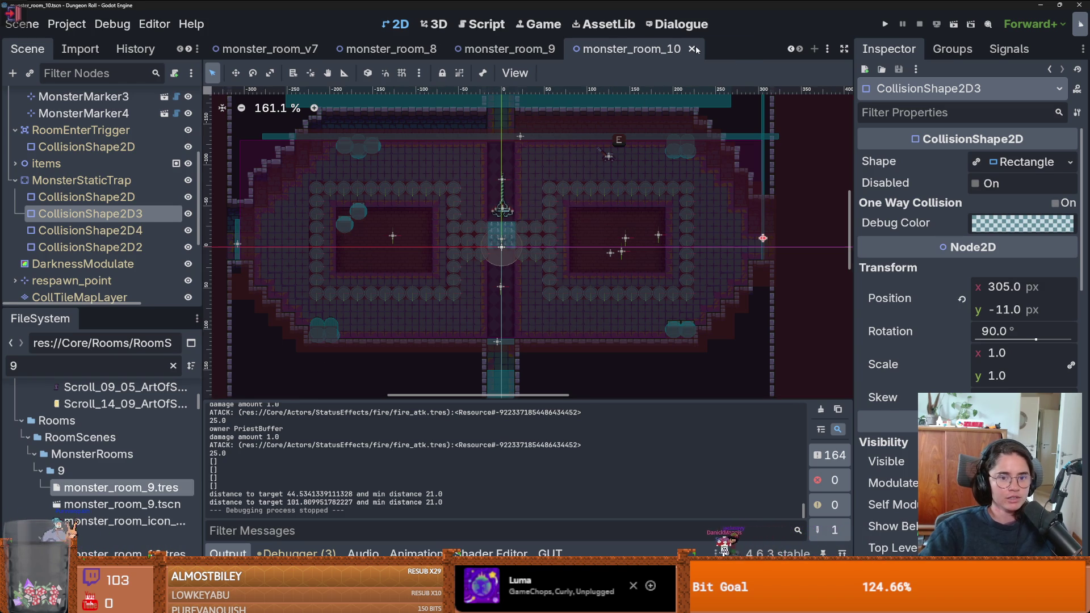
left_click(742, 49)
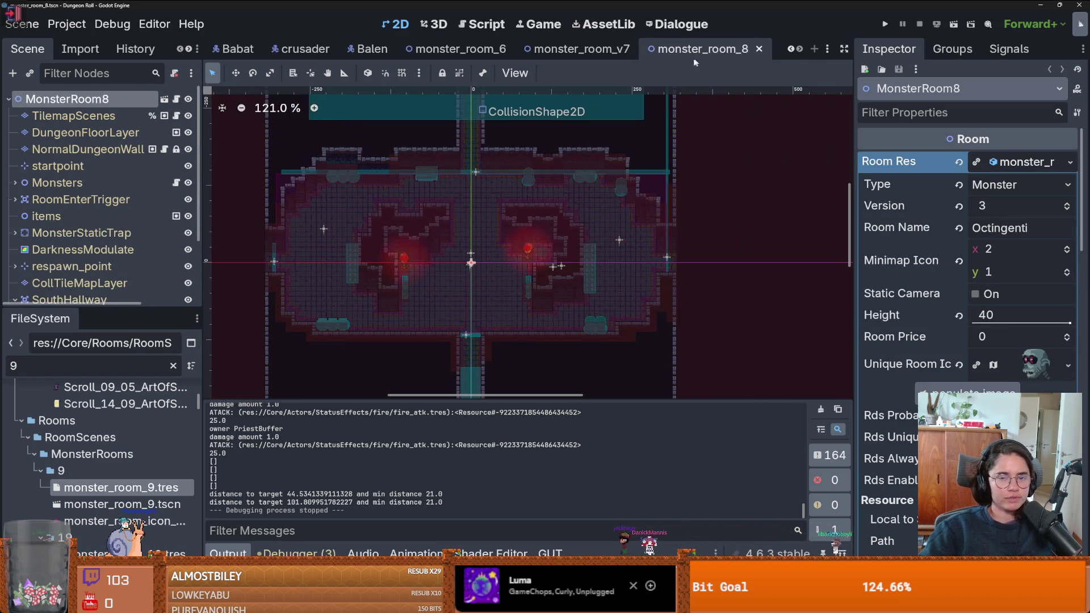
Close the monster_room_8, monster_room_v7 and monster_room_6 scene tabs
left_click(722, 50)
left_click(718, 50)
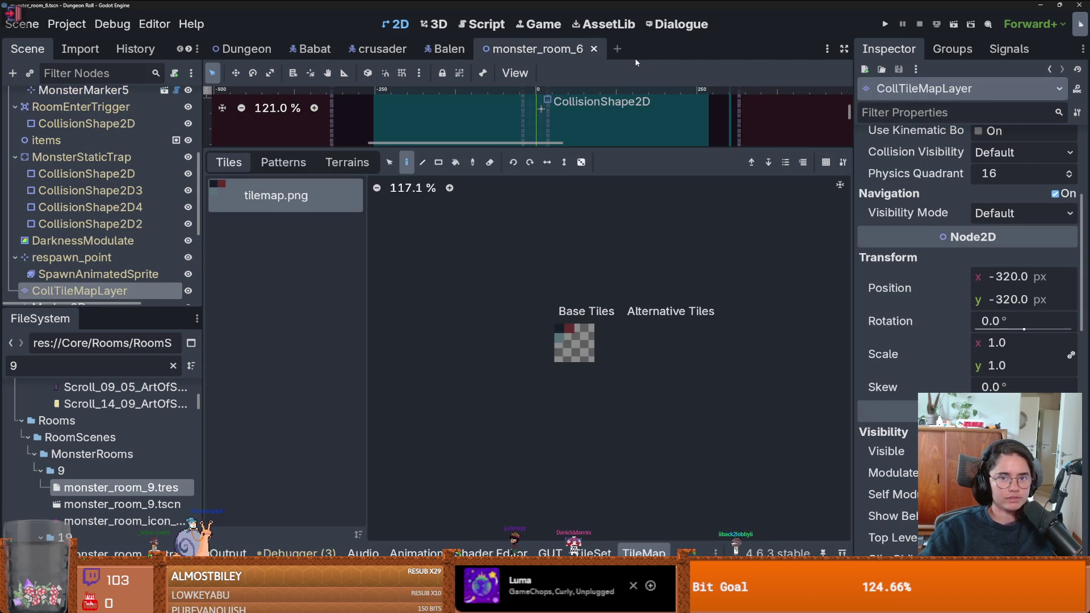
left_click(594, 50)
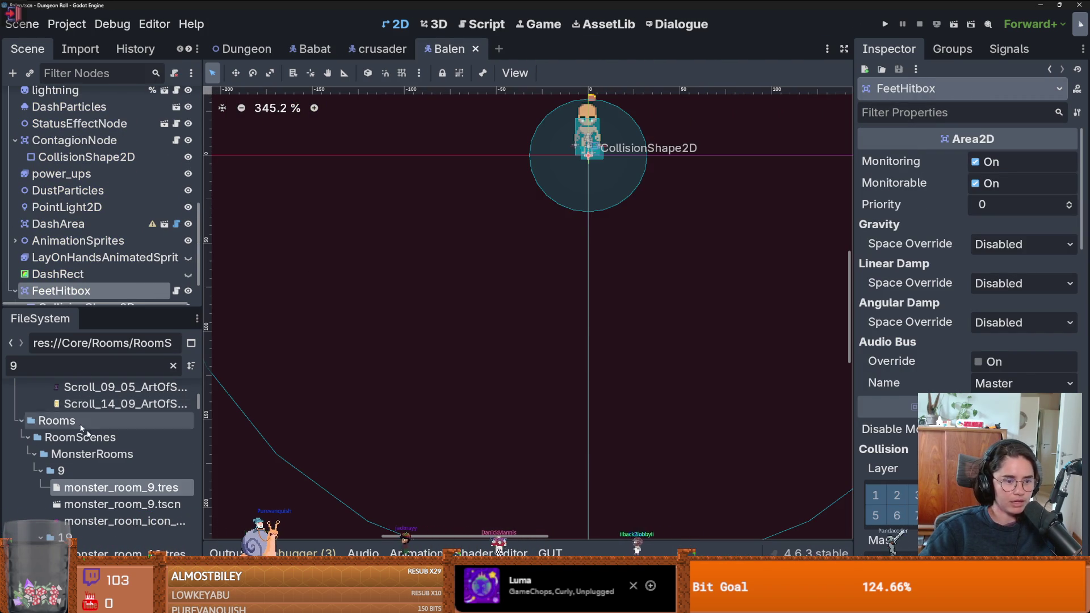
Clear the FileSystem filter, expand folder 11 and open monster_room_11.tscn
scroll(111, 454, "down", 3)
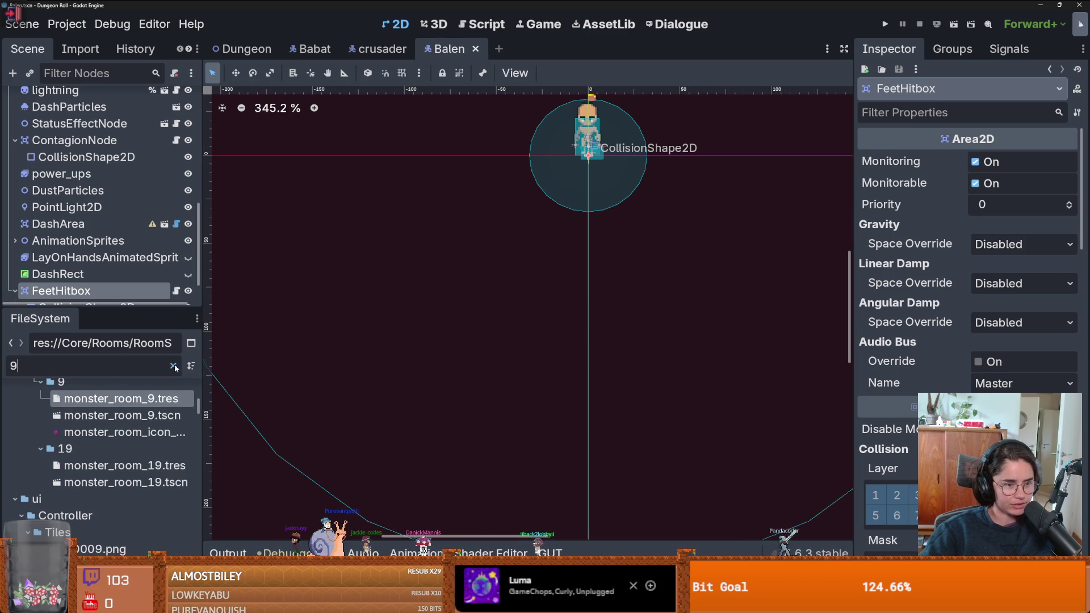
key("BackSpace")
scroll(112, 476, "down", 2)
scroll(111, 477, "down", 3)
left_click(41, 492)
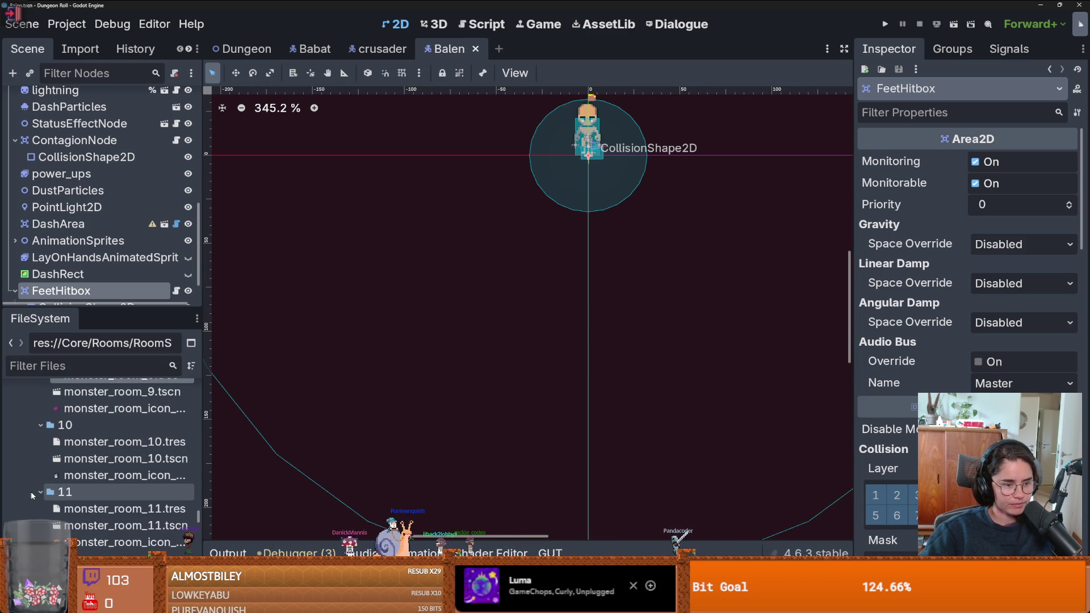
double_click(112, 525)
scroll(576, 236, "up", 6)
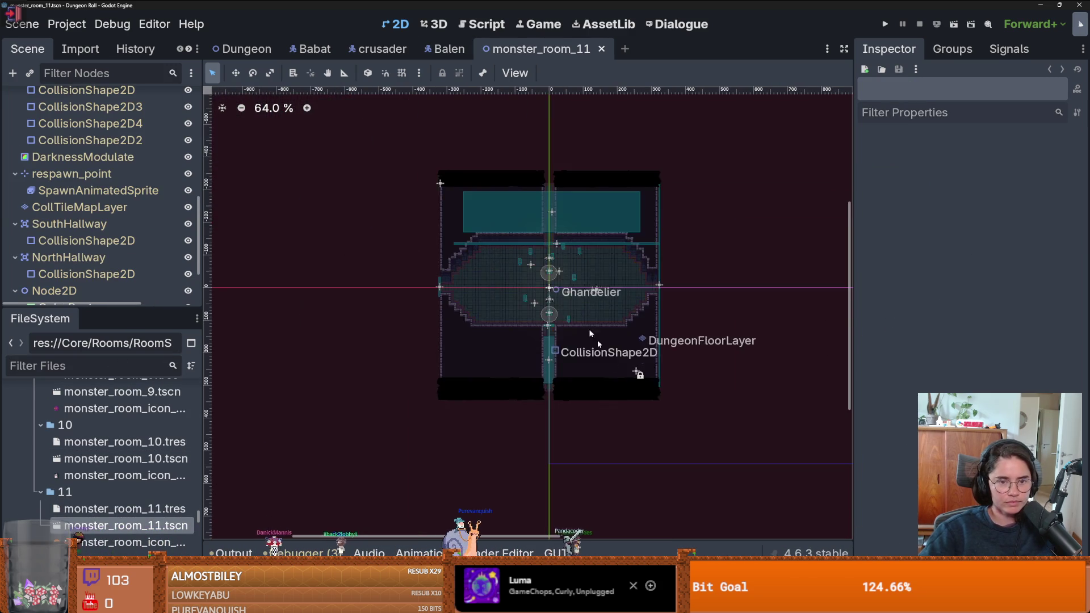
Look around the monster_room_11 canvas and save the scene
right_click(585, 296)
scroll(591, 267, "up", 2)
left_click(622, 267)
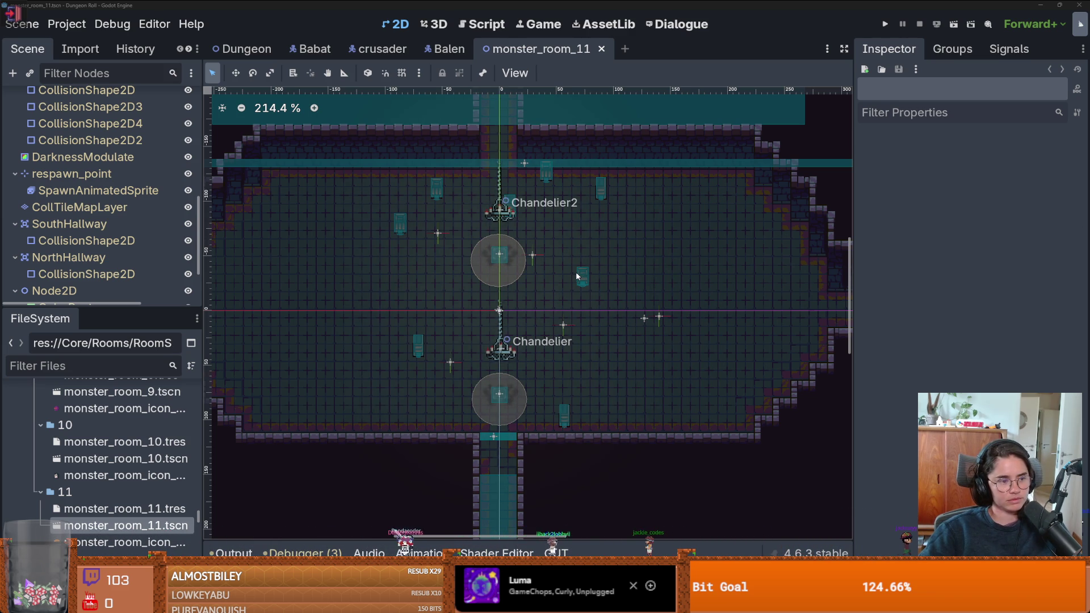
scroll(576, 275, "down", 1)
scroll(575, 271, "up", 2)
mouse_move(574, 271)
left_mouse_down()
mouse_move(556, 286)
mouse_move(690, 264)
mouse_move(510, 315)
left_mouse_up()
key("ctrl+s")
Select DungeonFloorLayer to show its floor_0–floor_3 tile palette
scroll(662, 275, "down", 3)
scroll(111, 132, "up", 10)
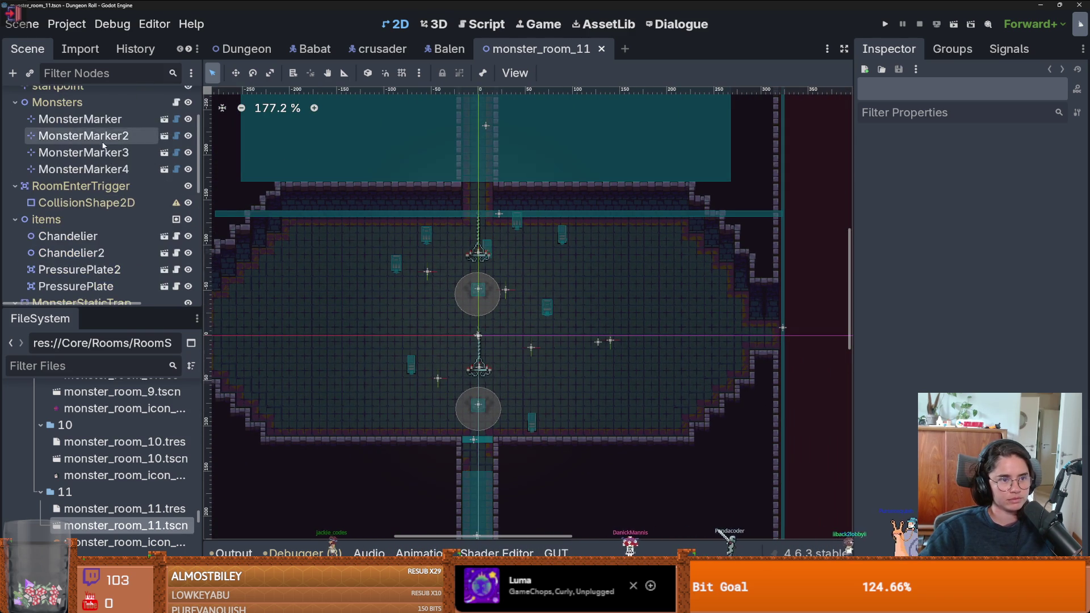
left_click(112, 131)
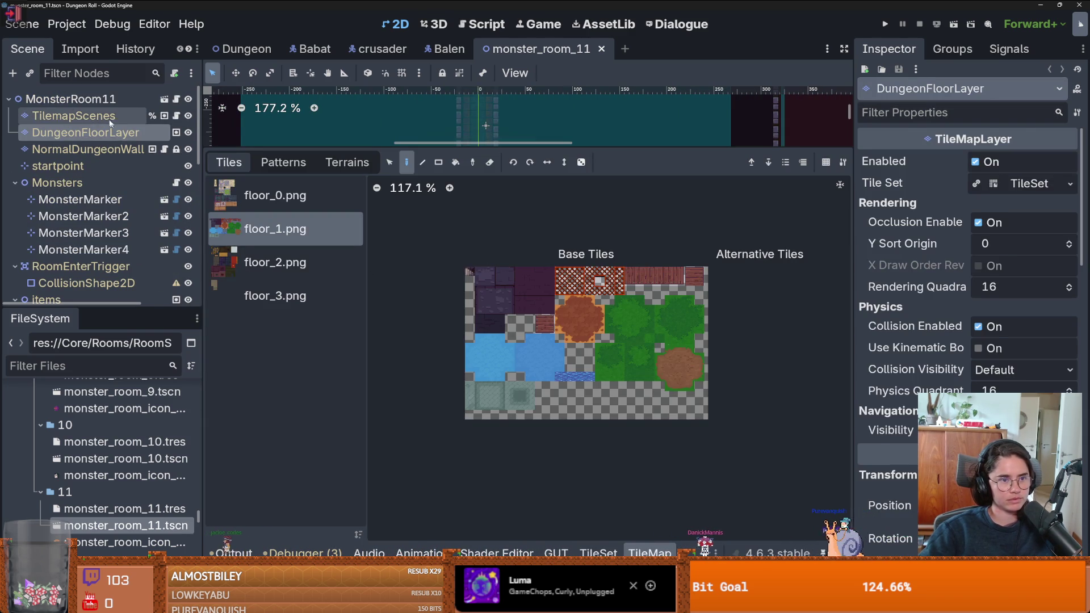
Erase all coloured placeholder scene tiles from the TilemapScenes layer with a rectangle
left_click(112, 120)
left_click_drag(404, 154, 420, 437)
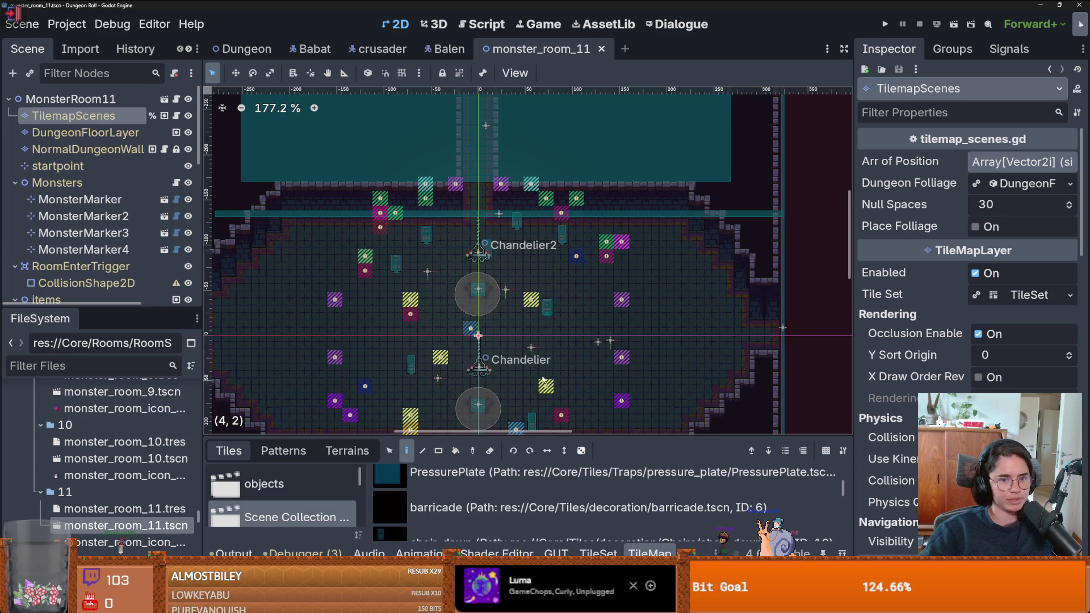
scroll(427, 398, "down", 3)
left_click(439, 452)
mouse_move(709, 403)
left_mouse_down()
mouse_move(444, 294)
mouse_move(505, 318)
left_mouse_up()
scroll(460, 307, "down", 3)
scroll(464, 291, "up", 6)
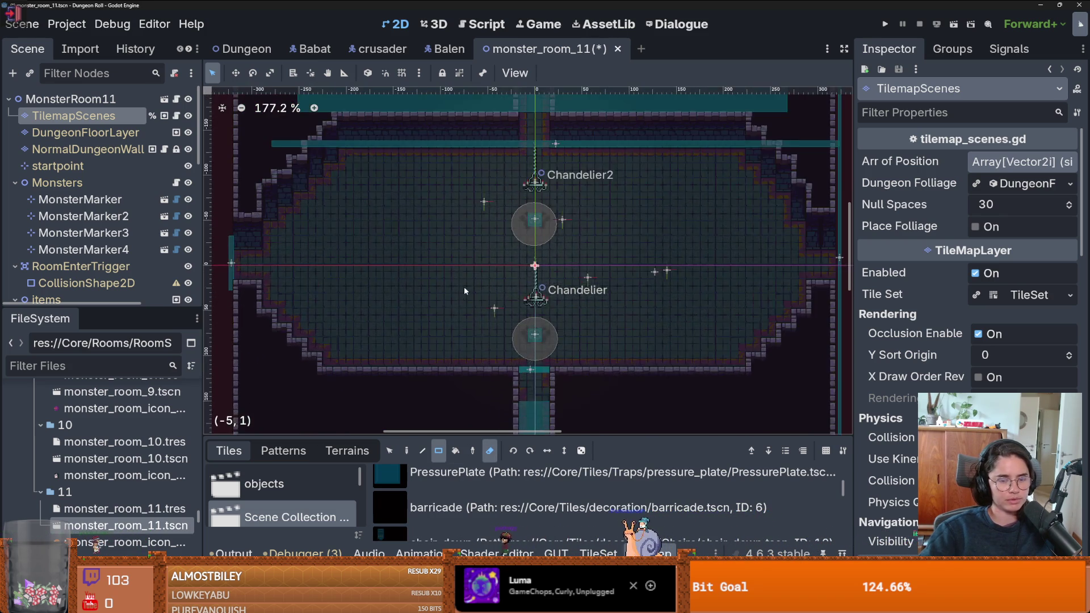
scroll(457, 309, "up", 1)
scroll(236, 283, "up", 2)
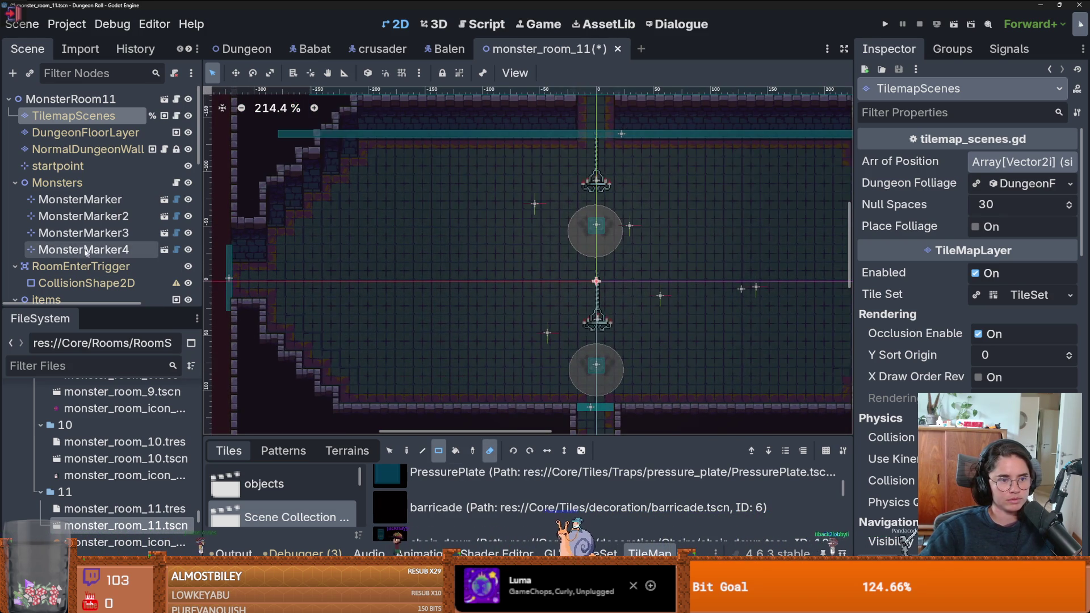
Open the base room scene for comparison, then return to monster_room_11
left_click(164, 98)
scroll(286, 294, "up", 5)
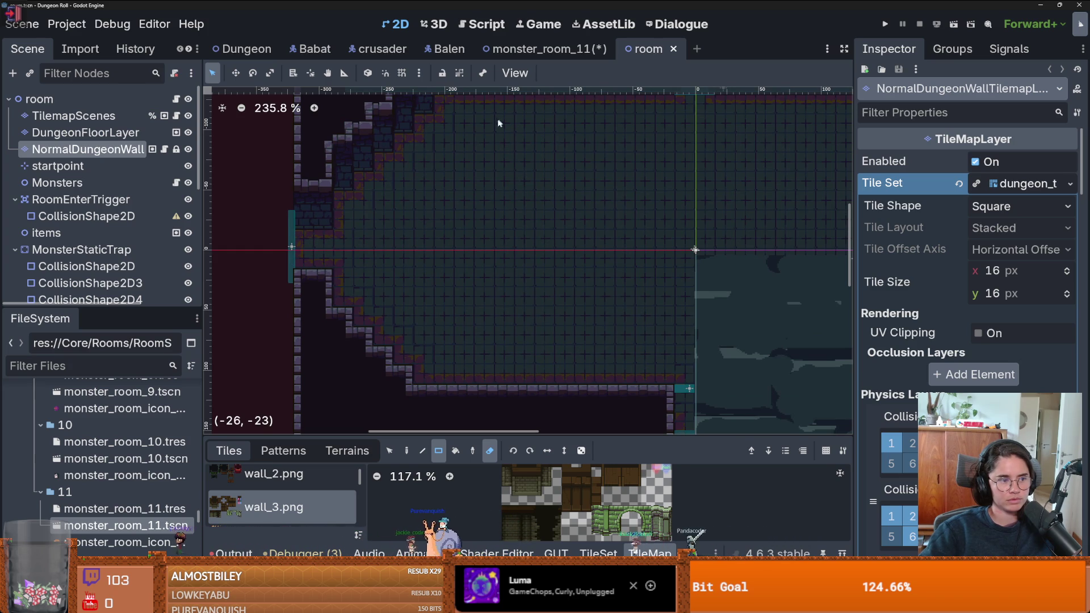
left_click(546, 49)
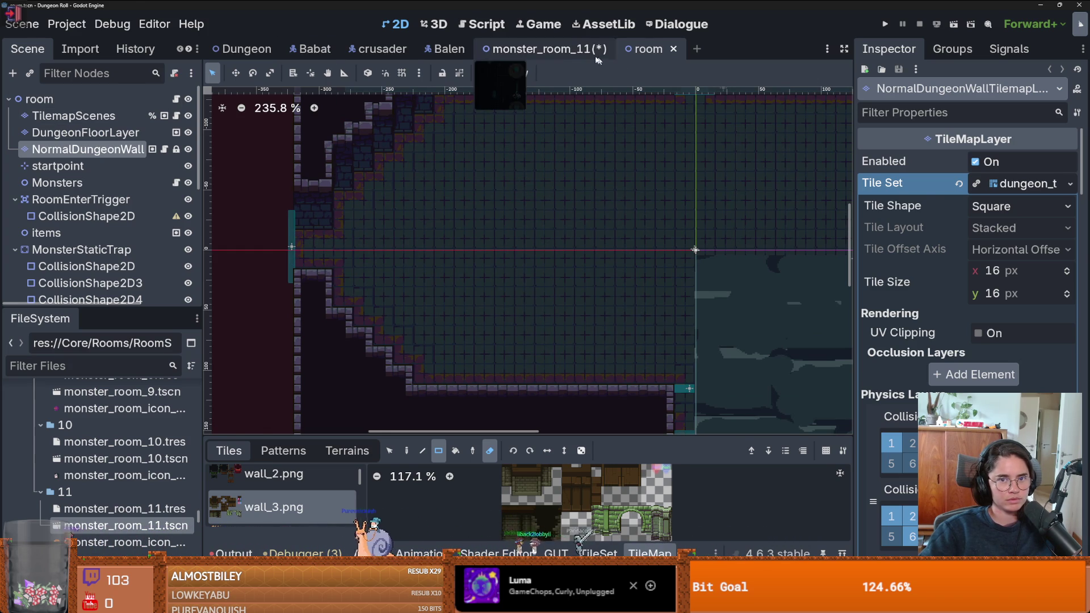
scroll(483, 238, "down", 4)
scroll(317, 273, "up", 4)
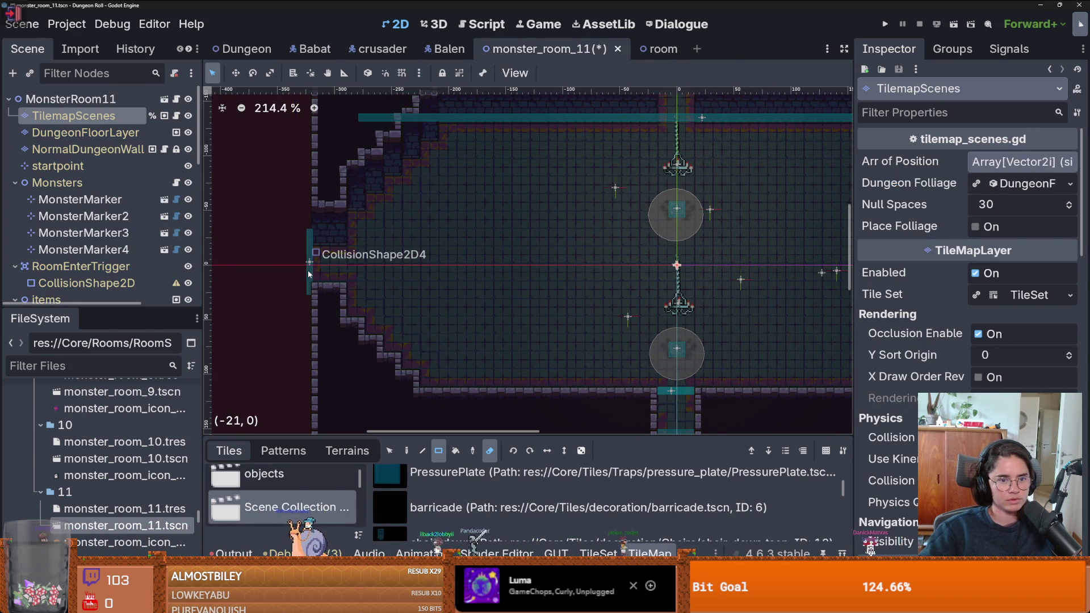
scroll(91, 217, "down", 5)
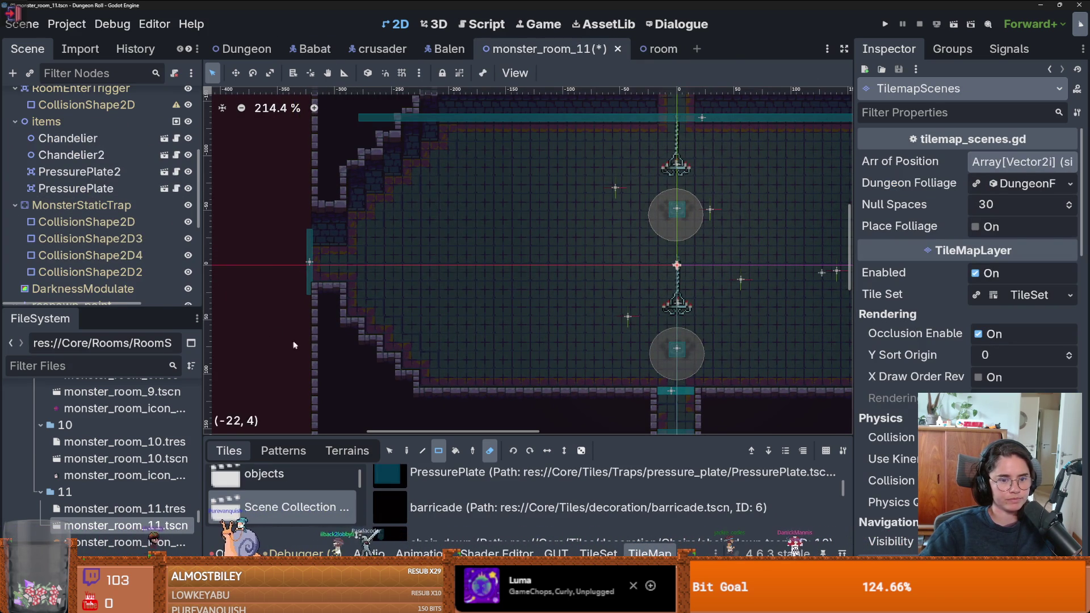
Switch back to the selection tool and select DungeonFloorLayer showing the floor_1.png tiles
left_click(388, 450)
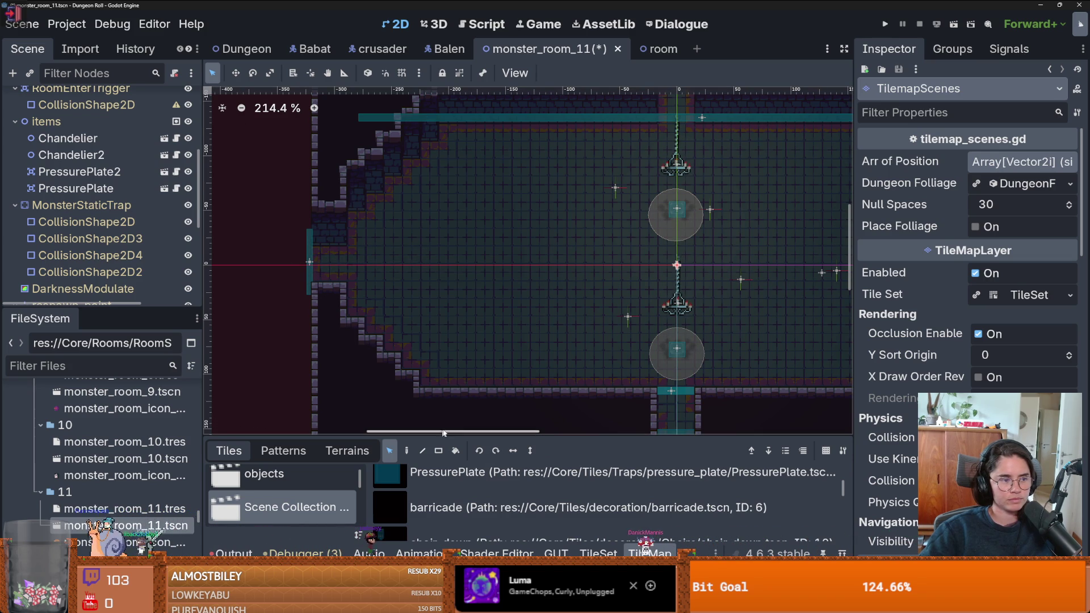
scroll(454, 387, "down", 3)
scroll(454, 335, "up", 1)
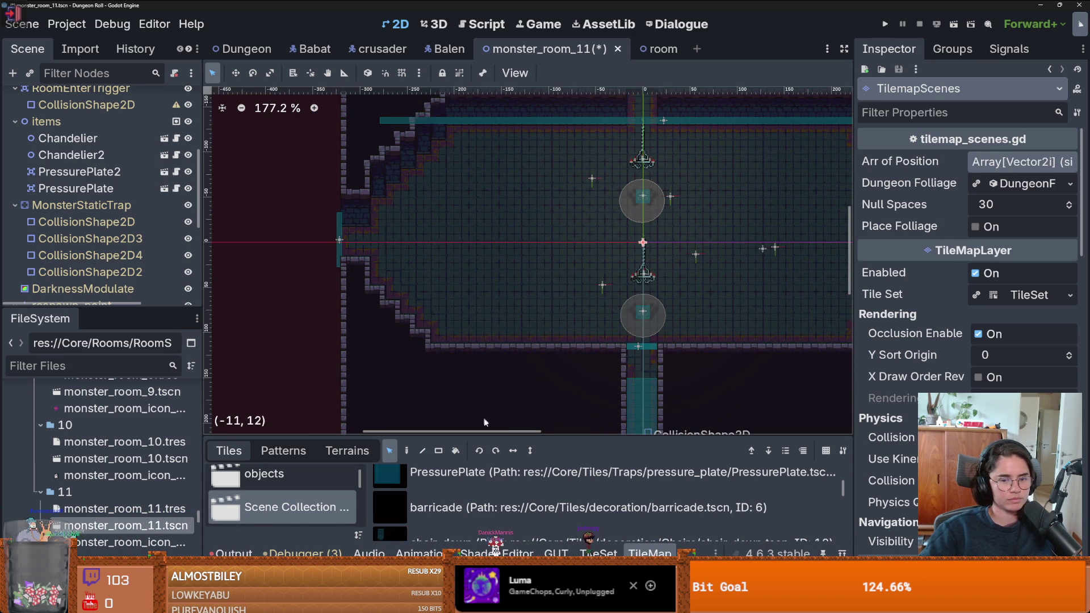
scroll(482, 417, "down", 1)
scroll(424, 311, "right", 3)
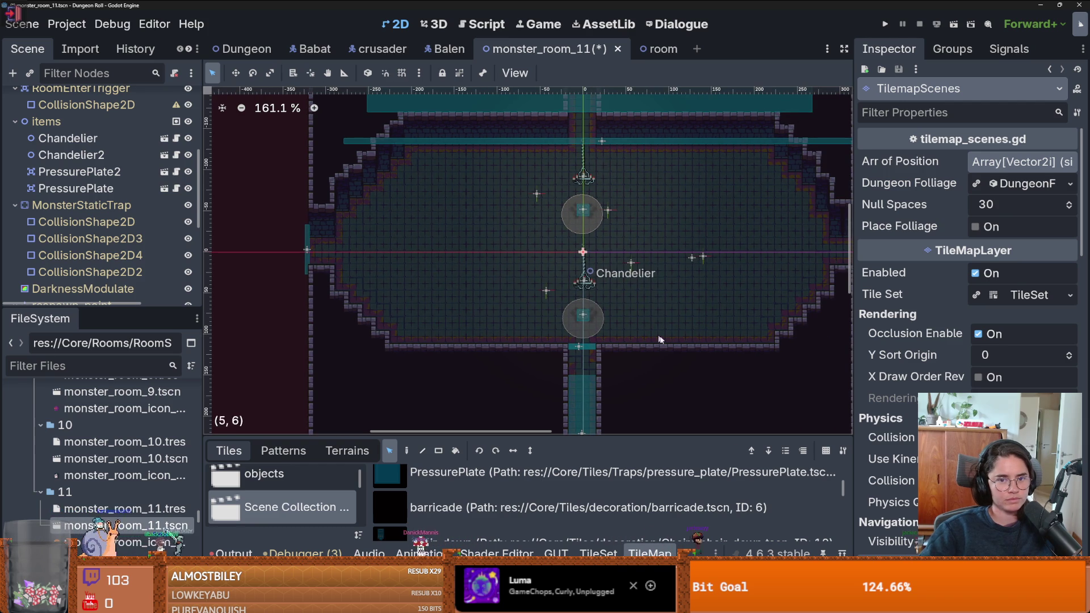
scroll(624, 326, "right", 2)
scroll(96, 188, "up", 5)
left_click(114, 133)
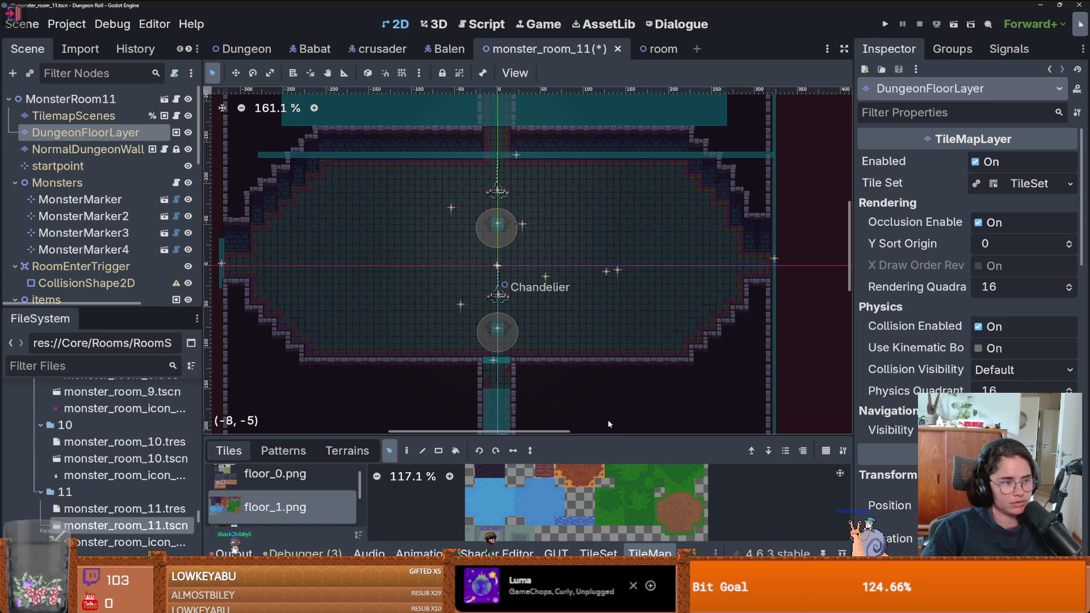
Bring up the system search to launch Paint
key("super")
Launch Paint and draw a rising hilly line with a small stick figure on it
type("paint")
key("Return")
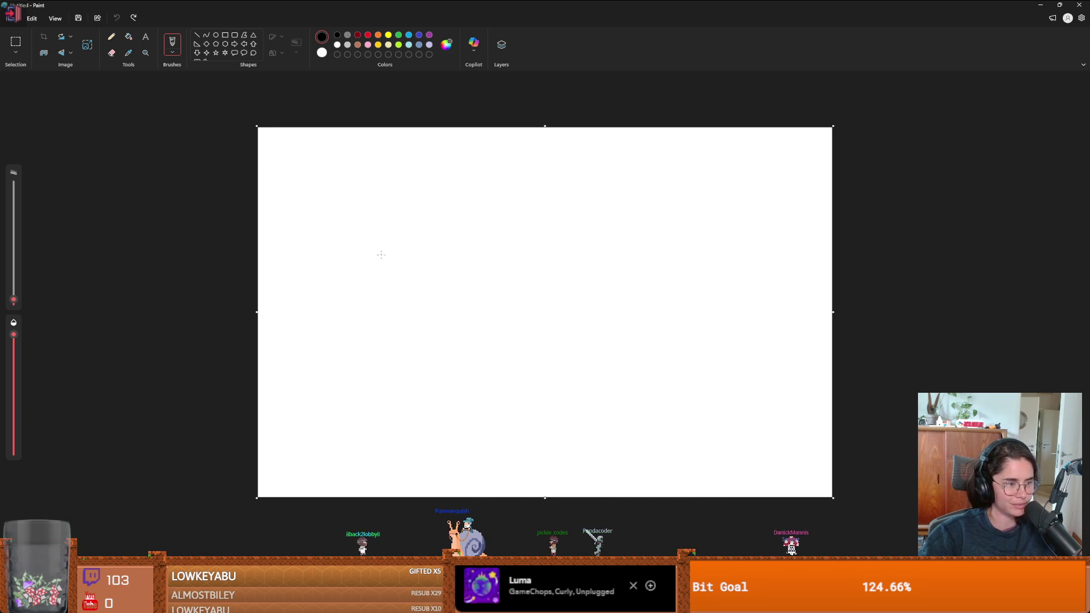
left_click_drag(325, 363, 356, 329)
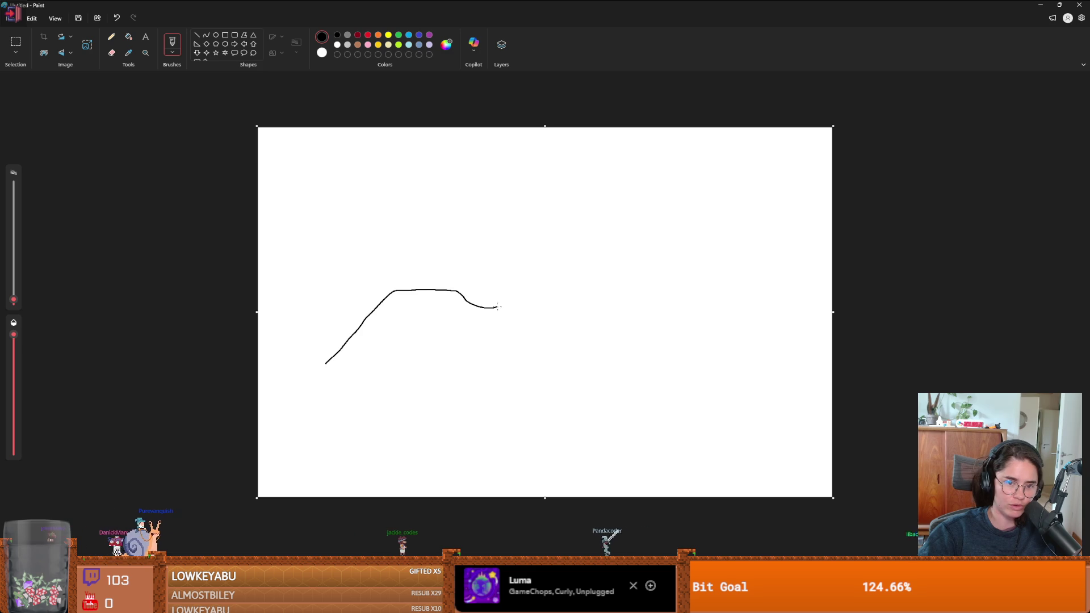
mouse_move(506, 304)
left_mouse_down()
mouse_move(612, 320)
mouse_move(707, 205)
left_mouse_up()
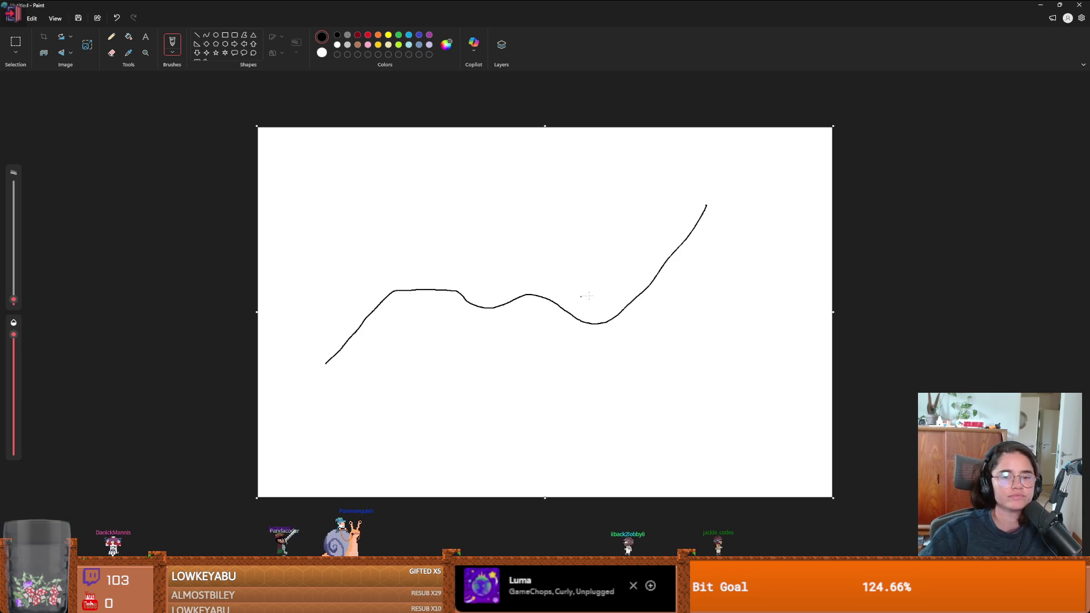
left_click_drag(566, 296, 575, 310)
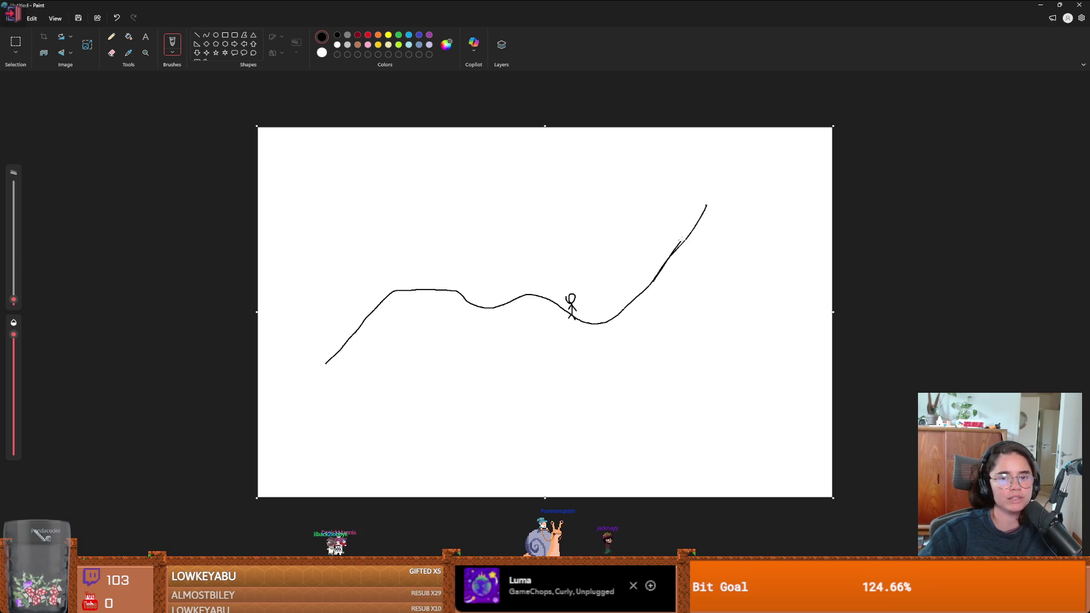
Extend the line up to a tall peak, enlarge the canvas, and restore the window
left_click_drag(711, 204, 758, 127)
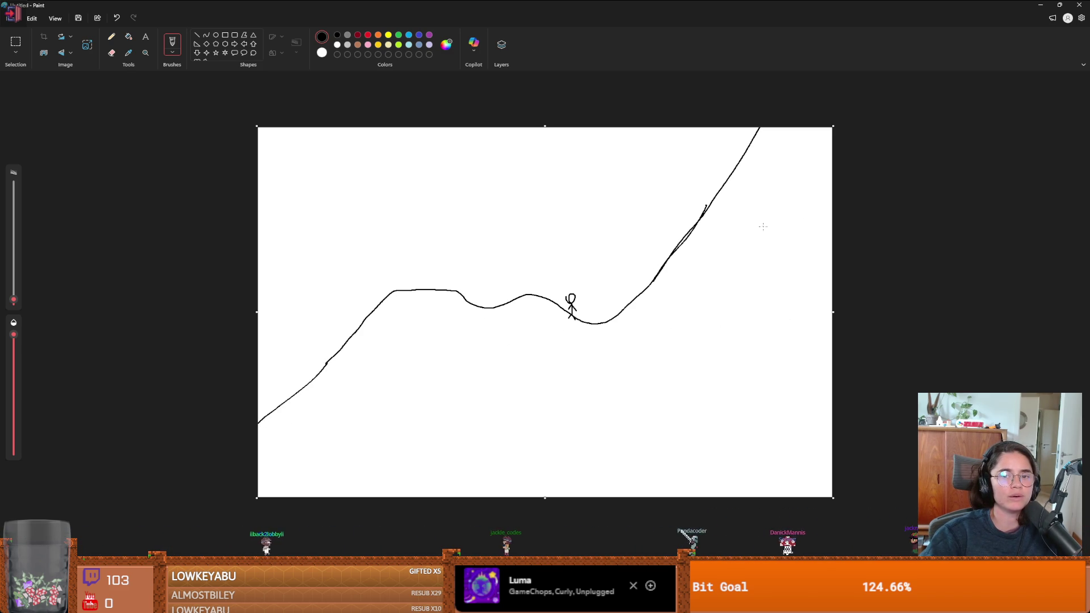
scroll(750, 232, "down", 3)
mouse_move(683, 225)
left_mouse_down()
mouse_move(965, 51)
mouse_move(1016, 34)
left_mouse_up()
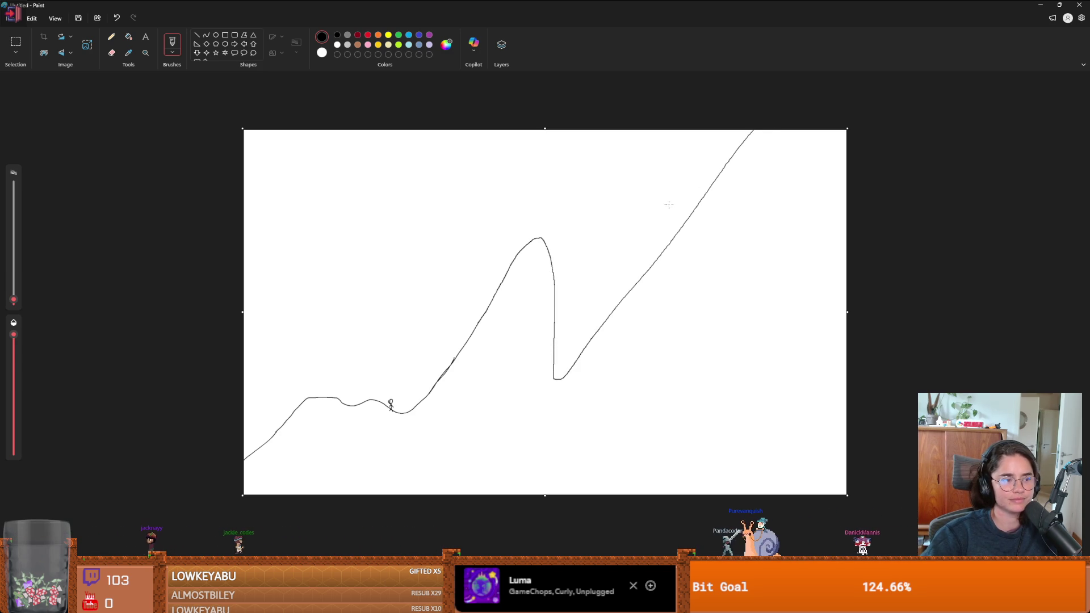
left_click(1059, 4)
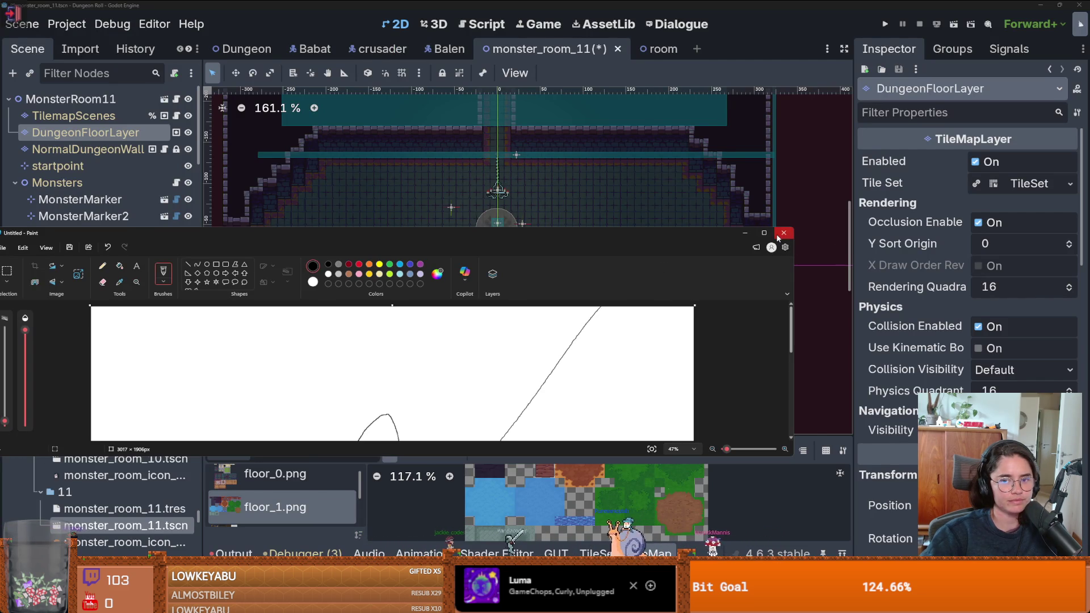
Close Paint without saving the sketch and save the monster_room_11 scene
left_click(784, 233)
left_click(403, 367)
scroll(413, 317, "up", 1)
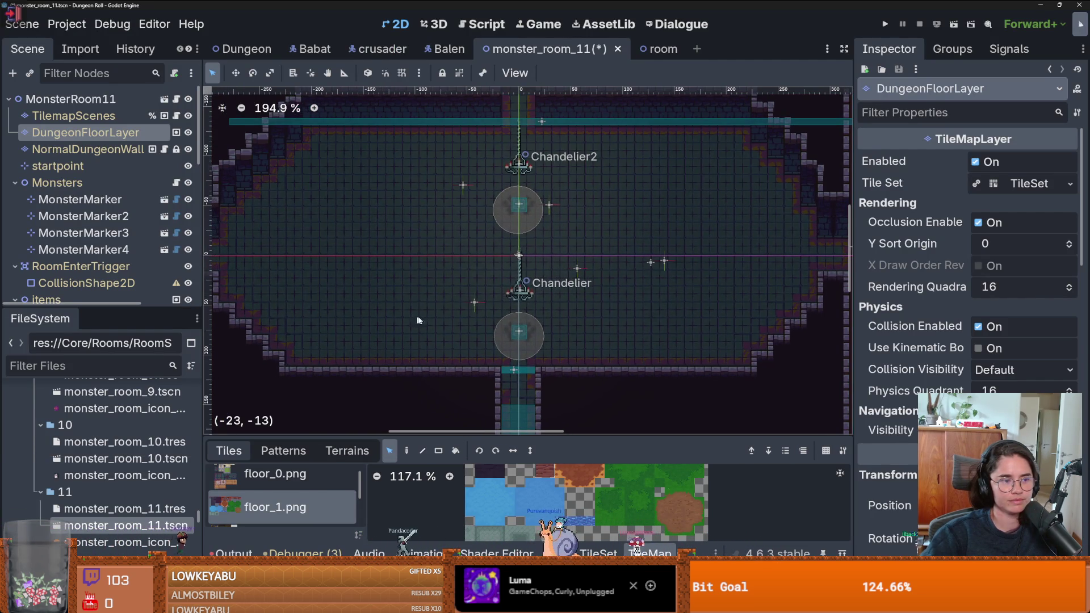
key("ctrl+s")
left_click_drag(509, 319, 467, 324)
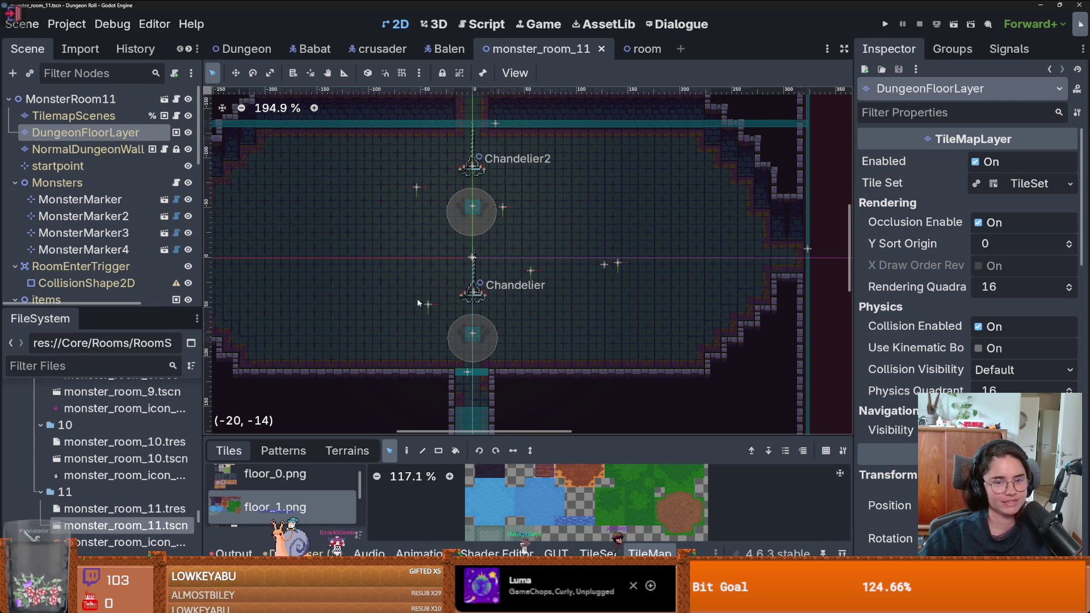
key("ctrl+s")
scroll(109, 275, "down", 3)
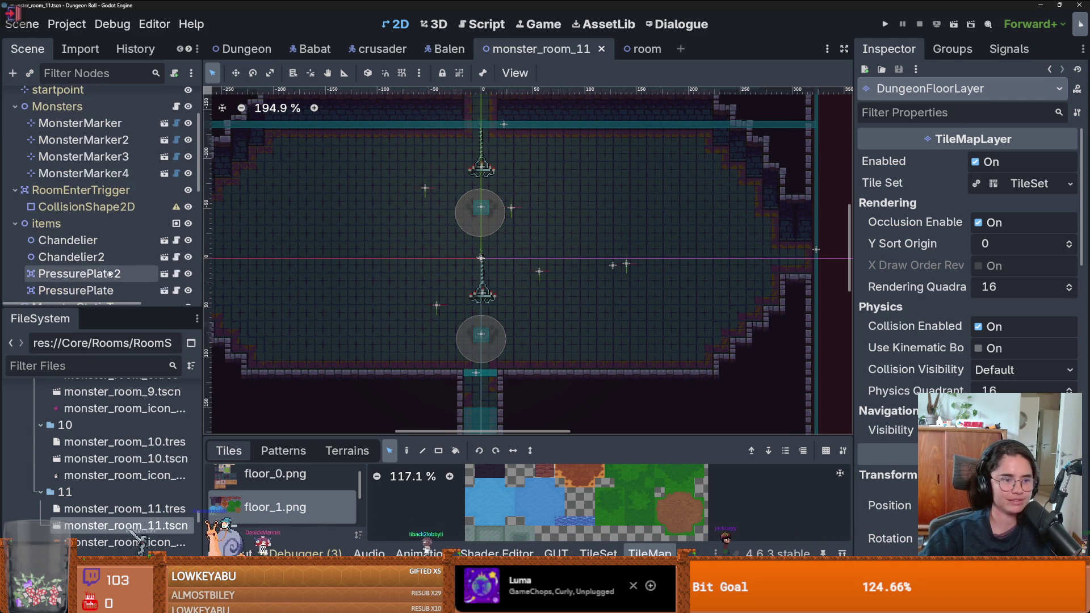
Delete the Chandelier2 and PressurePlate nodes and save the scene
left_click(100, 255)
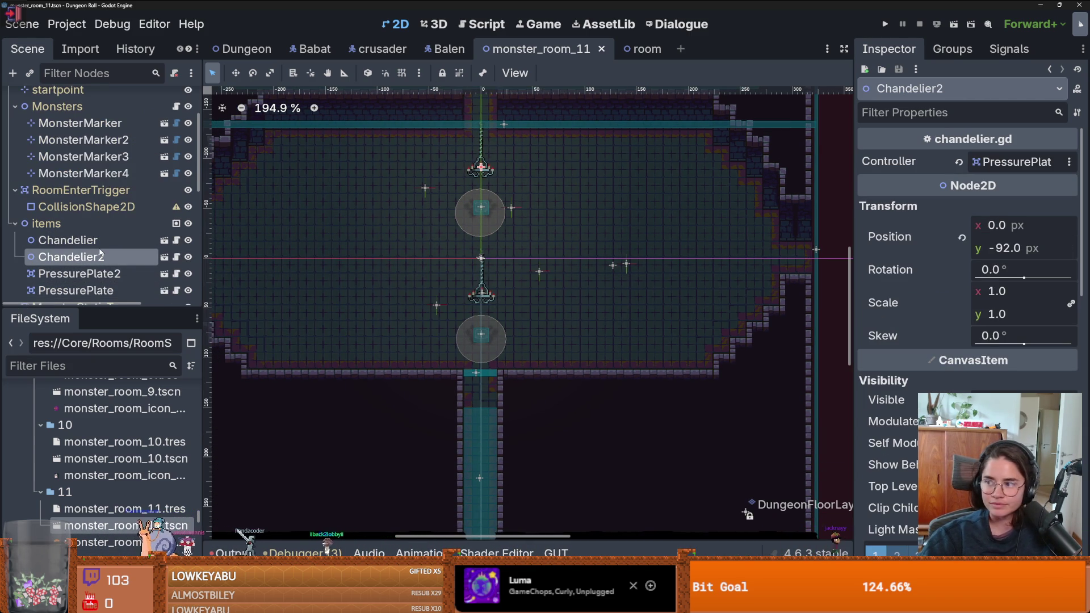
left_click(86, 274)
left_click(85, 257)
left_click(110, 291, "ctrl")
right_click(109, 291)
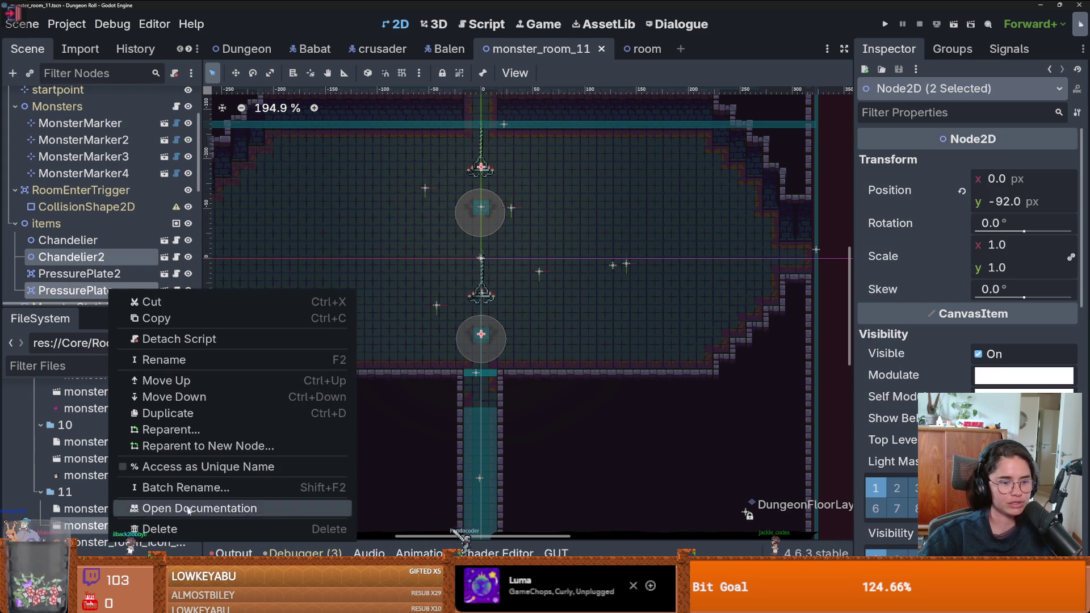
left_click(141, 527)
left_click(491, 317)
key("ctrl+s")
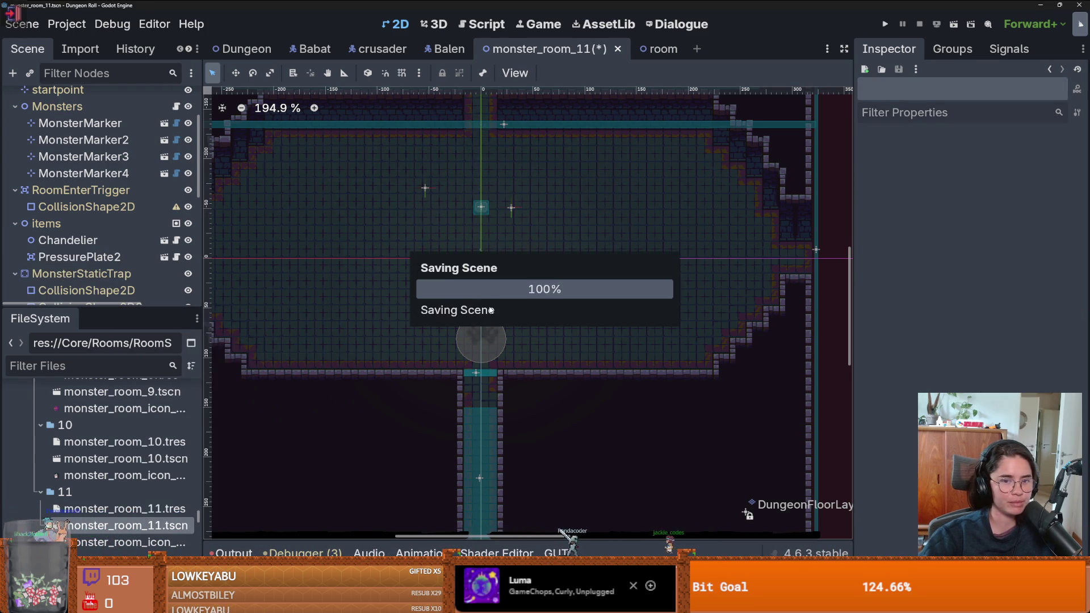
Move the remaining Chandelier up near the top wall at (-1, -72)
scroll(488, 305, "up", 2)
left_click(102, 240)
left_click_drag(479, 300, 476, 138)
scroll(465, 204, "down", 2)
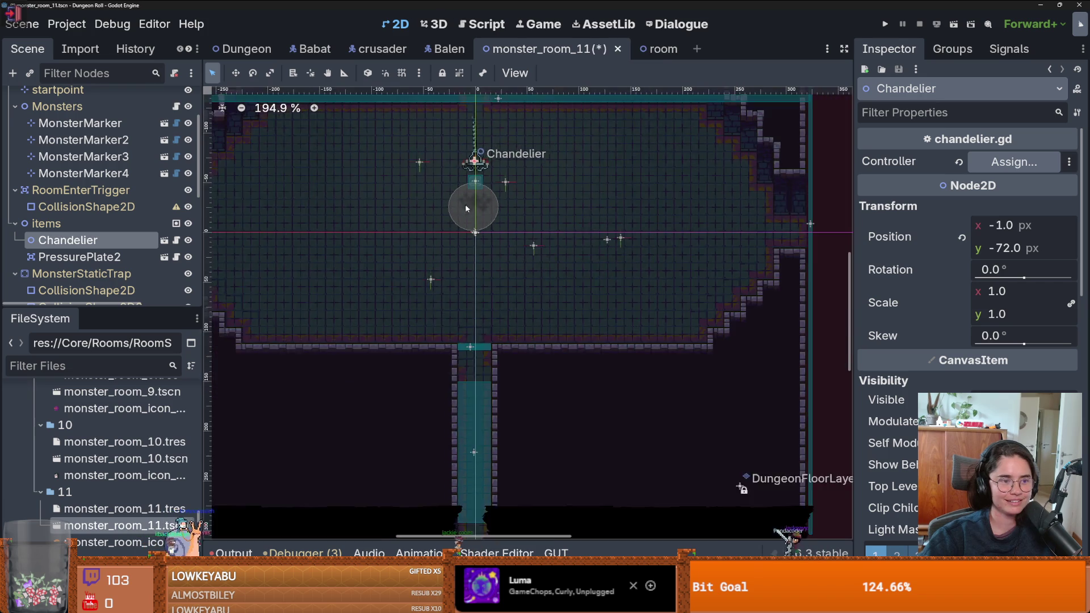
left_click_drag(301, 275, 401, 271)
scroll(401, 271, "down", 1)
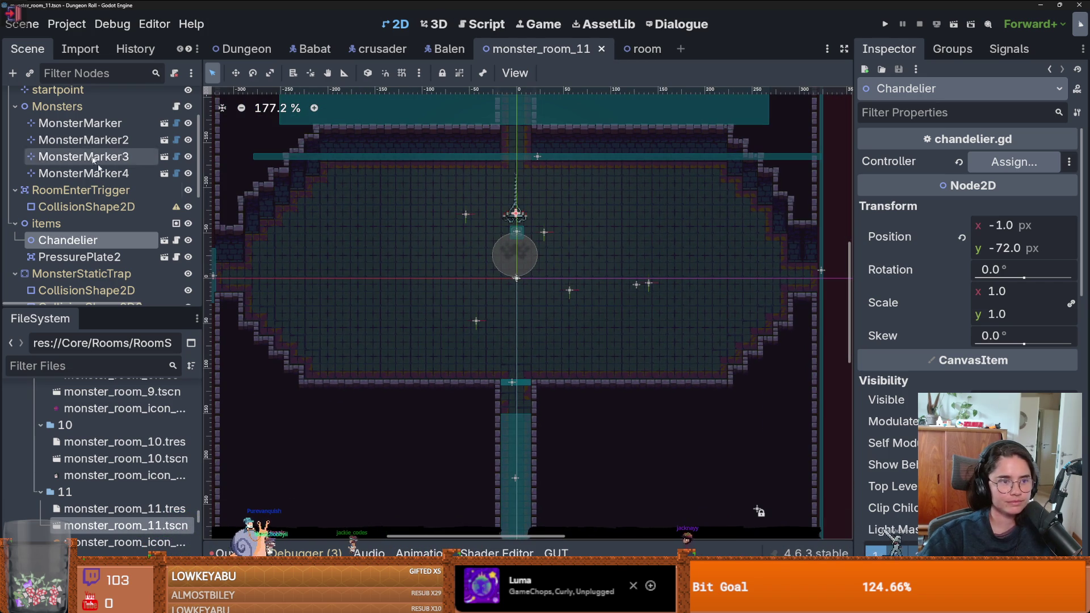
scroll(75, 180, "down", 1)
scroll(75, 181, "up", 4)
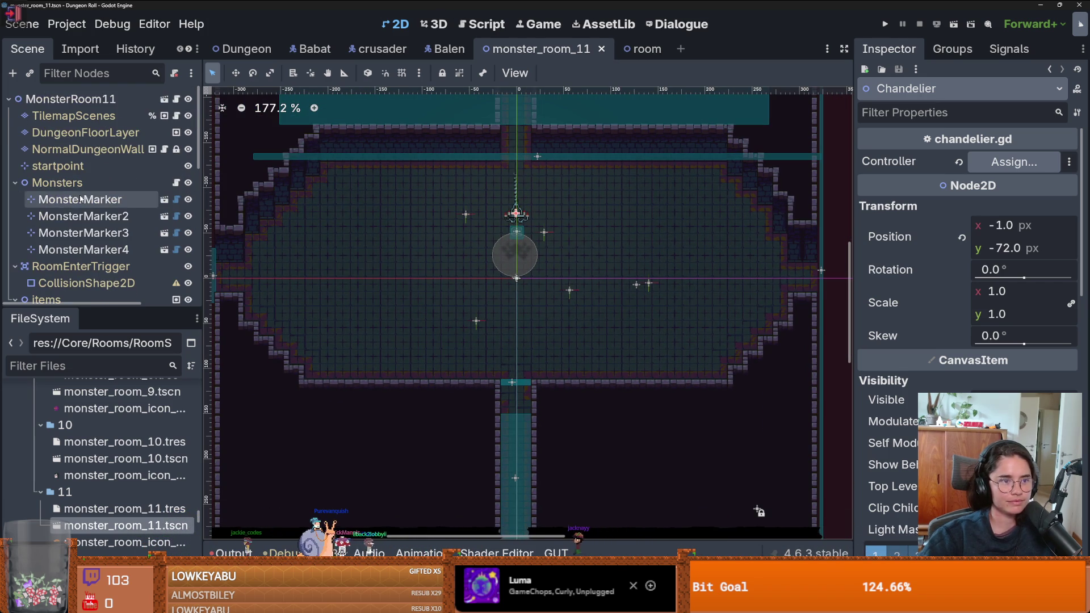
left_click(85, 132)
left_click_drag(515, 401, 503, 331)
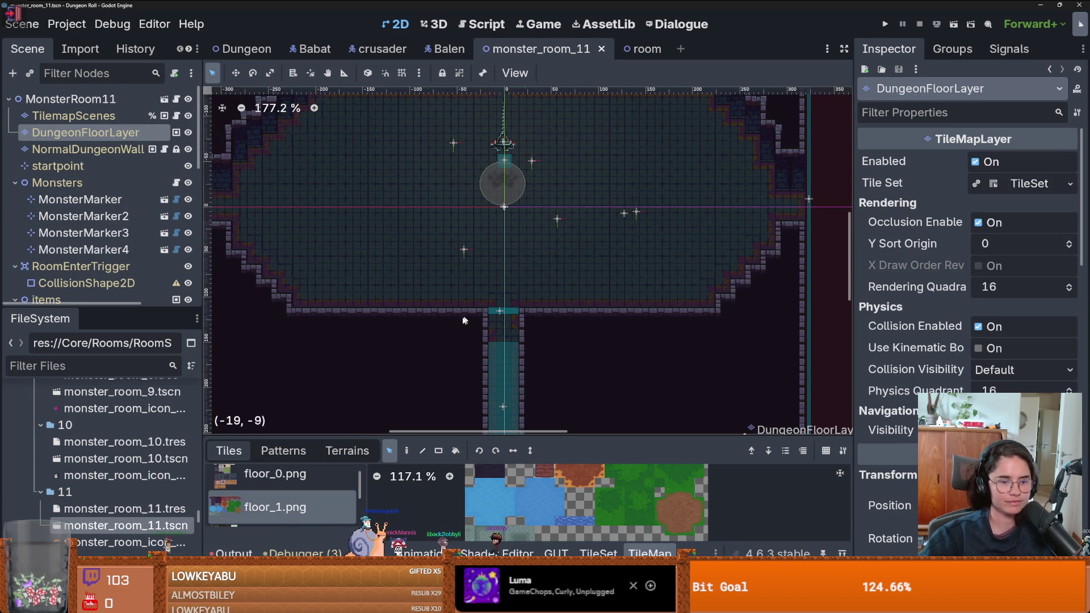
Show the floor terrains and paint a 1x5 test strip on DungeonFloorLayer
left_click(347, 450)
mouse_move(479, 284)
left_mouse_down()
mouse_move(479, 342)
mouse_move(474, 312)
left_mouse_up()
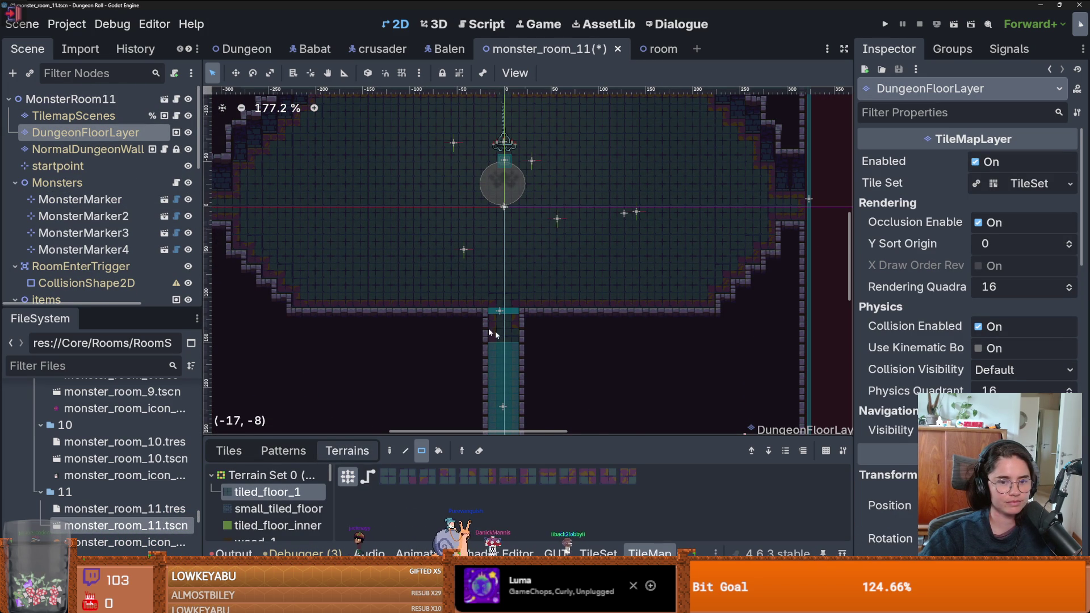
left_click_drag(532, 335, 533, 335)
scroll(581, 368, "down", 2)
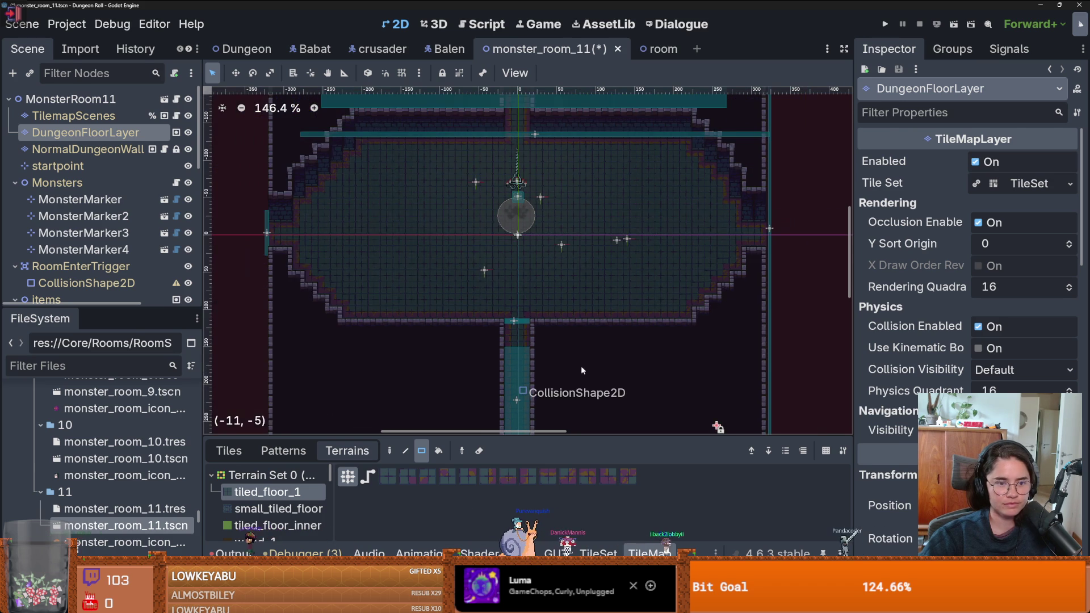
scroll(567, 372, "up", 2)
scroll(537, 376, "down", 2)
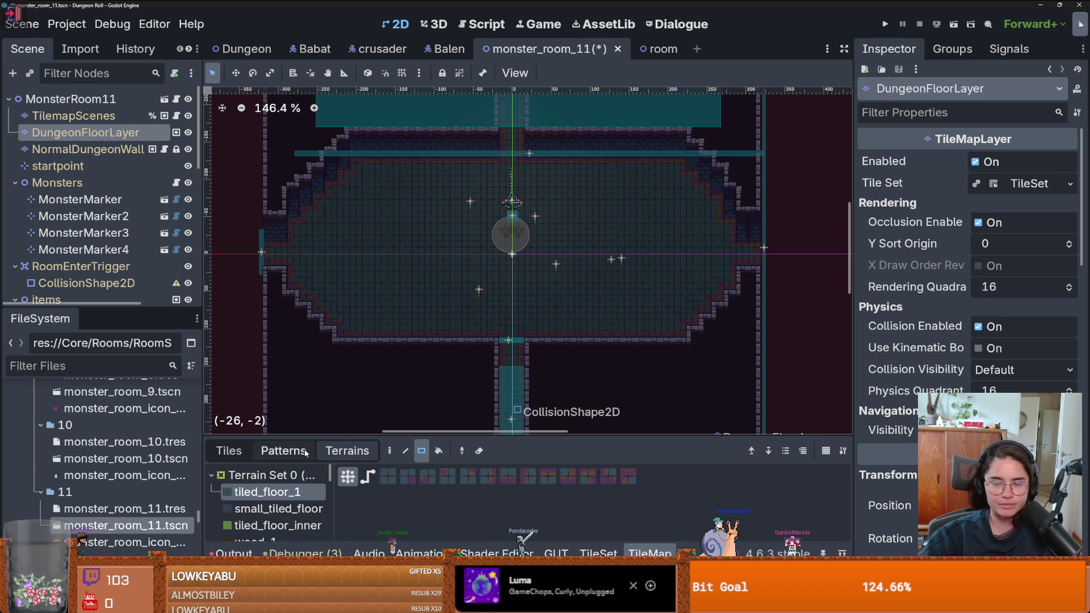
scroll(273, 500, "down", 4)
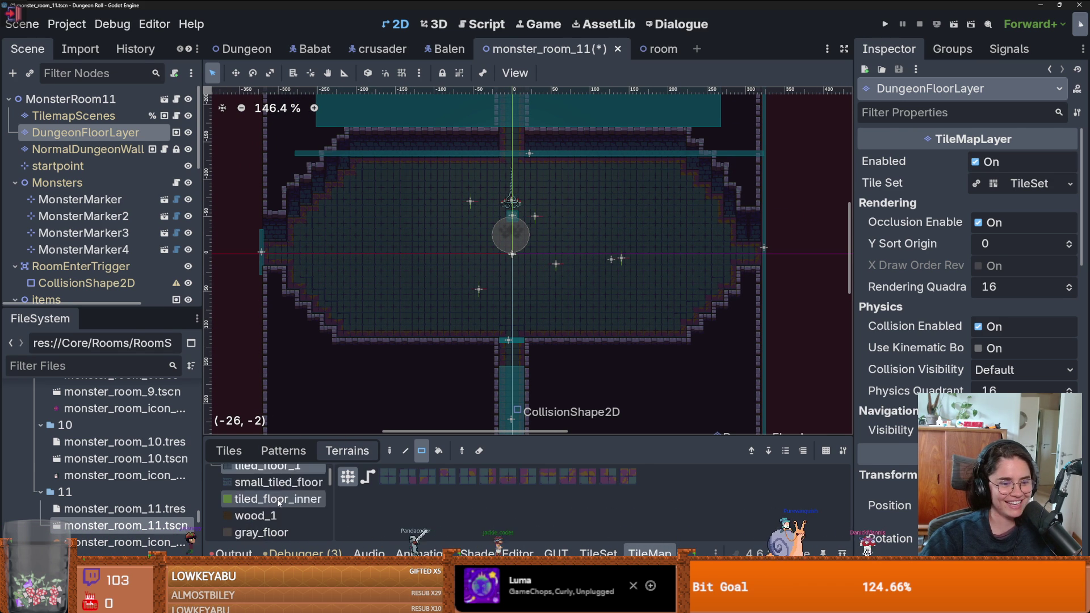
Paint a wide horizontal and a tall vertical blue_fancy band crossing the room's centre
left_click(276, 513)
mouse_move(267, 223)
left_mouse_down()
mouse_move(338, 288)
mouse_move(773, 285)
mouse_move(759, 286)
left_mouse_up()
scroll(543, 370, "down", 1)
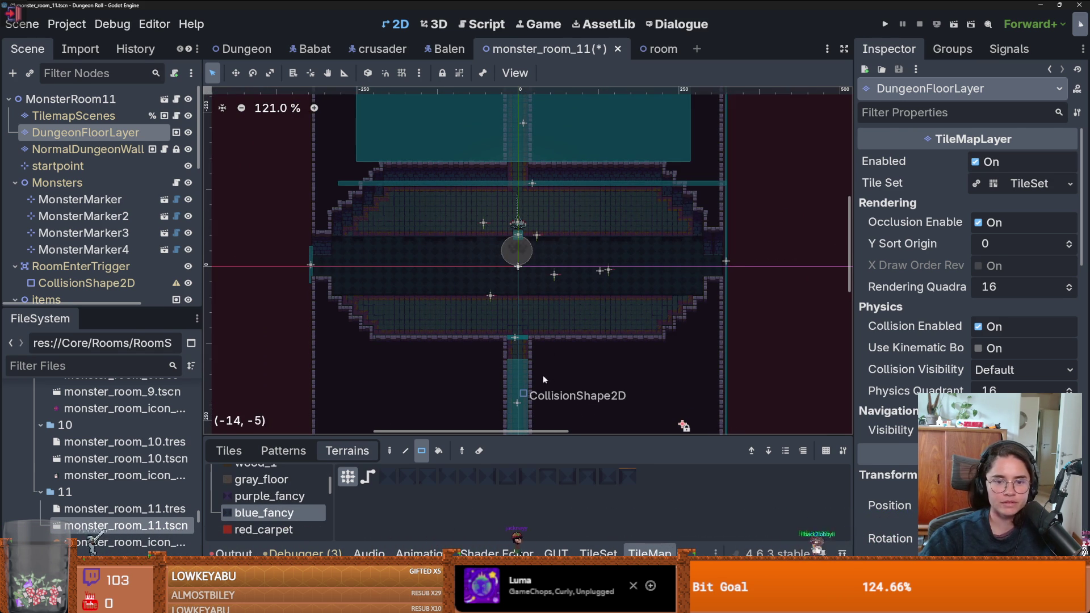
mouse_move(540, 370)
left_mouse_down()
mouse_move(492, 325)
mouse_move(493, 217)
mouse_move(508, 181)
mouse_move(495, 181)
left_mouse_up()
scroll(494, 238, "up", 3)
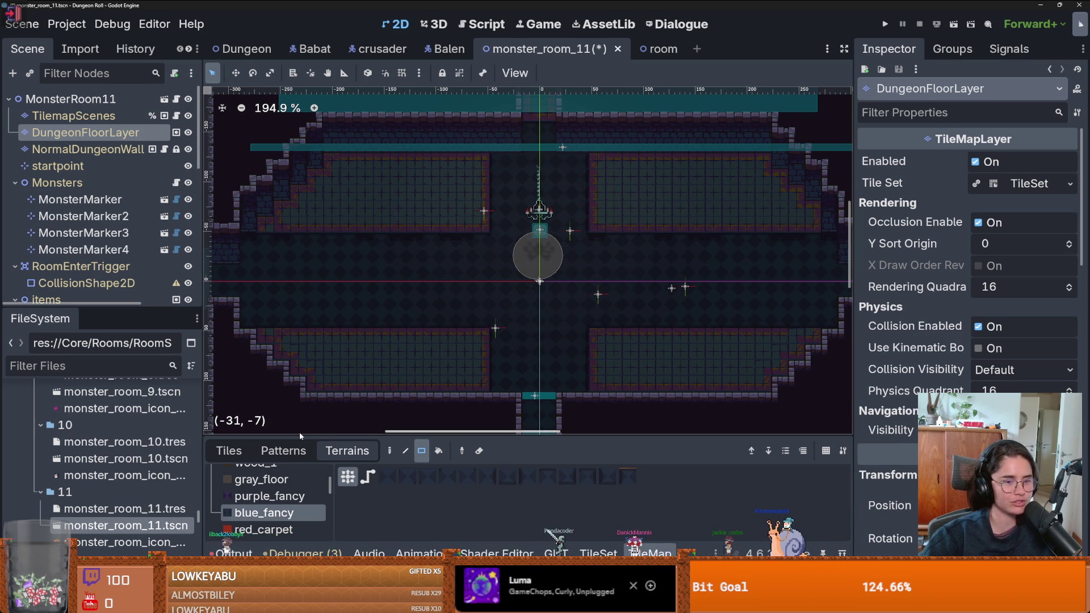
left_click(89, 149)
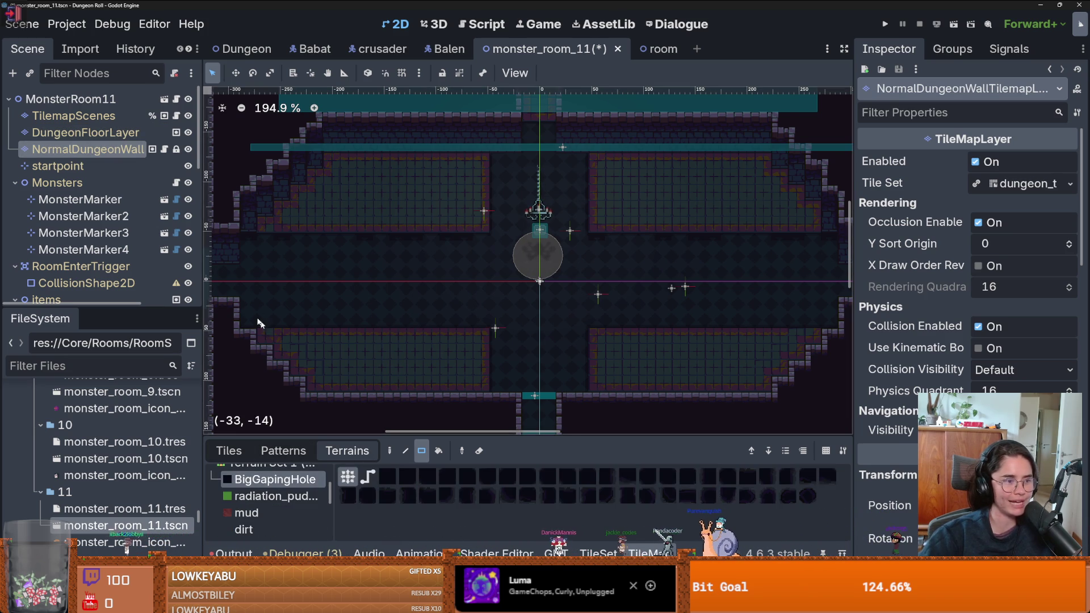
Paint BigGapingHole pit blocks (14x2, 14x1, 11x4) into the upper-left corner area
scroll(369, 379, "up", 2)
scroll(369, 379, "down", 1)
mouse_move(551, 262)
left_mouse_down()
mouse_move(311, 254)
mouse_move(547, 267)
mouse_move(331, 249)
mouse_move(363, 225)
mouse_move(550, 226)
left_mouse_up()
mouse_move(550, 210)
left_mouse_down()
mouse_move(359, 209)
mouse_move(550, 193)
left_mouse_up()
scroll(537, 230, "down", 2)
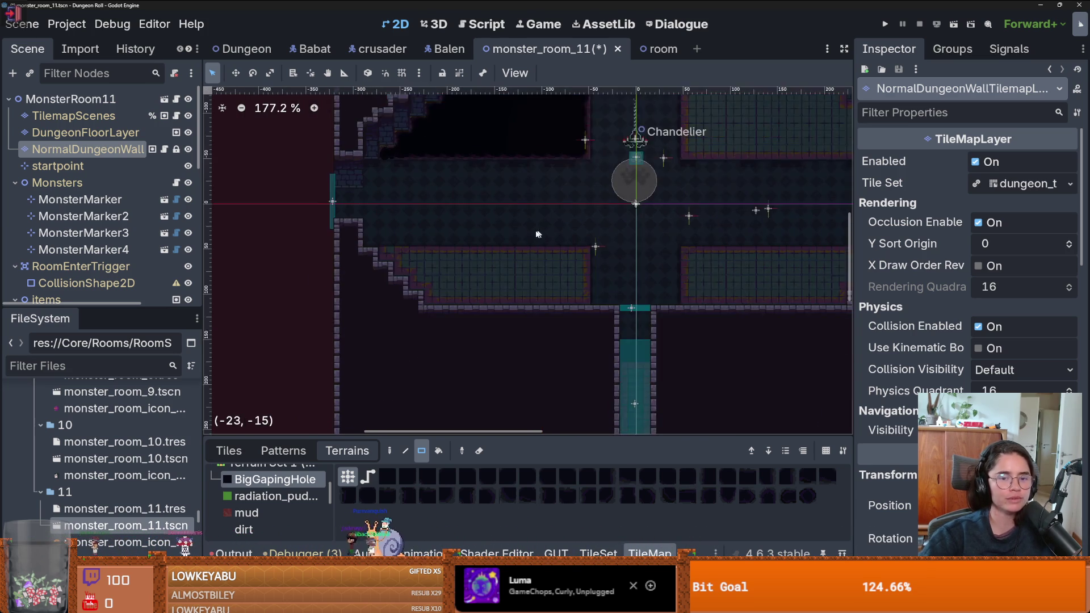
scroll(346, 245, "up", 2)
left_click_drag(364, 248, 607, 248)
mouse_move(608, 249)
left_mouse_down()
mouse_move(605, 294)
mouse_move(420, 305)
left_mouse_up()
left_click_drag(403, 286, 403, 267)
left_click_drag(385, 268, 385, 268)
Undo a stray three-tile pit patch, then extend the pit by one row and one column
scroll(397, 272, "down", 4)
scroll(424, 274, "up", 3)
scroll(275, 248, "up", 3)
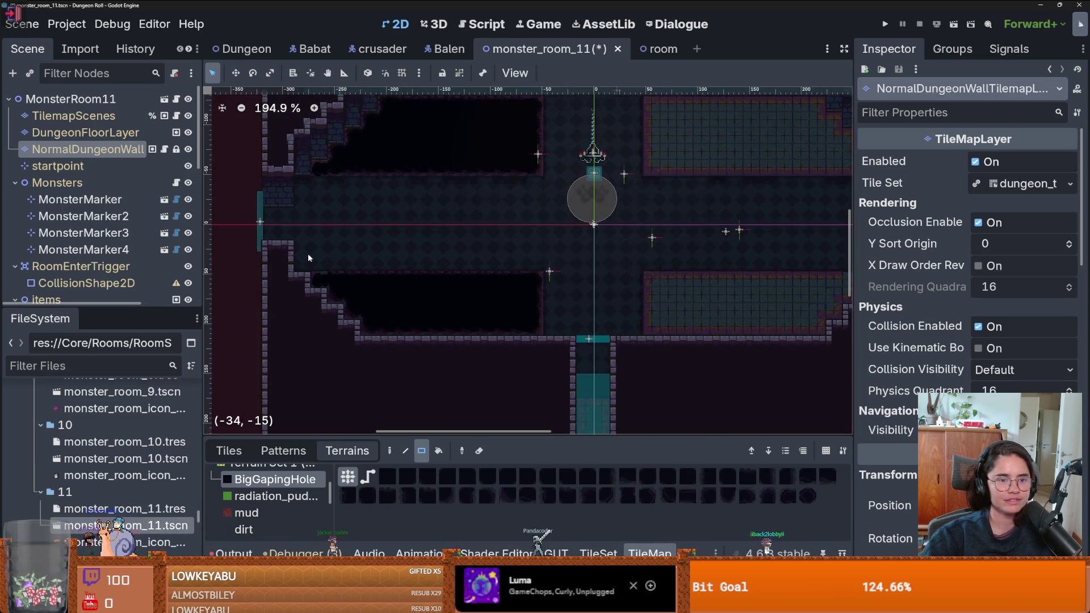
mouse_move(291, 247)
left_mouse_down()
mouse_move(347, 250)
mouse_move(352, 267)
mouse_move(610, 266)
left_mouse_up()
key("ctrl+z")
scroll(469, 251, "down", 1)
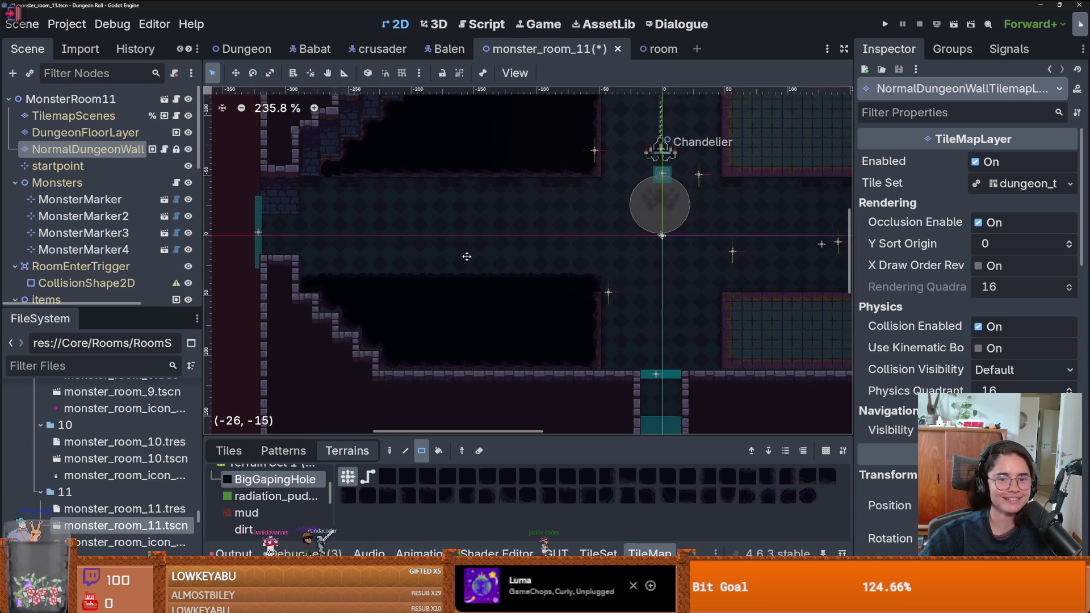
scroll(468, 251, "up", 2)
left_click_drag(311, 210, 593, 211)
scroll(567, 227, "down", 3)
scroll(453, 231, "up", 3)
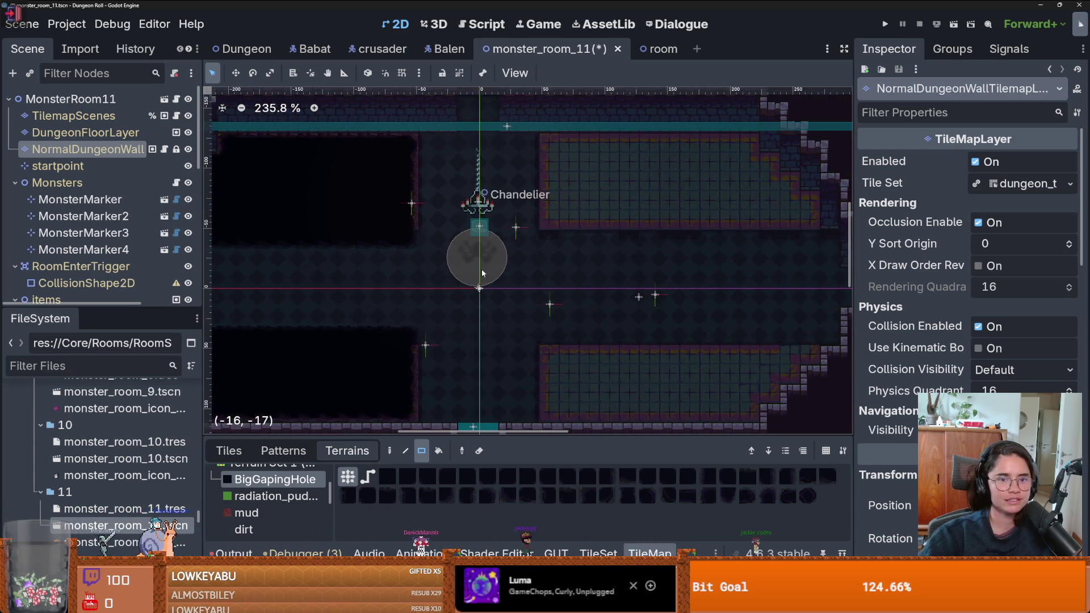
scroll(483, 268, "down", 2)
left_click_drag(447, 167, 446, 239)
Paint a 14x5 pit block and fill the right-side tiled area with pit rows
mouse_move(533, 159)
left_mouse_down()
mouse_move(553, 227)
mouse_move(755, 235)
mouse_move(521, 220)
mouse_move(732, 196)
mouse_move(539, 185)
mouse_move(529, 170)
mouse_move(714, 175)
left_mouse_up()
scroll(607, 318, "down", 3)
scroll(561, 298, "up", 4)
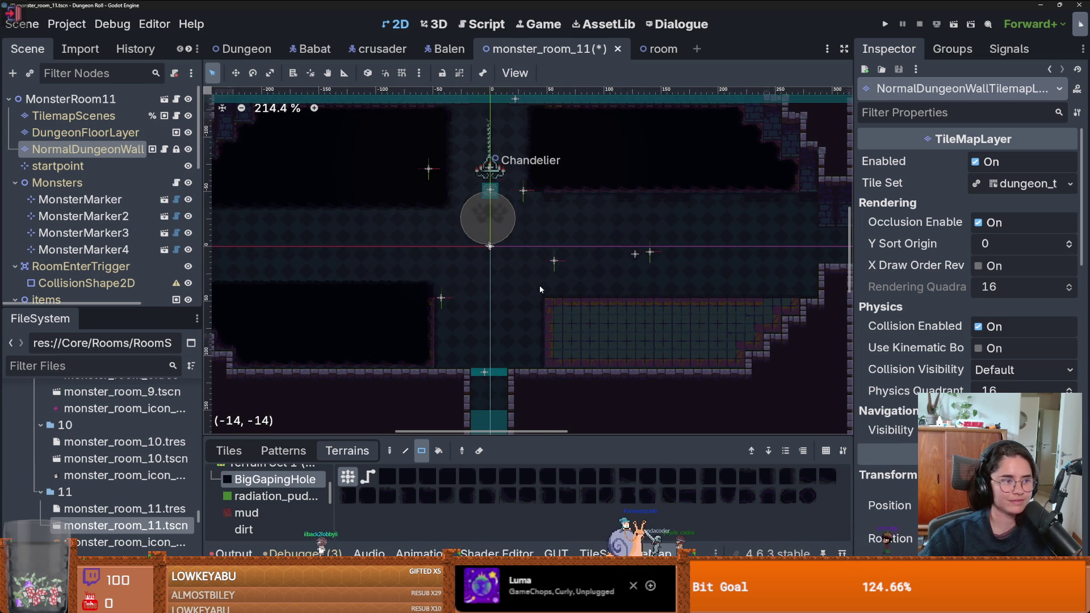
mouse_move(540, 289)
left_mouse_down()
mouse_move(596, 344)
mouse_move(739, 361)
left_mouse_up()
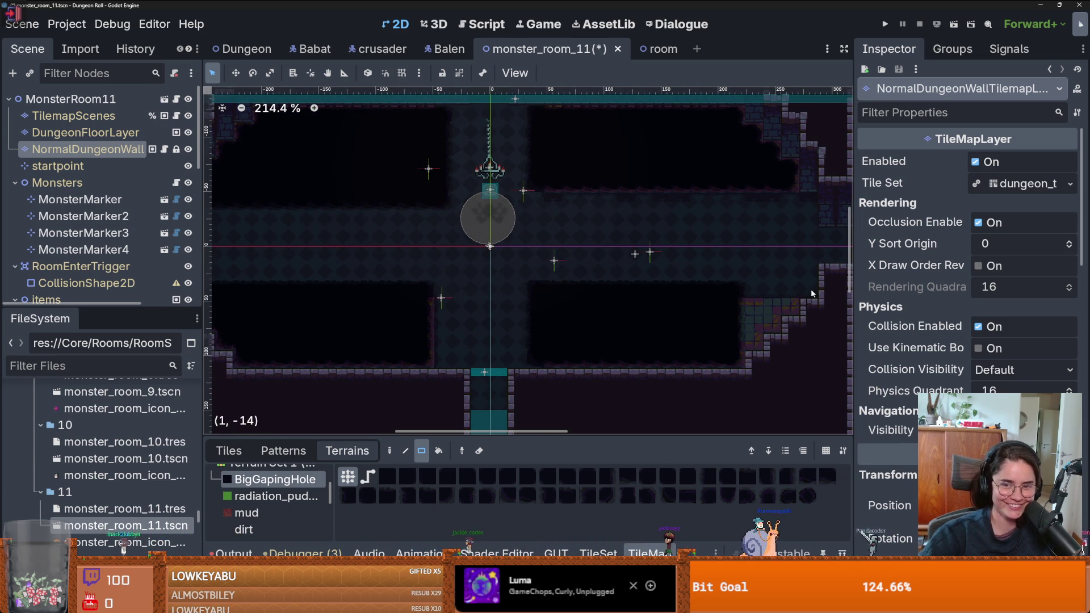
left_click_drag(809, 289, 732, 289)
left_click_drag(792, 307, 732, 308)
left_click_drag(773, 324, 733, 329)
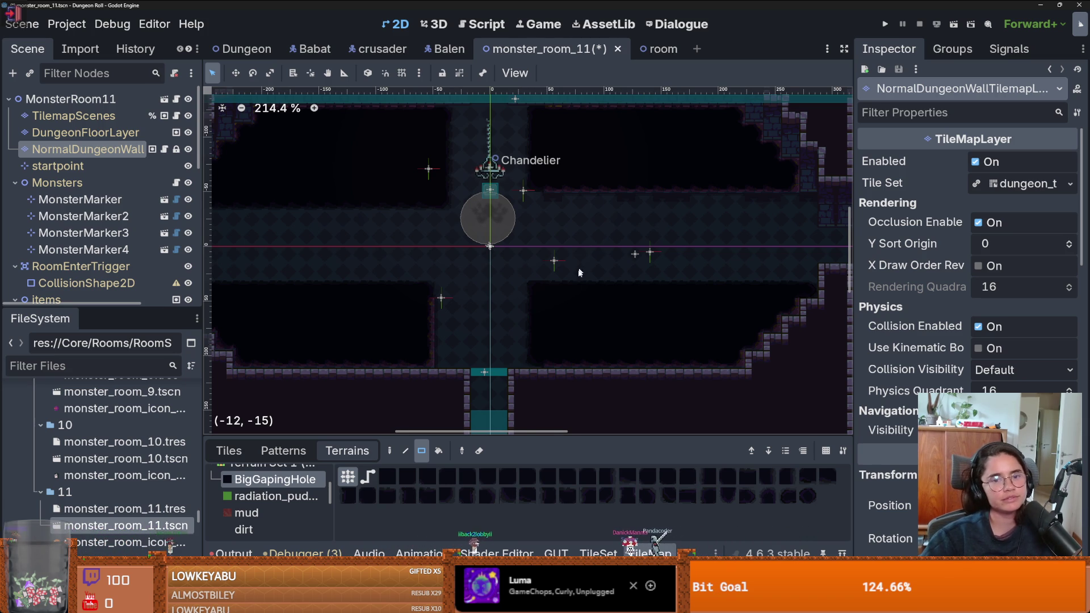
Fill the last pit gap, save the scene, and add a 1x5 pit column
scroll(568, 256, "down", 2)
scroll(545, 244, "up", 1)
mouse_move(524, 233)
left_mouse_down()
mouse_move(732, 234)
mouse_move(739, 248)
left_mouse_up()
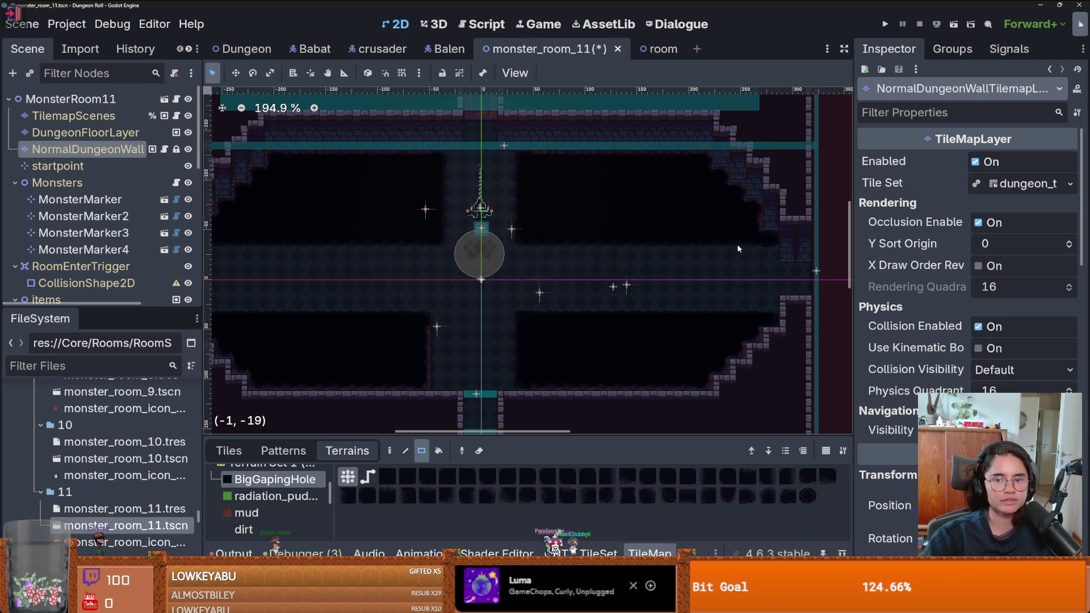
scroll(738, 248, "down", 1)
key("ctrl+s")
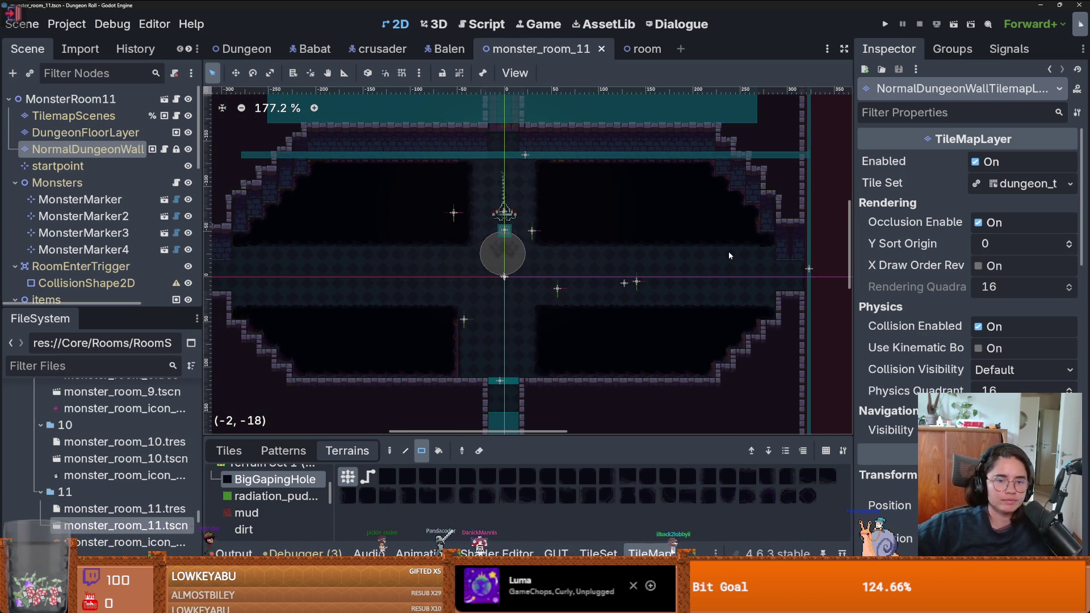
left_click_drag(463, 311, 464, 369)
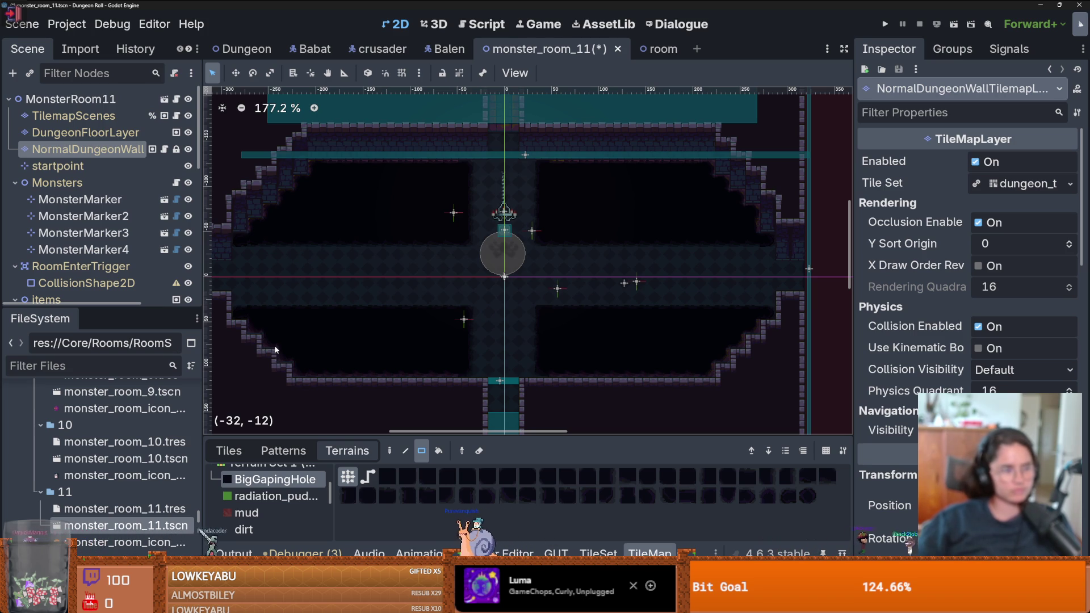
left_click(74, 115)
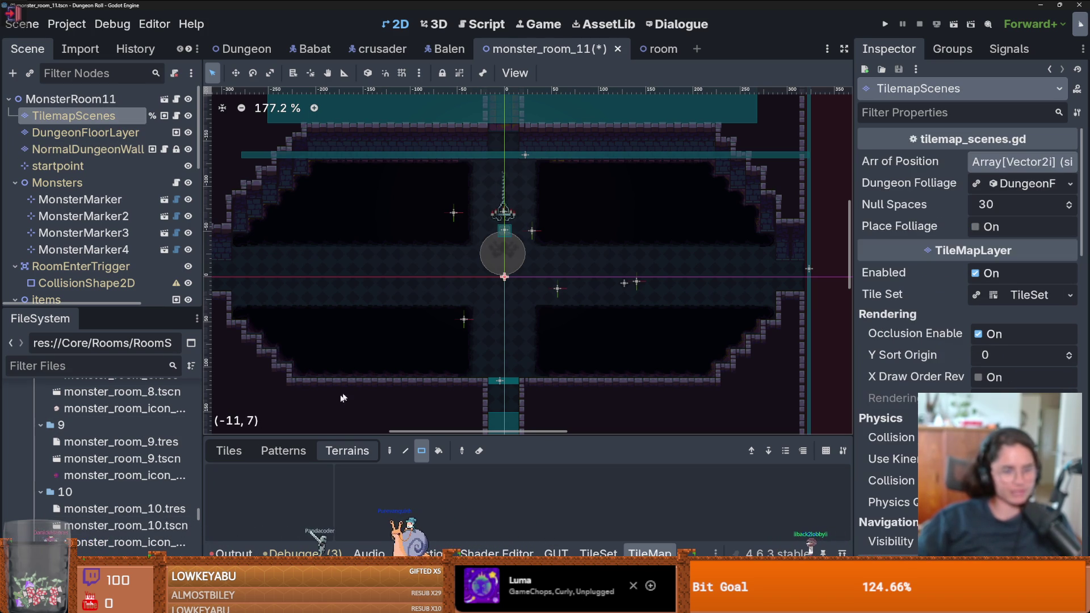
Pick the big_gaping_hole trap from the TilemapScenes Traps collection with the Rect tool
left_click(242, 449)
left_click_drag(388, 433, 388, 326)
scroll(568, 442, "down", 5)
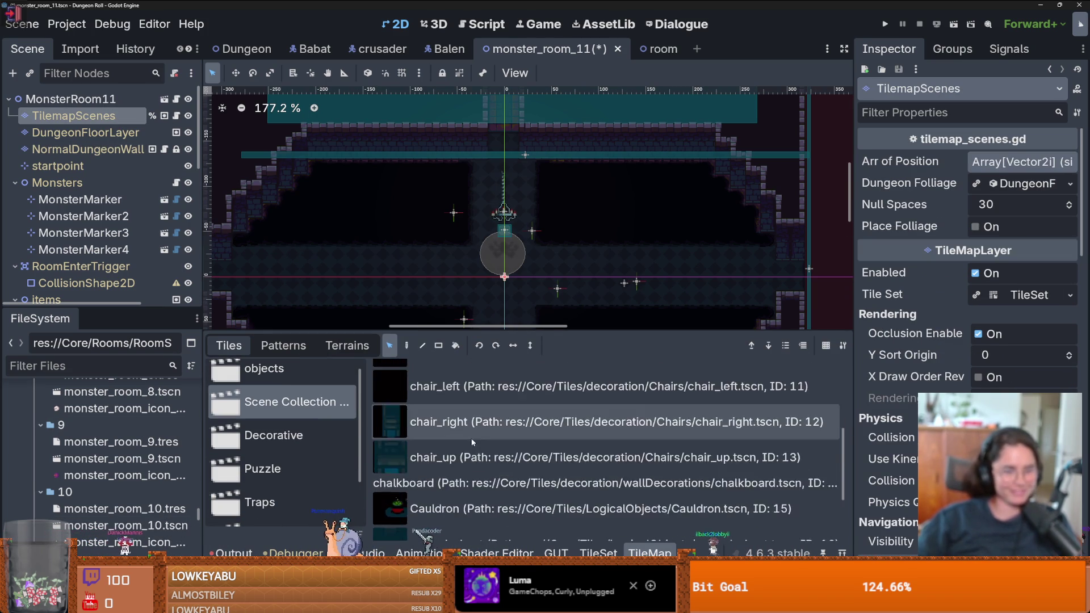
left_click(259, 502)
left_click(511, 483)
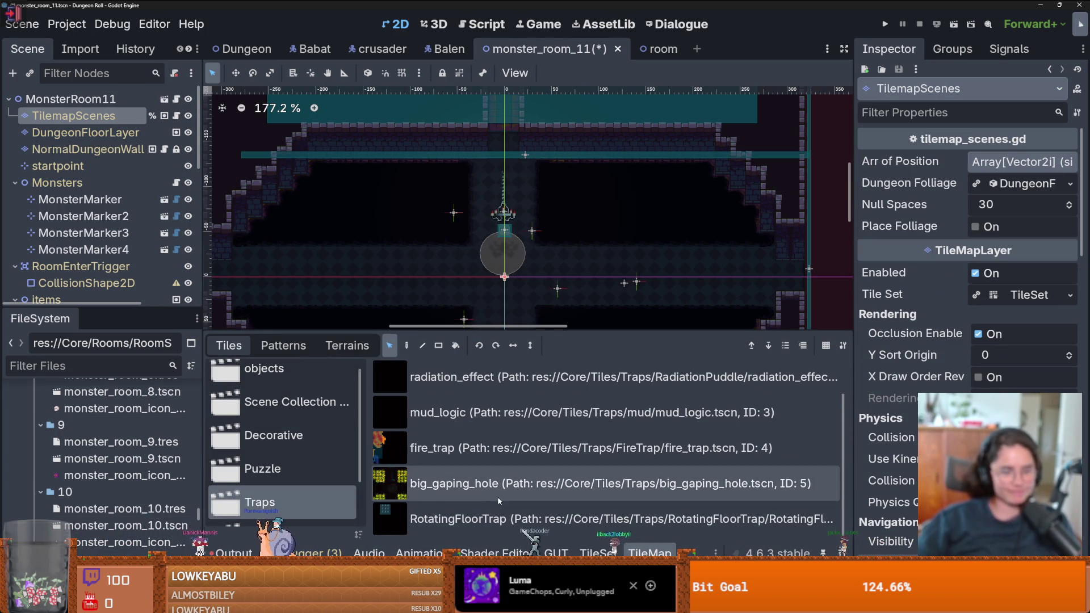
left_click(438, 345)
left_click(489, 346)
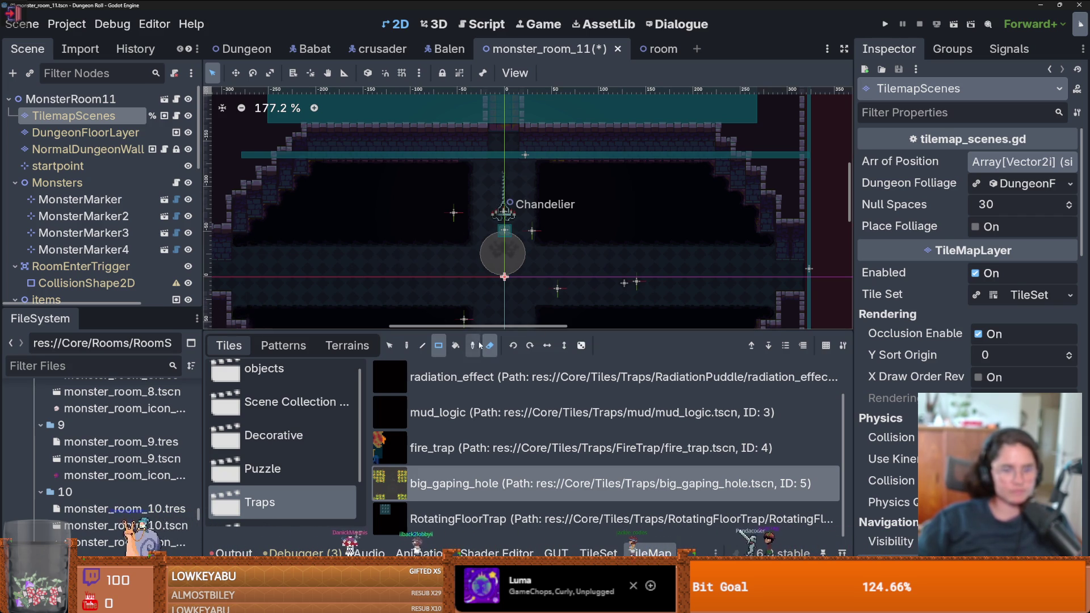
key("e")
Paint big_gaping_hole trap rows and a 12x5 trap block into the first dark gaps
mouse_move(240, 245)
left_mouse_down()
mouse_move(466, 244)
mouse_move(358, 179)
mouse_move(321, 173)
left_mouse_up()
mouse_move(300, 183)
left_mouse_down()
mouse_move(301, 225)
mouse_move(266, 232)
left_mouse_up()
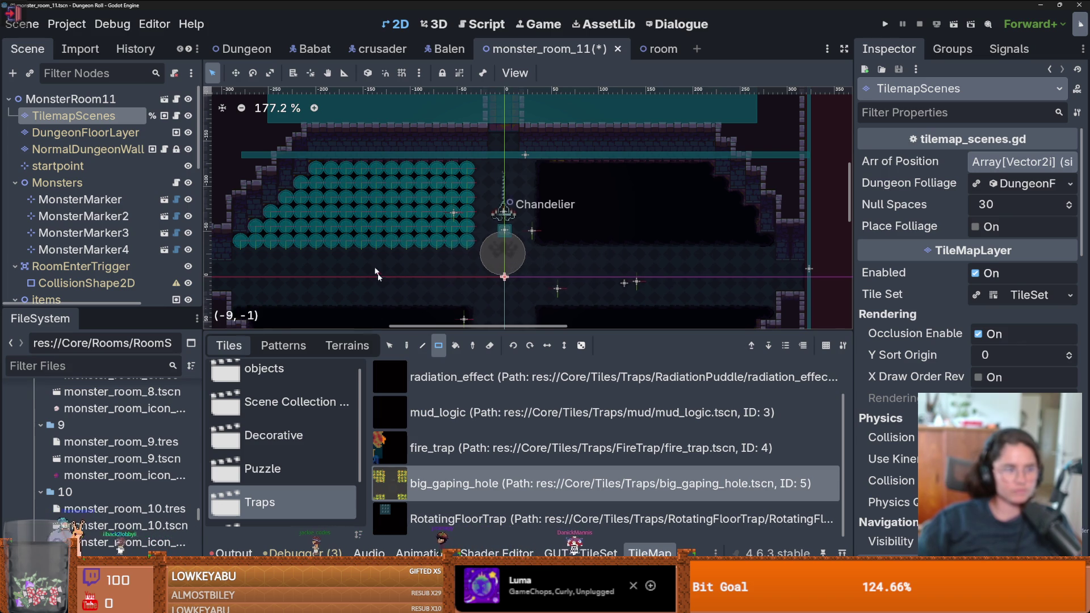
scroll(392, 190, "down", 3)
scroll(400, 260, "down", 2)
scroll(370, 214, "up", 1)
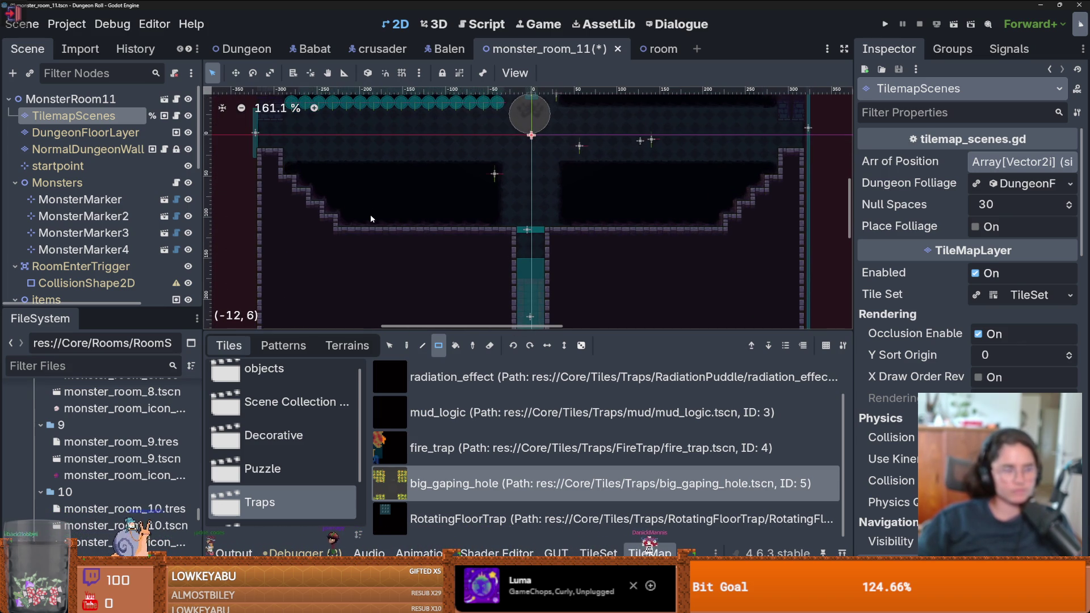
left_click_drag(301, 160, 499, 181)
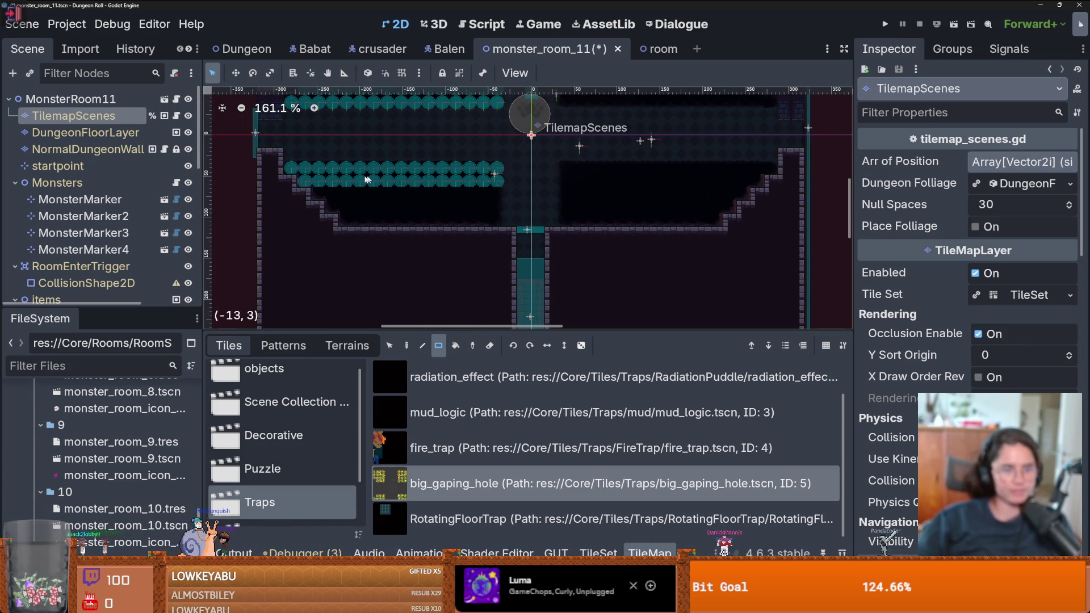
mouse_move(289, 169)
left_mouse_down()
mouse_move(505, 183)
mouse_move(482, 169)
mouse_move(415, 223)
mouse_move(345, 223)
left_mouse_up()
left_click_drag(333, 210, 309, 182)
Add an 11x5 trap block and fill the gap right of the chandelier with traps
scroll(464, 264, "right", 5)
scroll(465, 264, "up", 2)
scroll(466, 253, "up", 1)
mouse_move(431, 220)
left_mouse_down()
mouse_move(603, 284)
mouse_move(618, 226)
left_mouse_up()
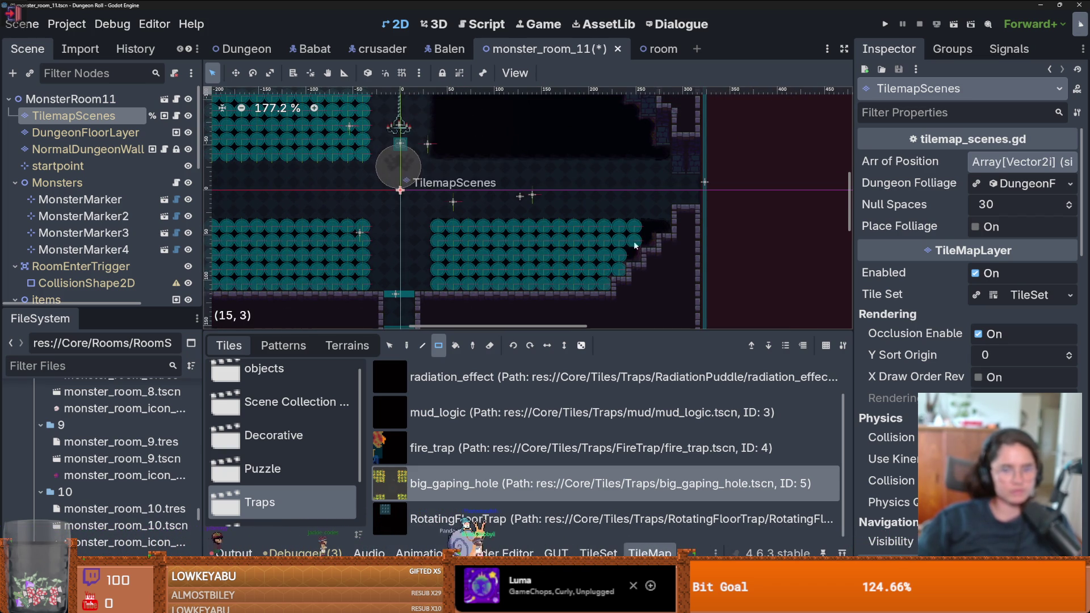
scroll(666, 231, "down", 3)
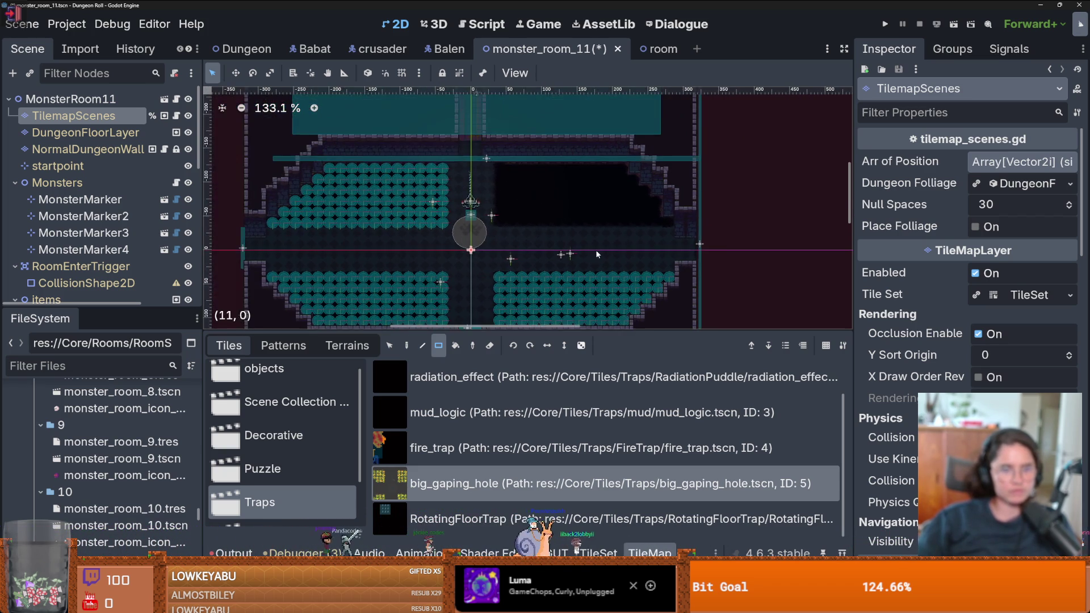
scroll(666, 231, "up", 2)
left_click_drag(687, 217, 484, 216)
left_click_drag(481, 151, 630, 205)
mouse_move(645, 162)
left_mouse_down()
mouse_move(644, 205)
mouse_move(657, 205)
left_mouse_up()
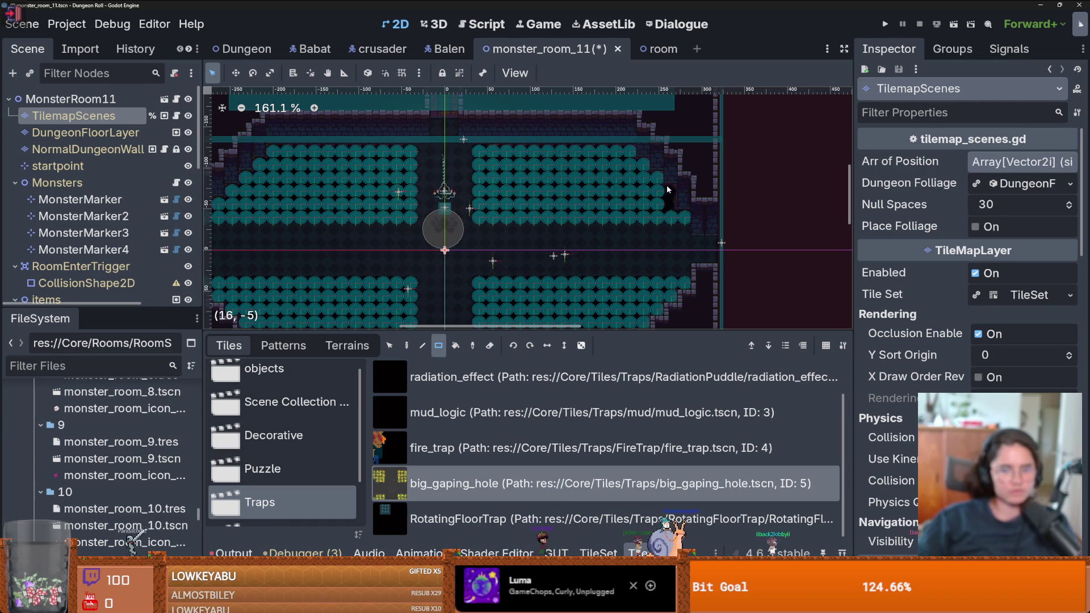
Save monster_room_11 and select the DungeonFloorLayer
key("ctrl+s")
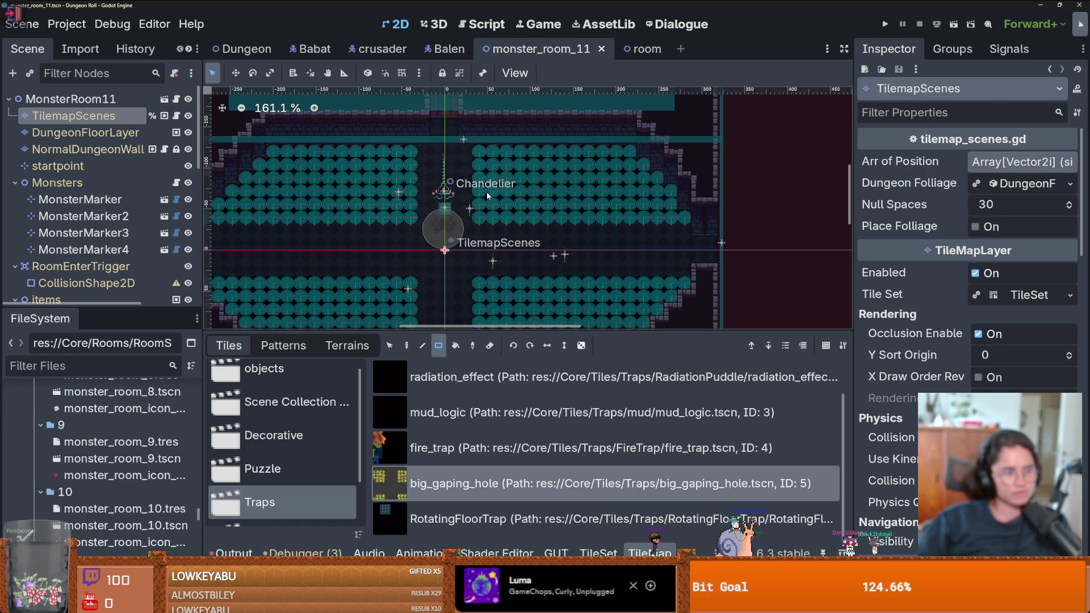
scroll(567, 227, "down", 2)
scroll(597, 242, "up", 3)
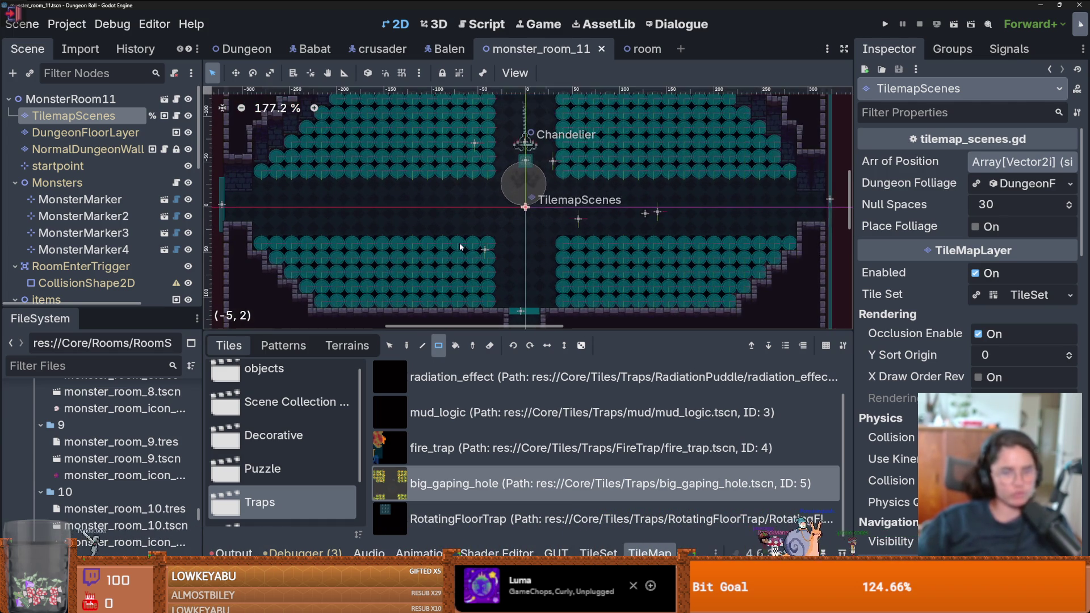
scroll(630, 250, "up", 1)
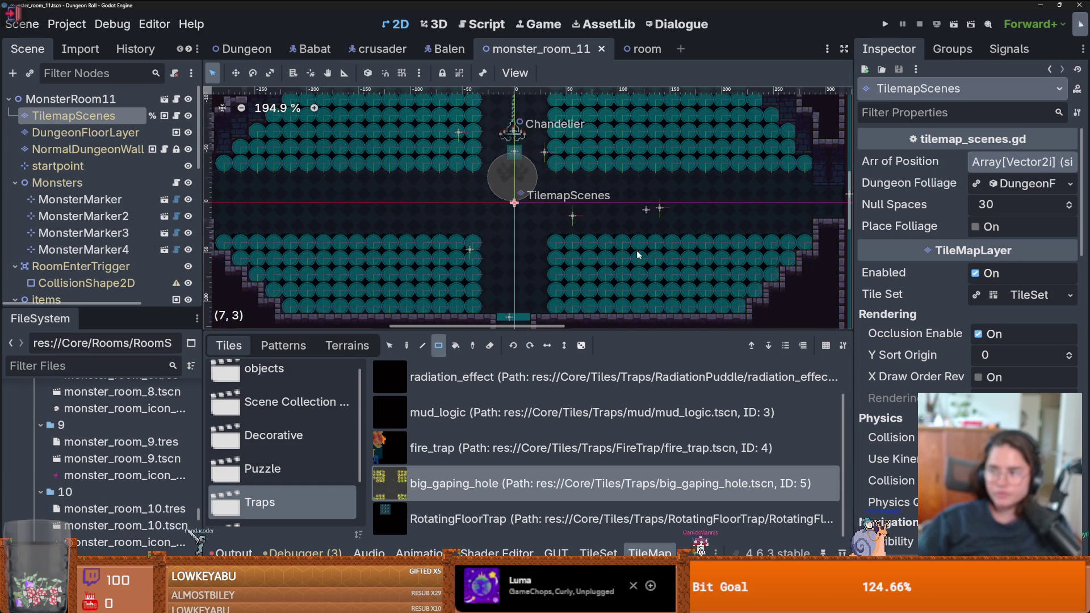
left_click(85, 132)
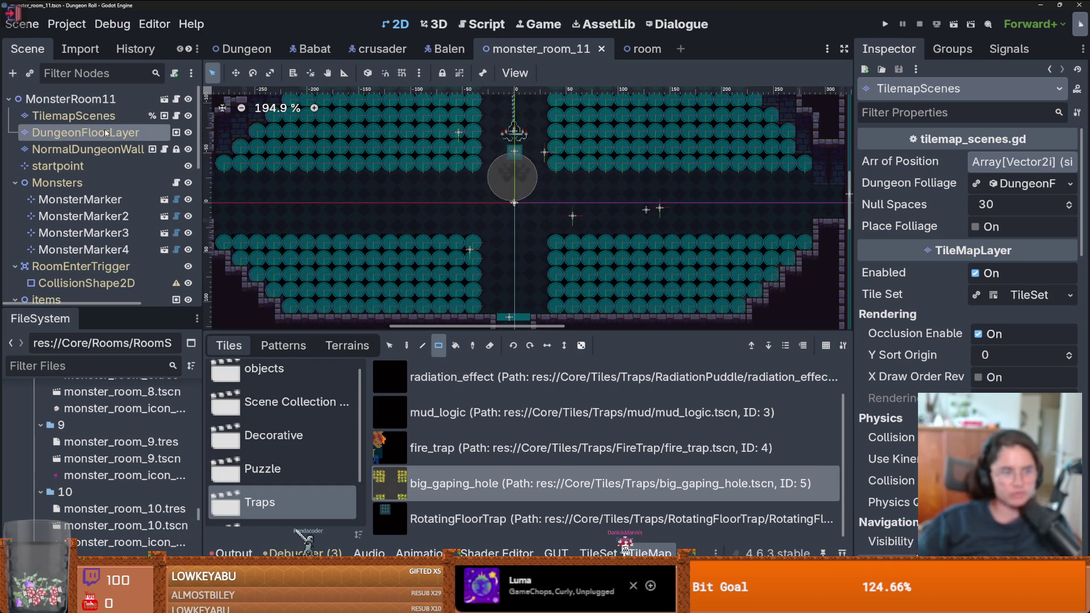
Paint a cross of small_tiled_floor brick terrain under the chandelier and save
left_click(348, 345)
scroll(480, 244, "up", 3)
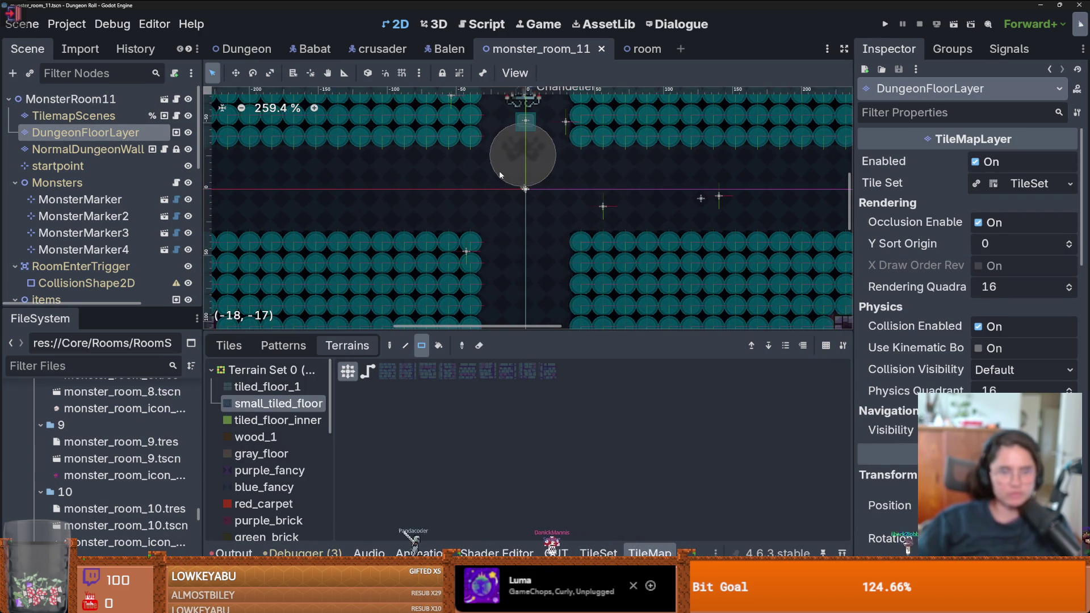
left_click_drag(506, 188, 543, 229)
left_click_drag(556, 159, 534, 204)
left_click_drag(485, 150, 513, 262)
left_click_drag(466, 170, 475, 206)
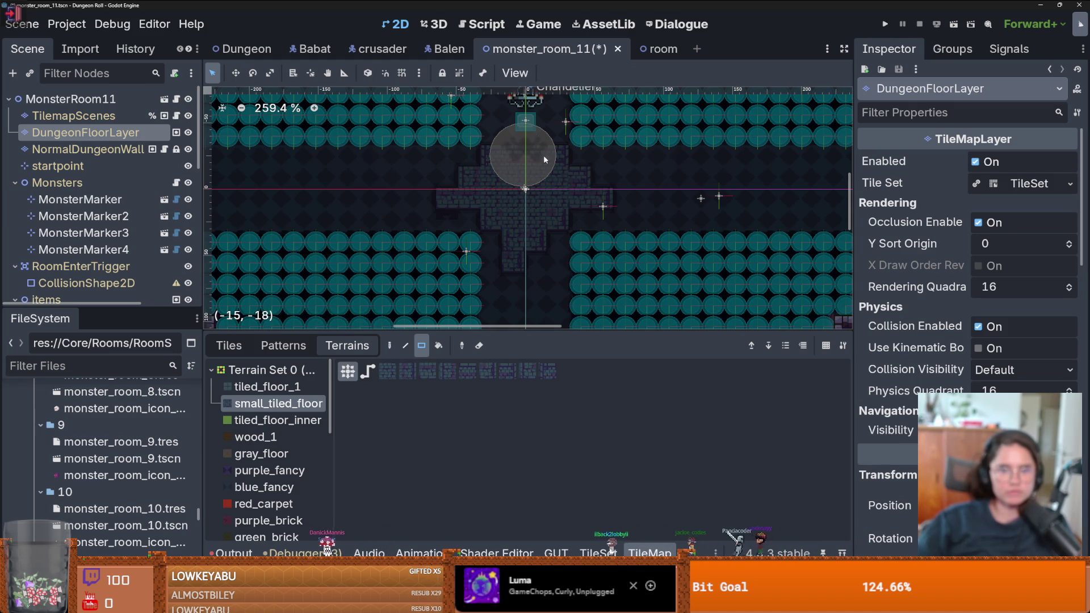
scroll(513, 161, "down", 3)
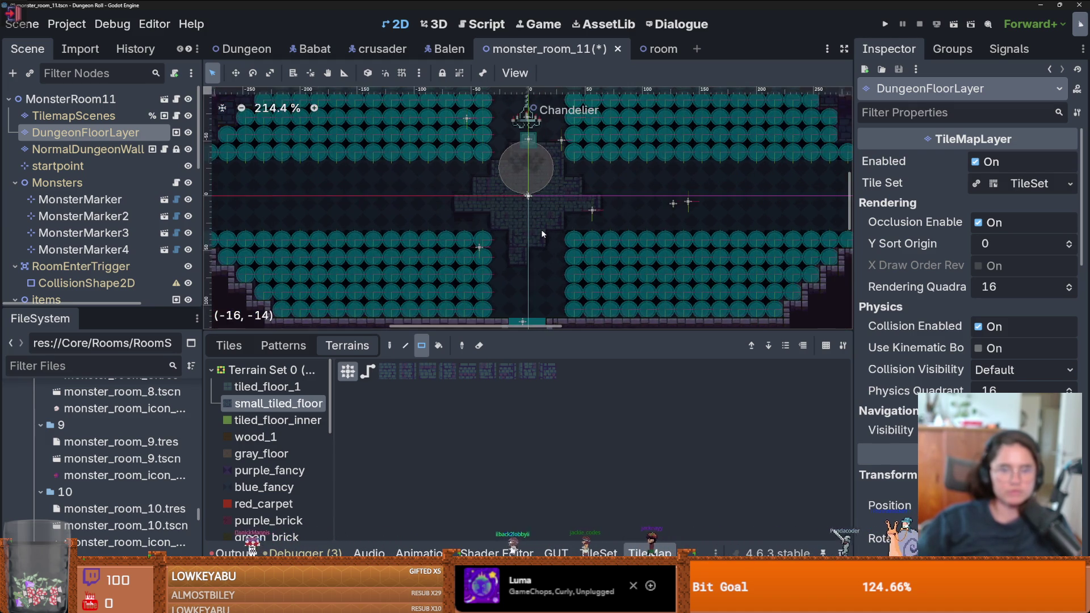
key("ctrl+s")
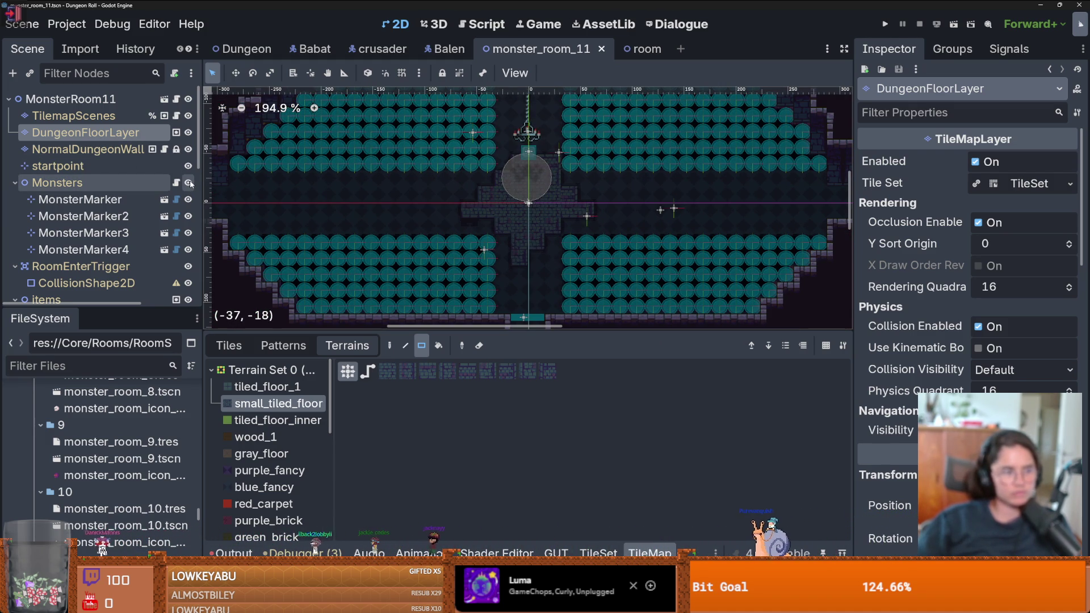
Select PressurePlate2 on the NormalDungeonWall layer and drag it slightly lower
left_click(85, 149)
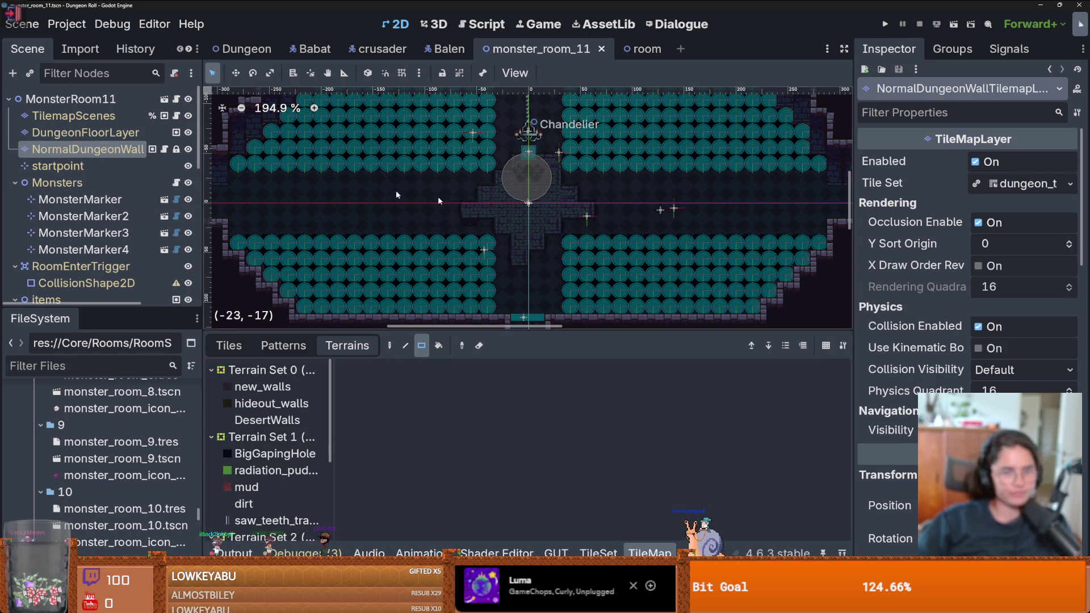
scroll(112, 231, "down", 3)
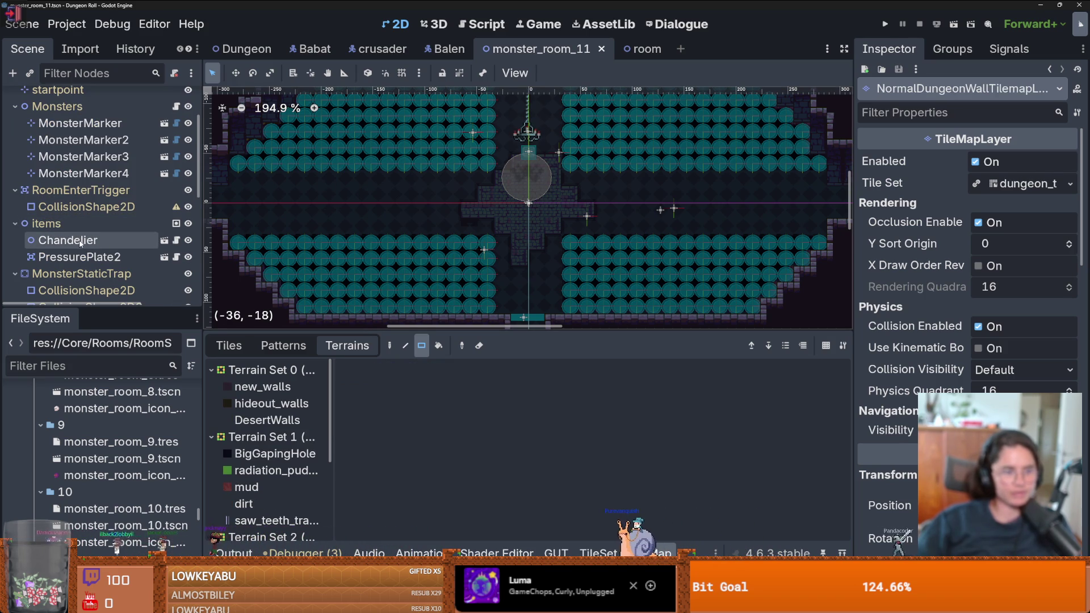
left_click(79, 257)
left_click_drag(538, 159, 538, 208)
Save monster_room_11 with the pressure plate in its lower position
scroll(522, 341, "down", 2)
key("ctrl+s")
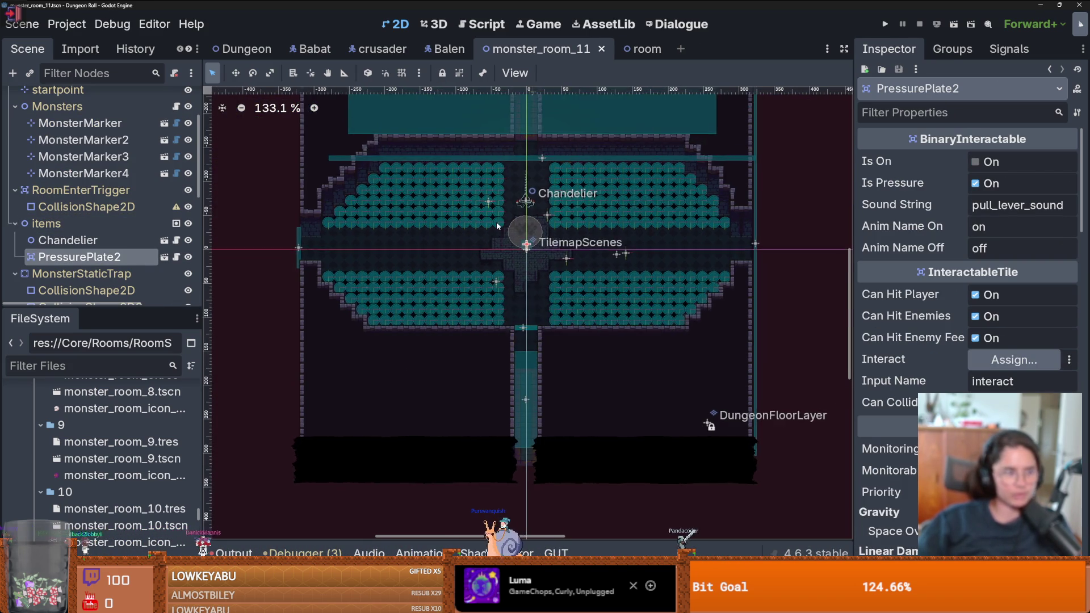
scroll(497, 226, "up", 1)
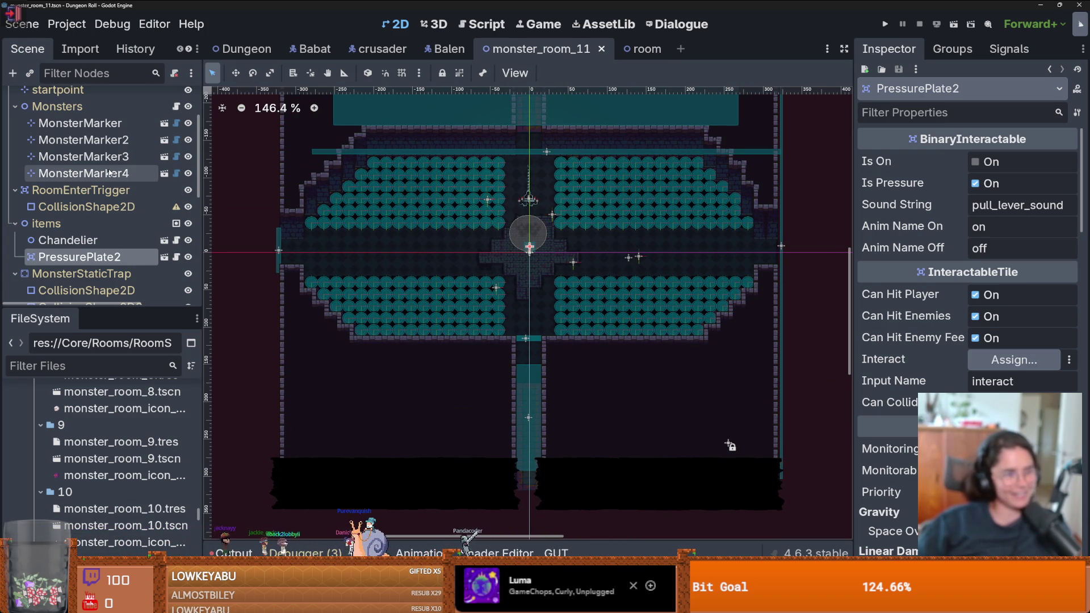
scroll(110, 172, "up", 3)
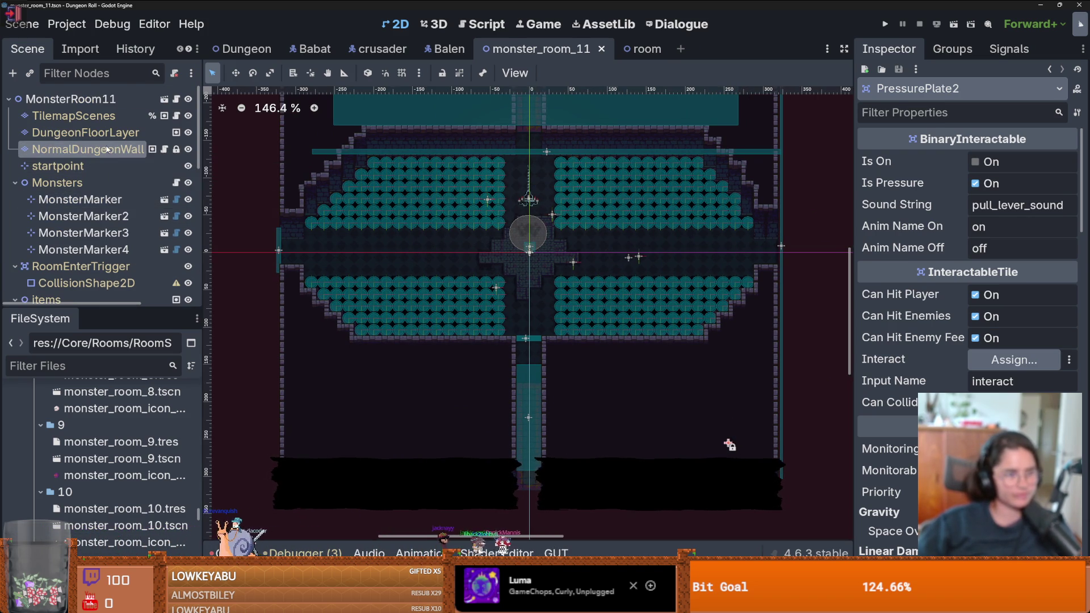
Select NormalDungeonWall, show its tile sheets, and pan to the chandelier and top wall row
left_click(85, 148)
scroll(496, 301, "down", 2)
left_click(248, 346)
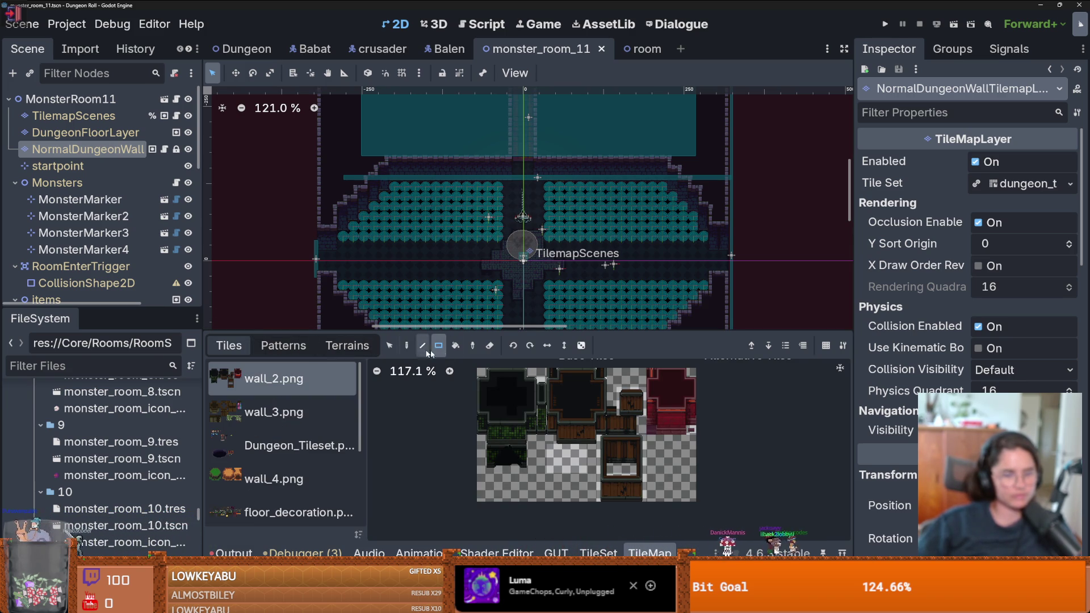
scroll(515, 216, "up", 2)
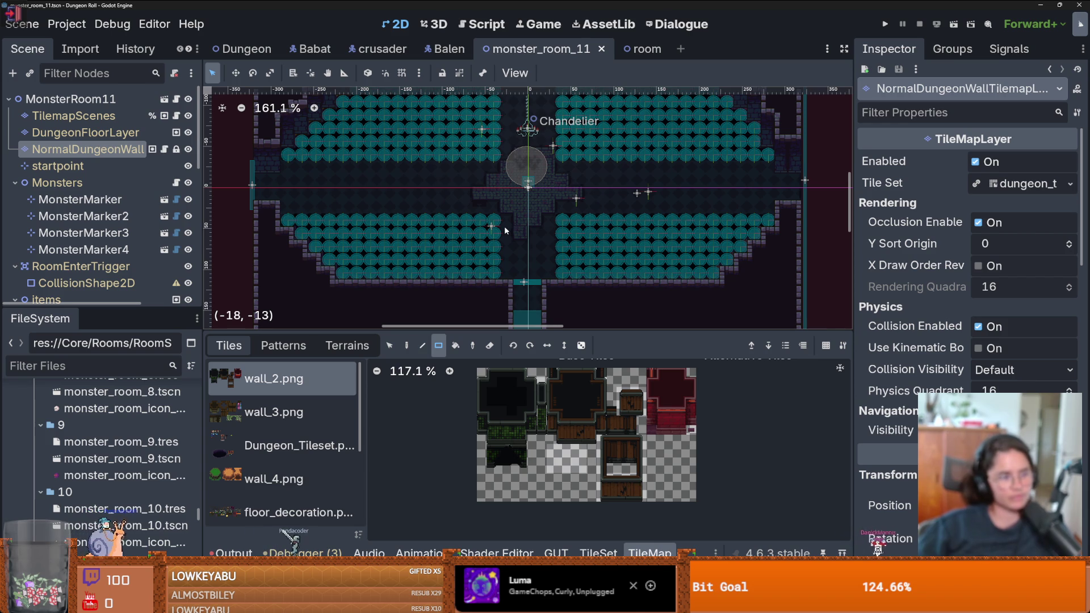
scroll(465, 242, "down", 1)
scroll(465, 242, "up", 2)
left_click_drag(467, 253, 465, 268)
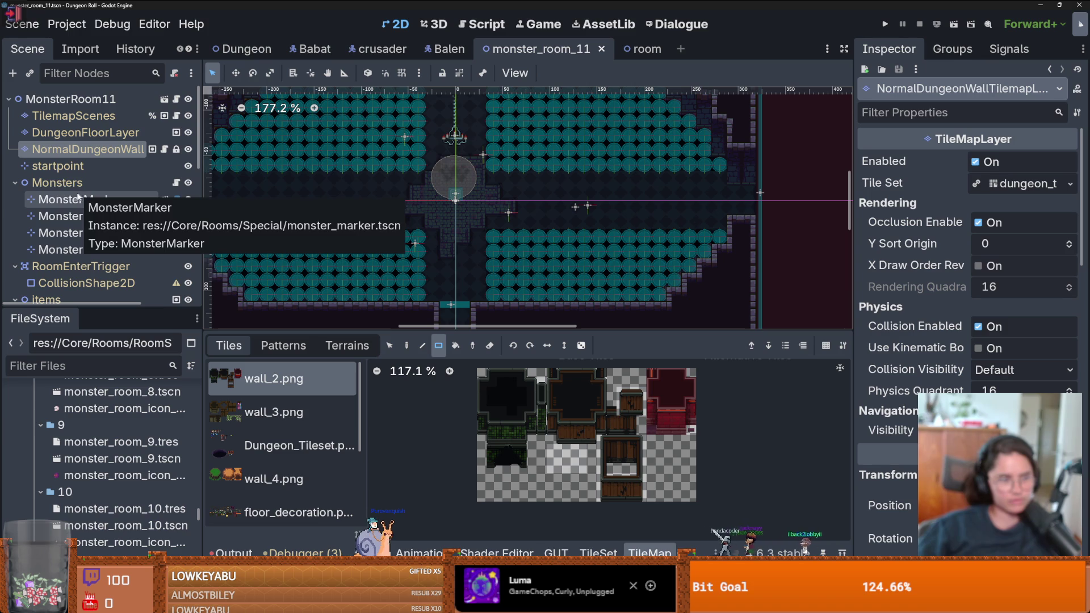
left_click_drag(435, 231, 430, 248)
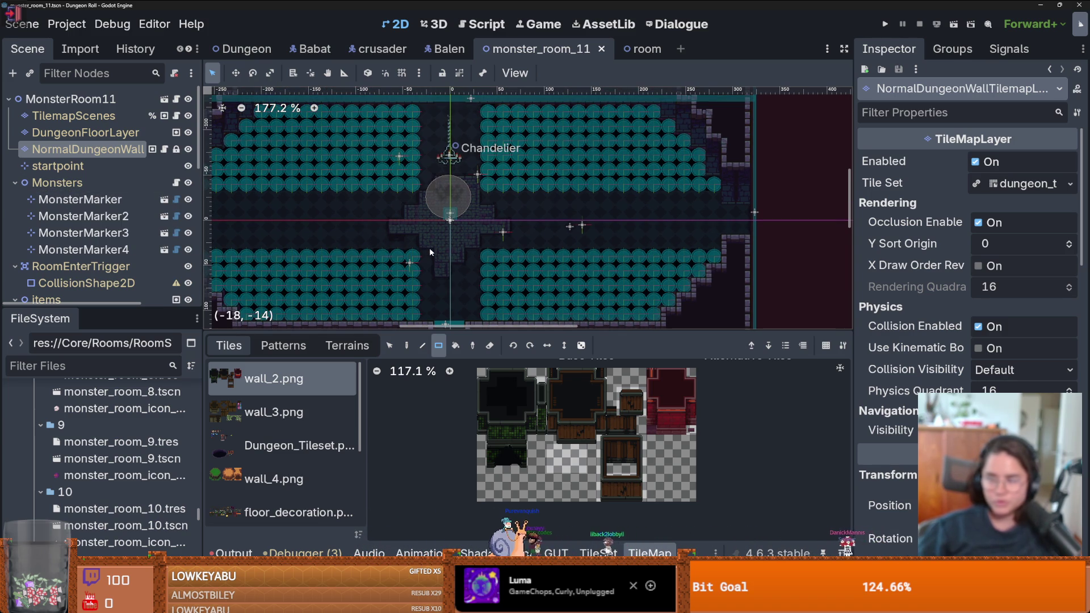
left_click(73, 116)
left_click(344, 348)
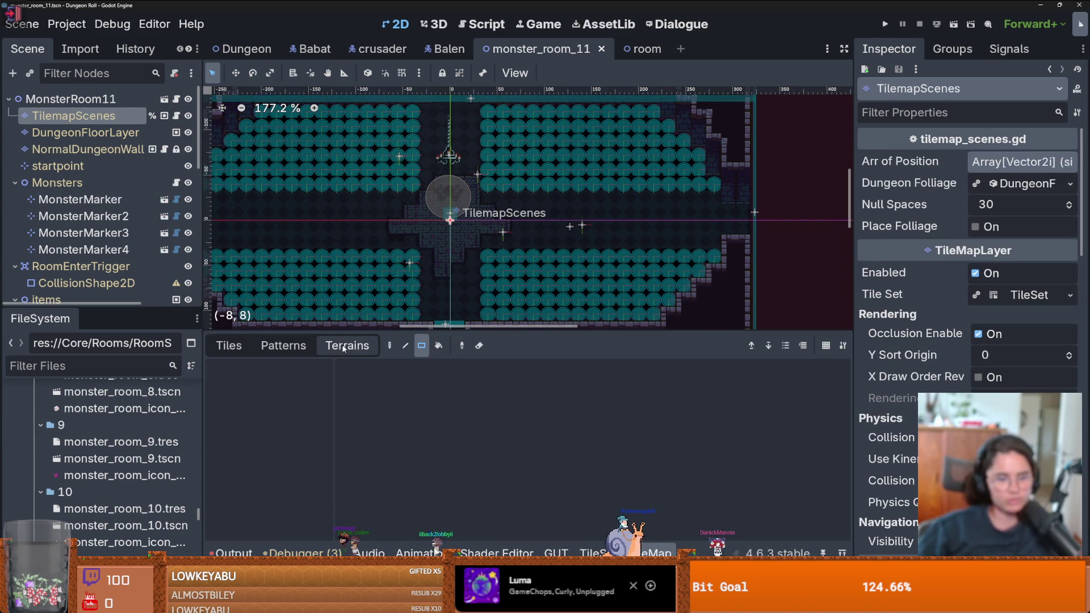
left_click(229, 345)
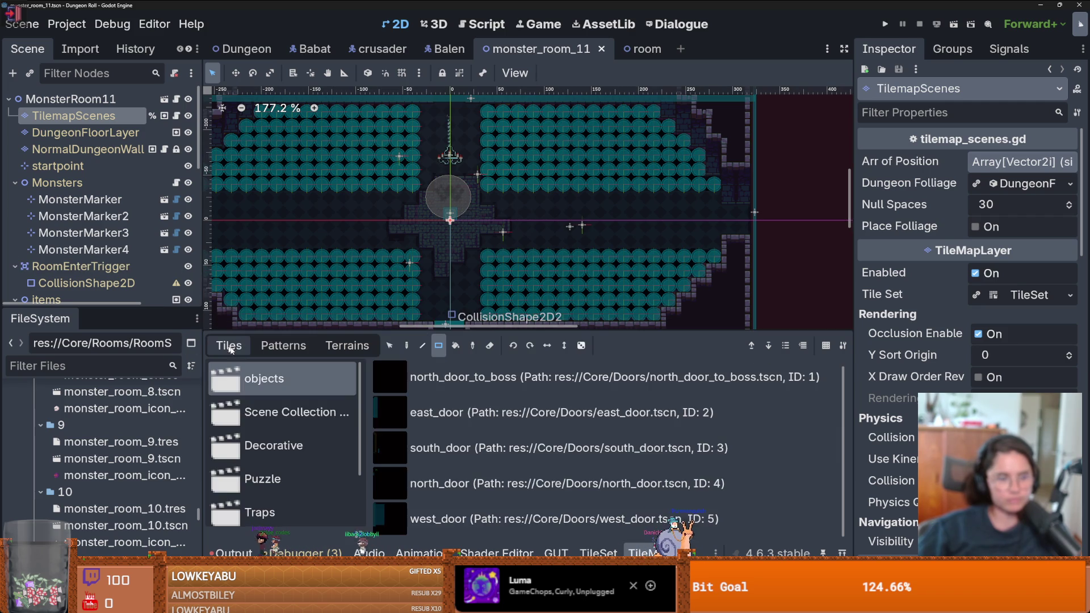
scroll(343, 475, "down", 2)
left_click(340, 473)
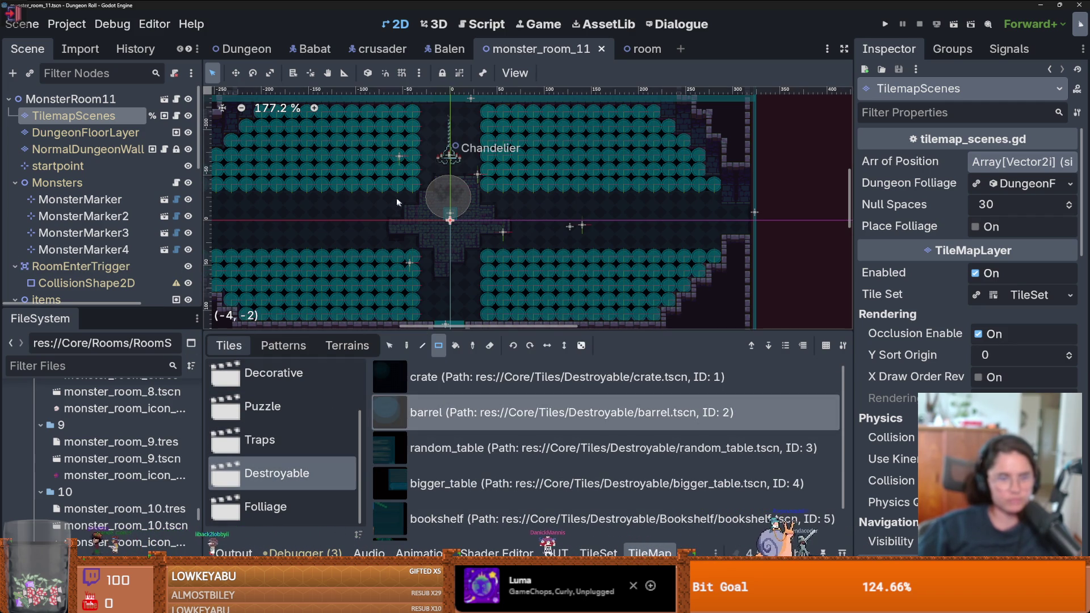
mouse_move(399, 208)
left_mouse_down()
mouse_move(349, 216)
mouse_move(356, 226)
left_mouse_up()
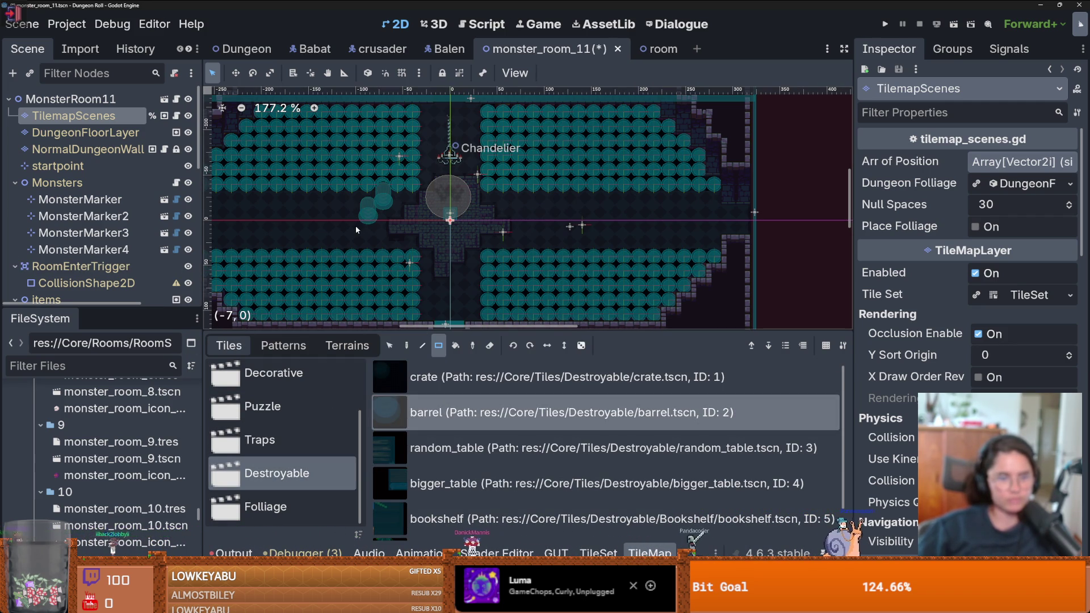
left_click(369, 229)
left_click(384, 241)
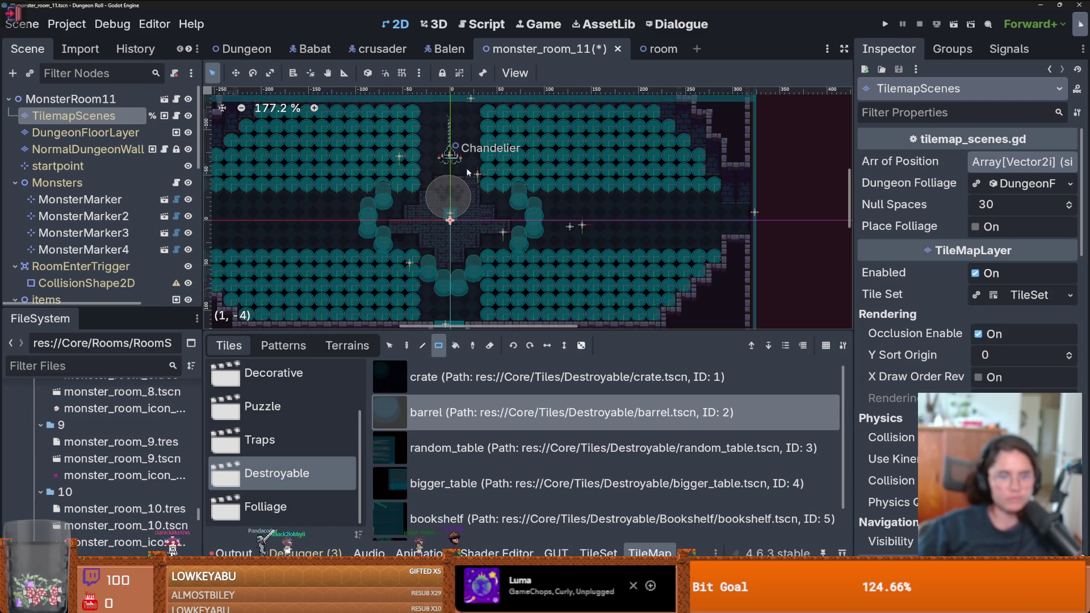
left_click(455, 147)
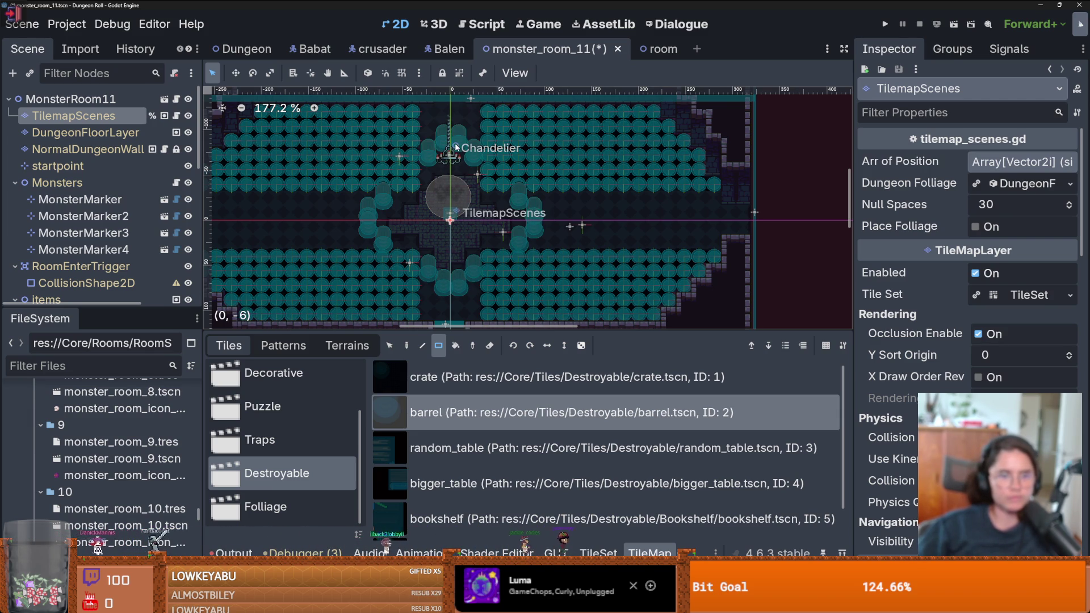
scroll(460, 212, "down", 3)
scroll(454, 216, "up", 3)
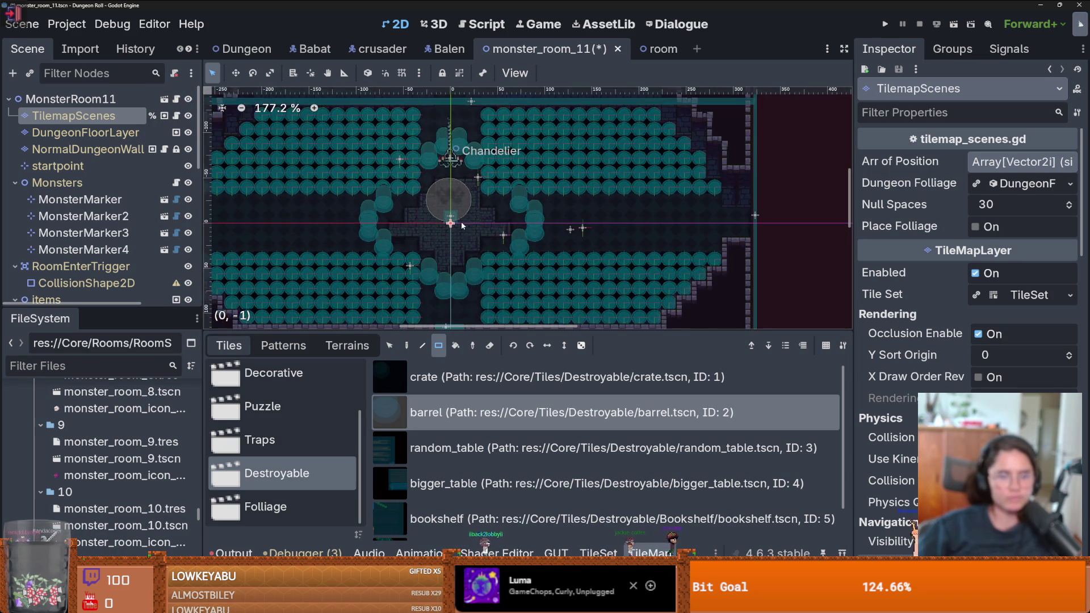
scroll(497, 259, "down", 1)
scroll(495, 250, "up", 1)
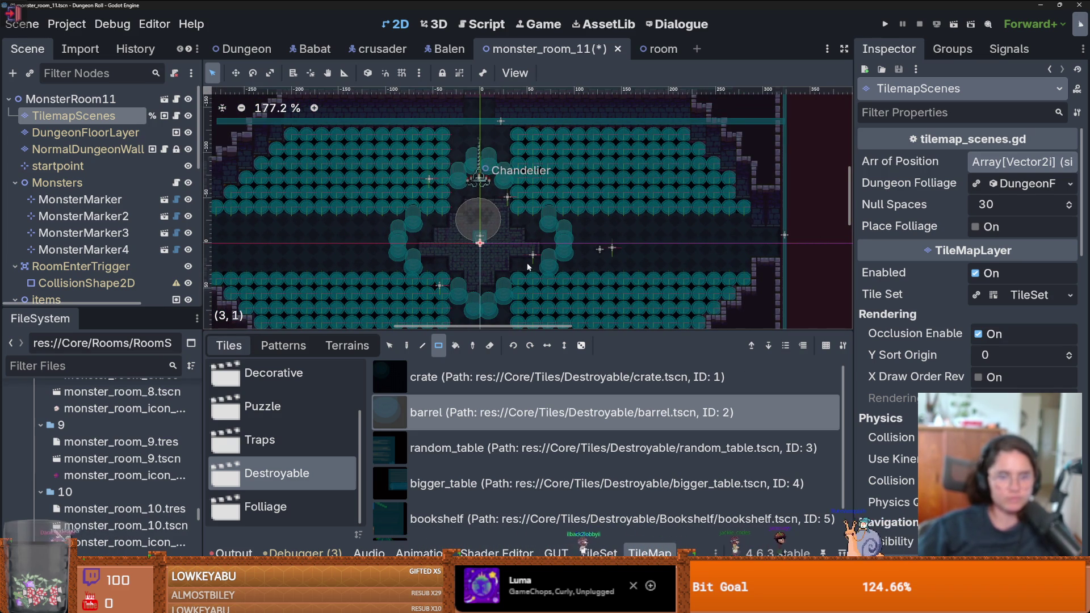
left_click(390, 345)
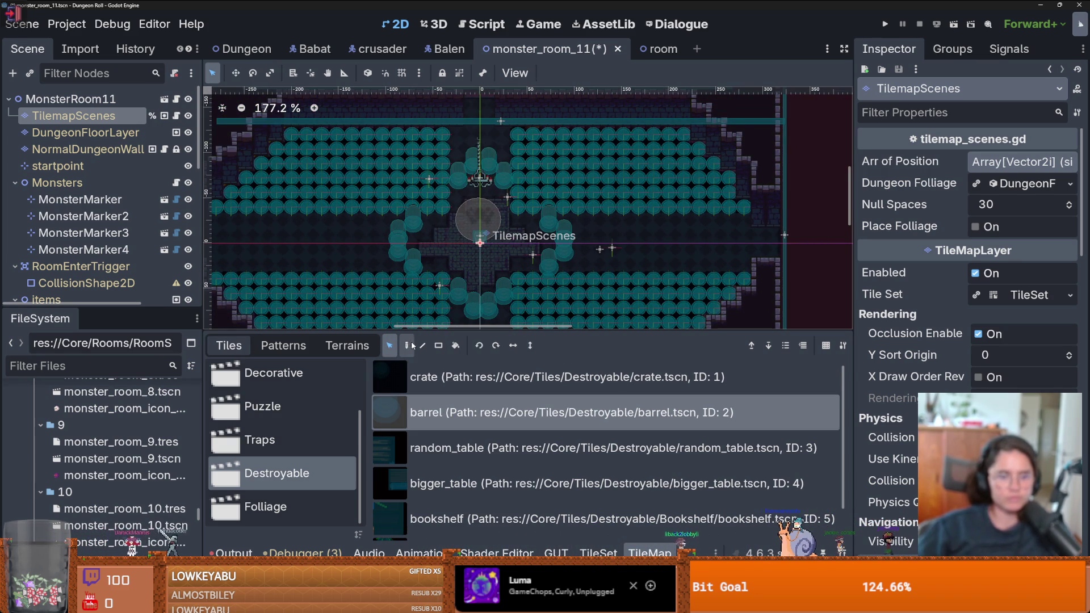
left_click_drag(451, 170, 509, 200)
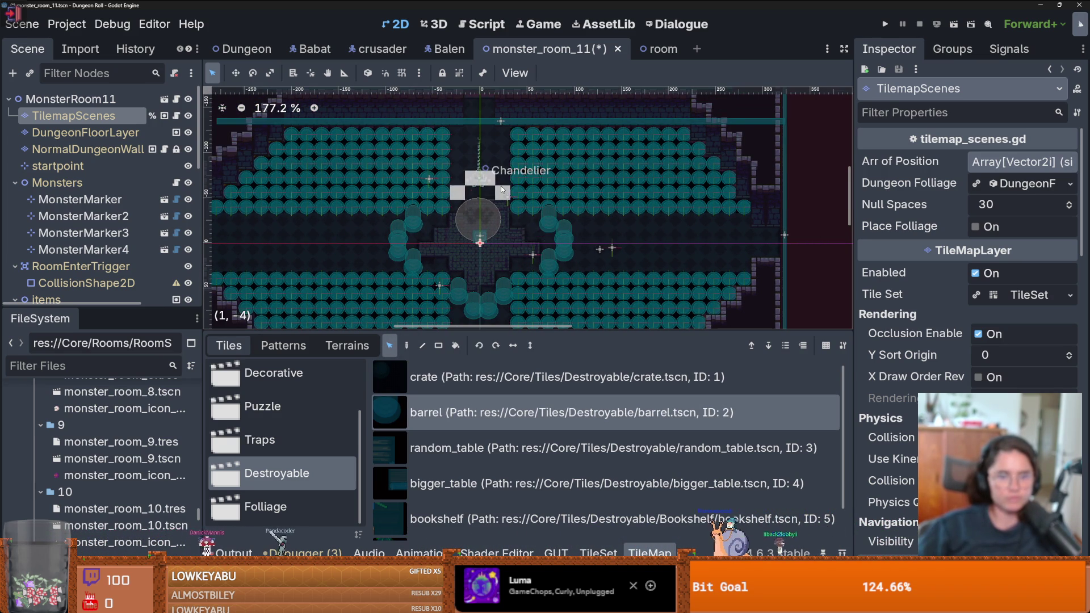
scroll(515, 221, "down", 3)
scroll(515, 223, "up", 3)
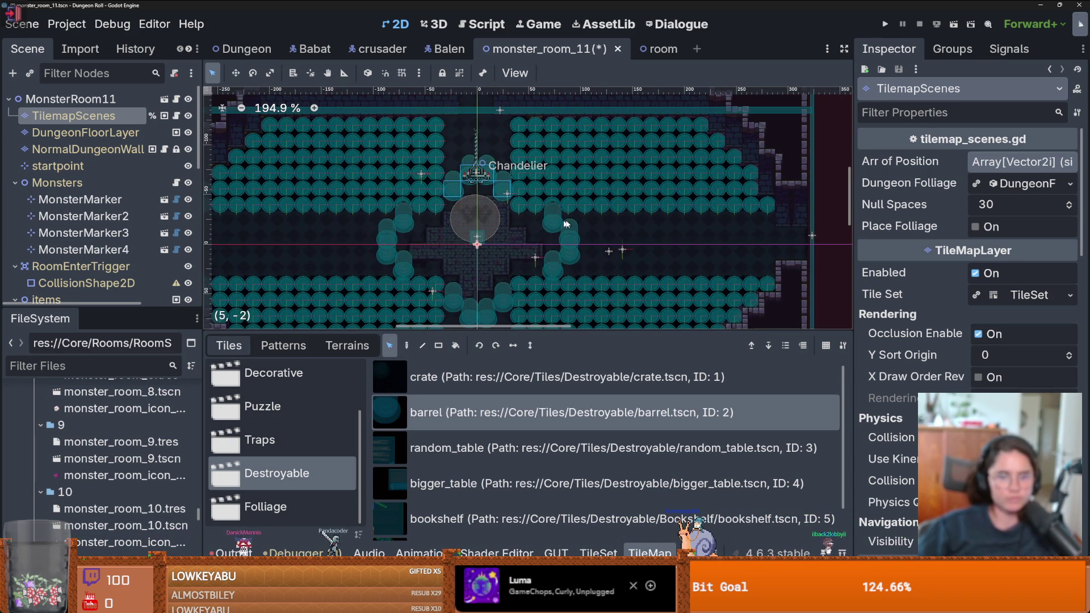
left_click(538, 260)
left_click_drag(574, 270, 541, 223)
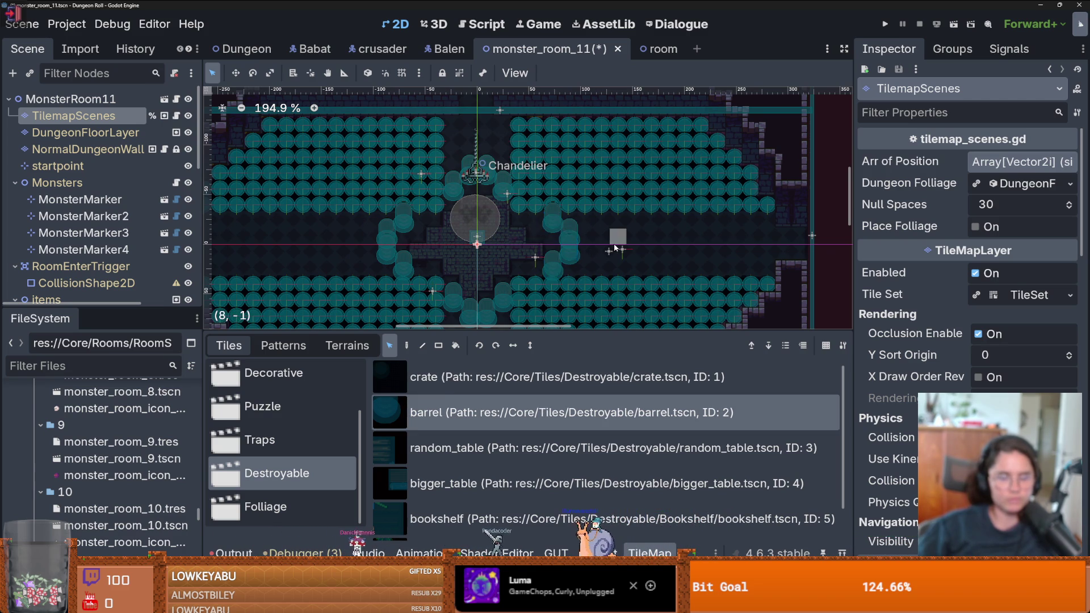
left_click(613, 247)
scroll(610, 242, "down", 3)
scroll(610, 241, "up", 2)
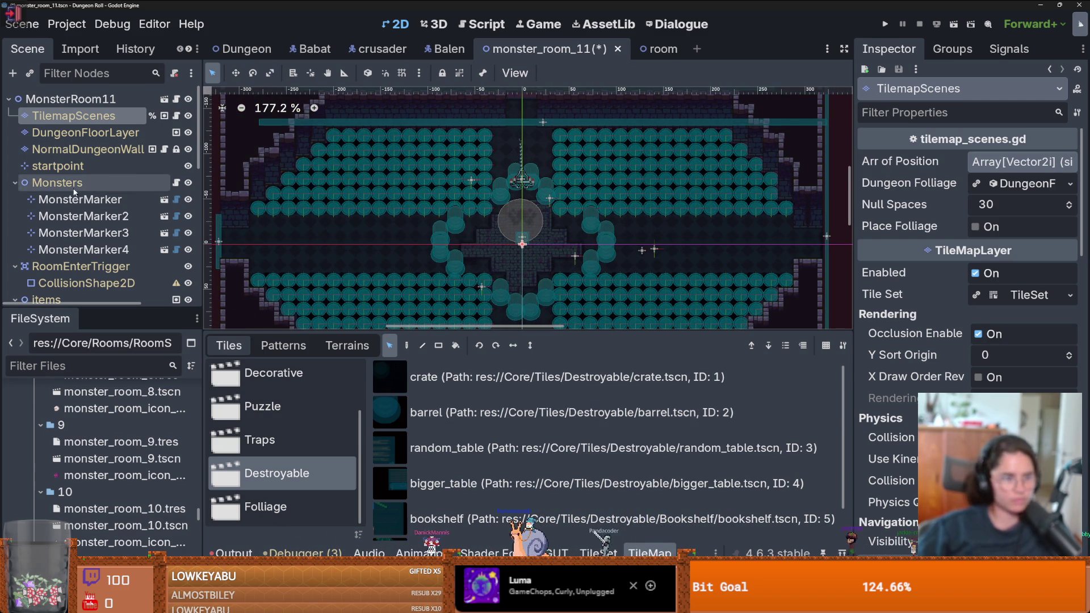
Move the first and second monster markers to spots left and right of the chandelier
left_click(75, 195)
right_click(486, 249)
left_click(553, 314)
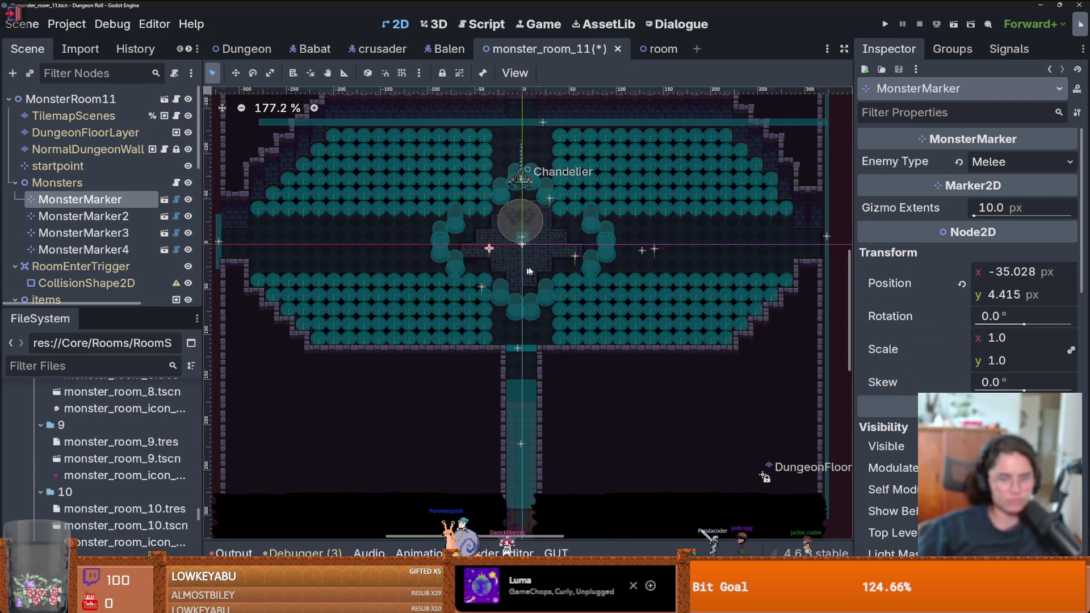
left_click(127, 221)
right_click(561, 248)
left_click(607, 312)
Set the third monster marker's Enemy Type to Bat
left_click(482, 287)
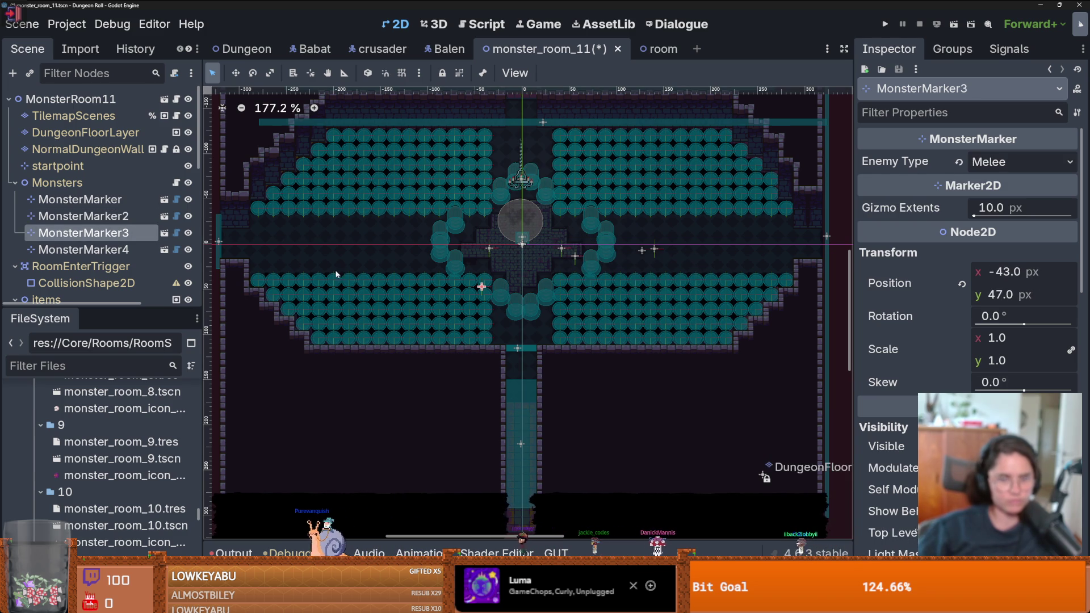
left_click(1020, 161)
left_click(994, 214)
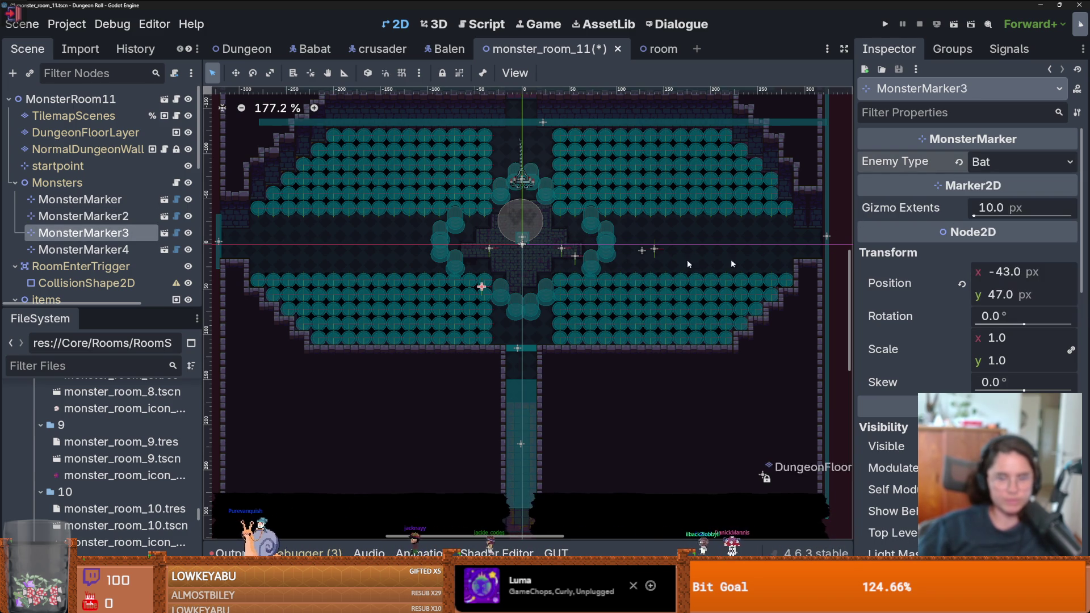
left_click(577, 257)
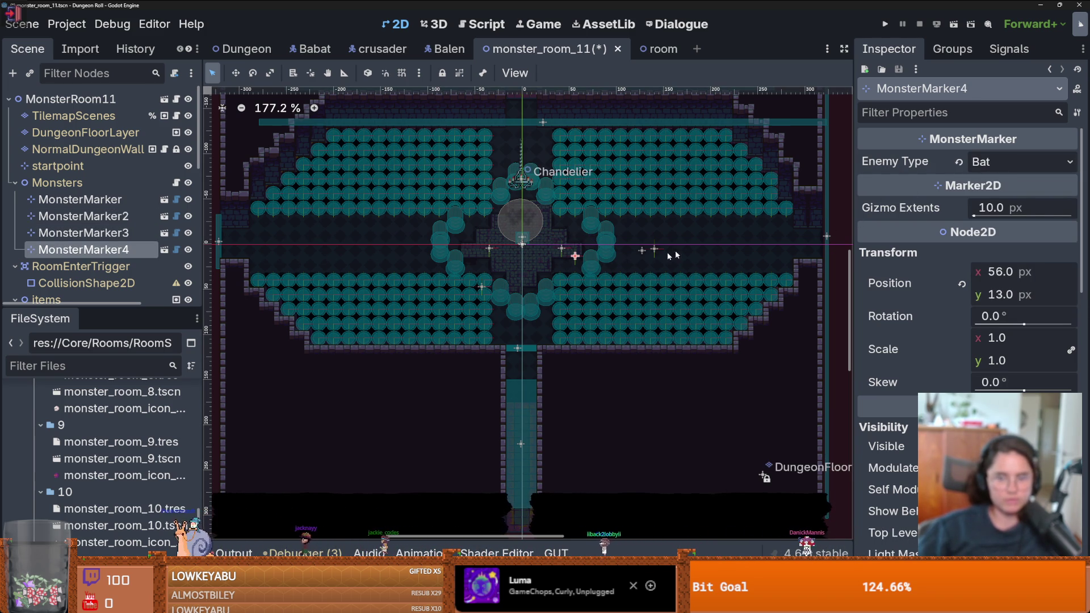
Make the first marker an Archer and the second an Enemy Ranger, then save
left_click(80, 199)
left_click(1020, 162)
left_click(994, 199)
left_click(80, 216)
left_click(1019, 162)
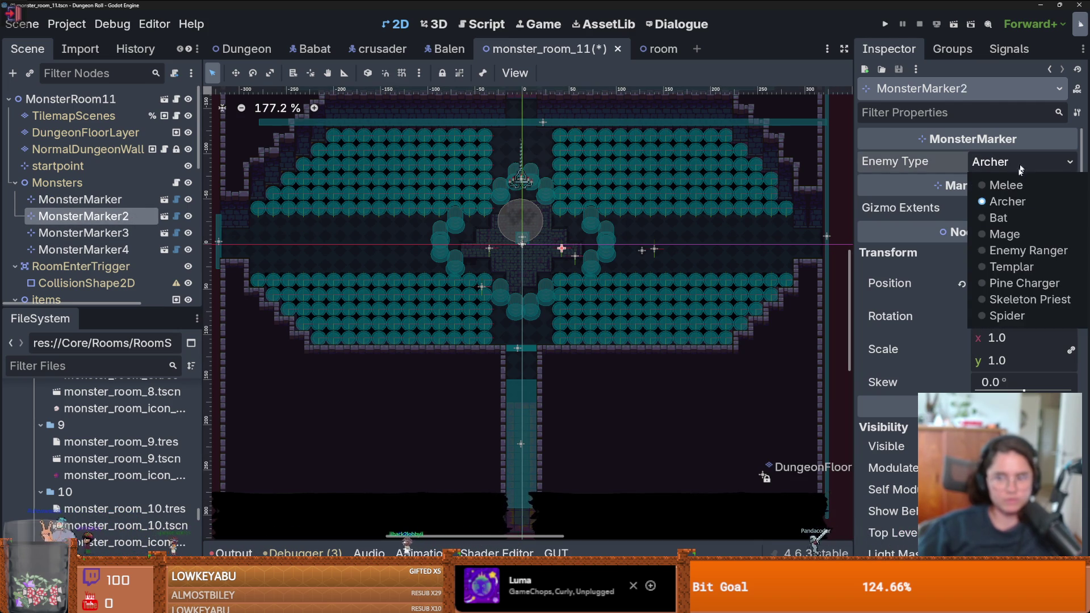
left_click(998, 249)
key("ctrl+s")
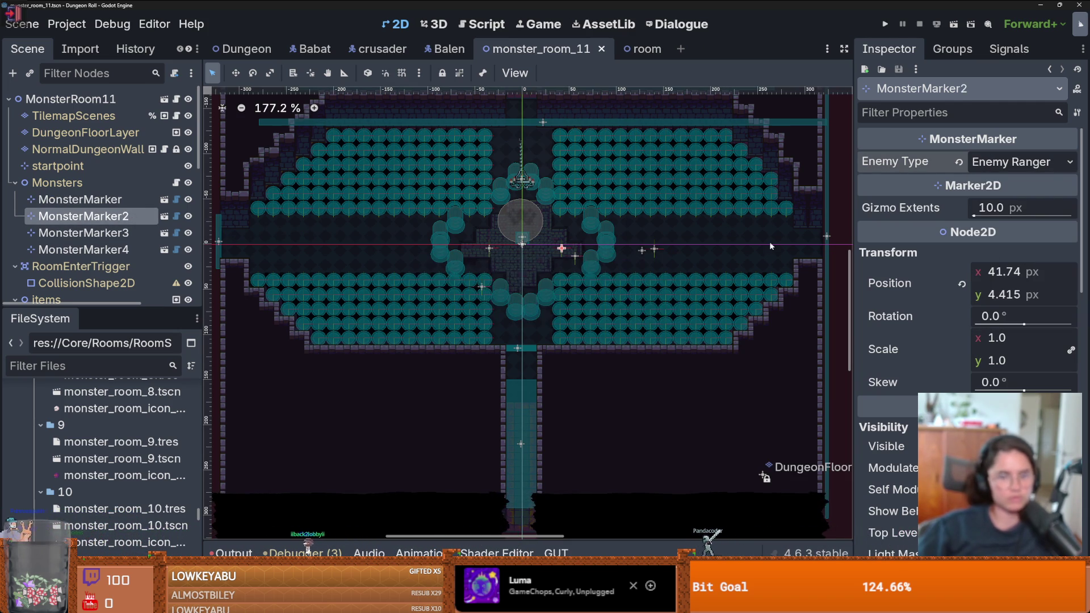
scroll(589, 268, "down", 3)
scroll(588, 268, "up", 1)
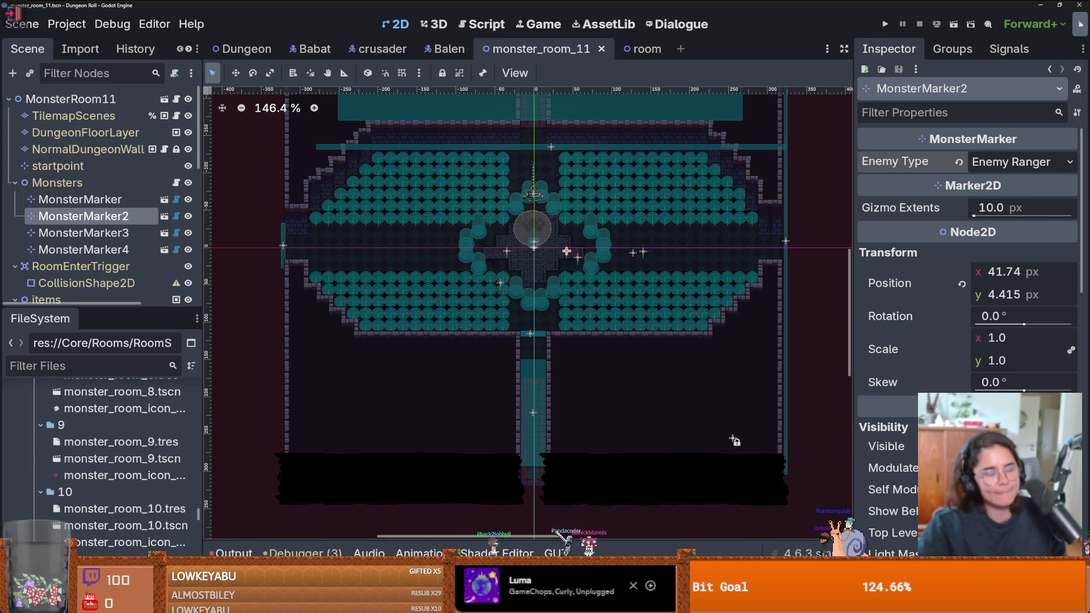
mouse_move(319, 545)
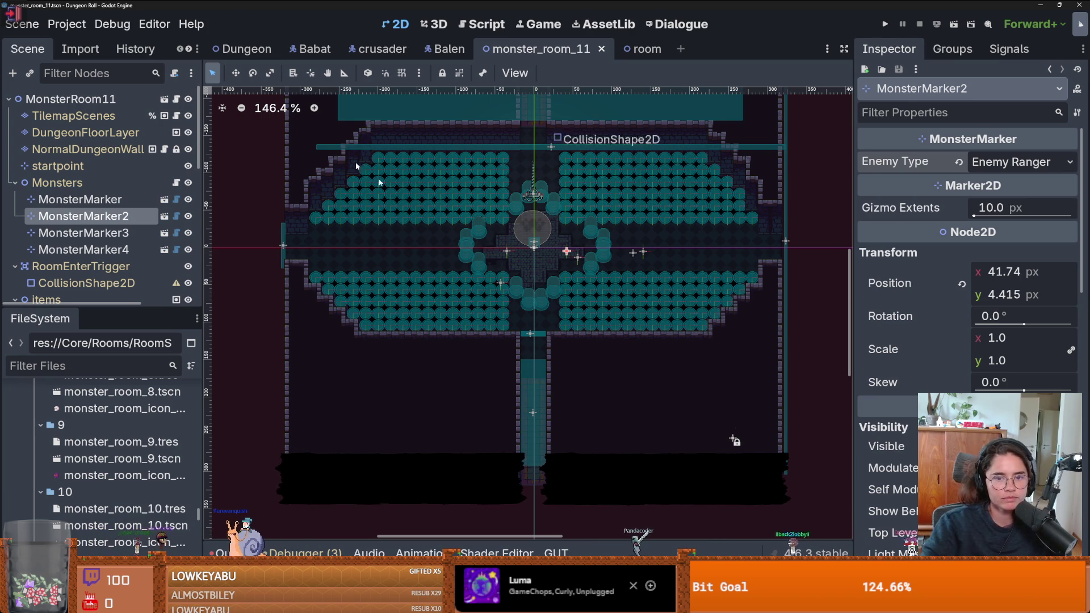
Save monster_room_11
scroll(534, 274, "up", 1)
scroll(534, 274, "up", 1)
key("ctrl+s")
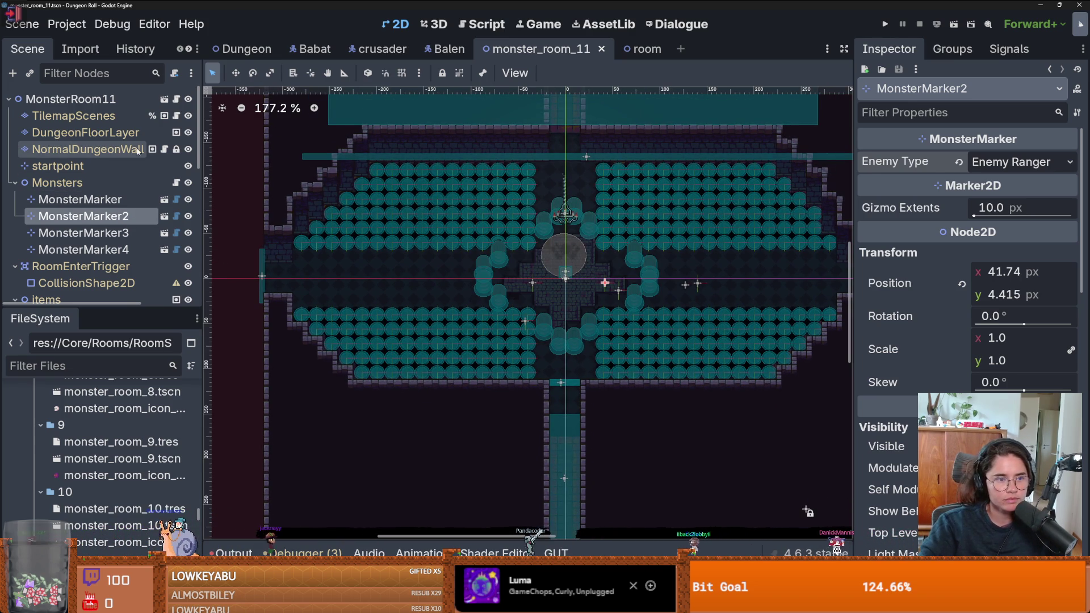
scroll(152, 248, "down", 1)
scroll(153, 248, "down", 1)
Give RoomEnterTrigger's CollisionShape2D a RectangleShape2D stretched over the whole room, and save
left_click(86, 231)
left_click(1070, 162)
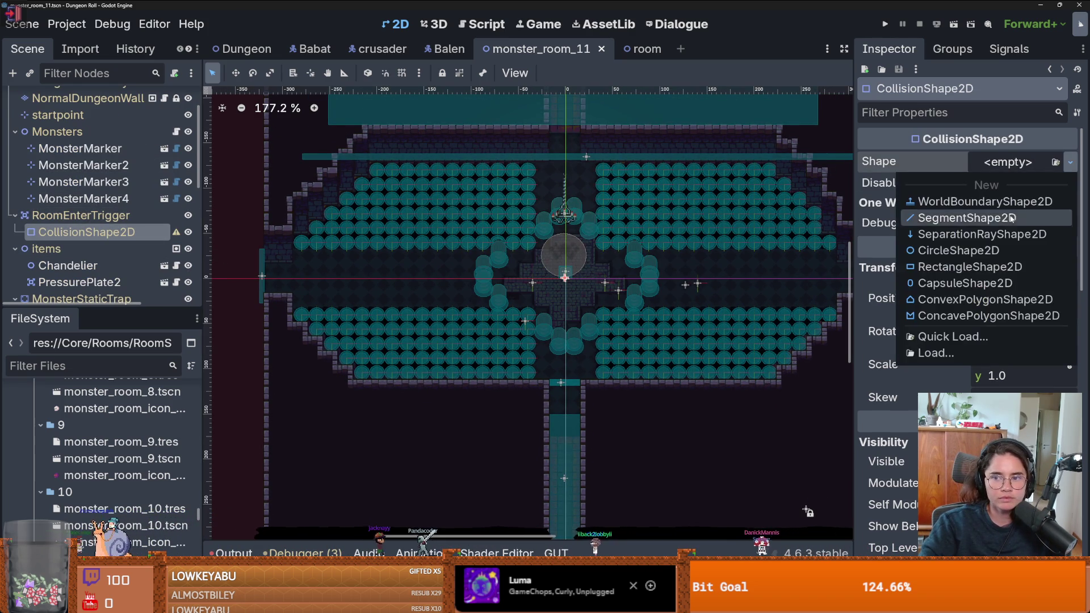
left_click(971, 266)
scroll(613, 283, "down", 3)
mouse_move(584, 279)
left_mouse_down()
mouse_move(803, 279)
mouse_move(792, 279)
left_mouse_up()
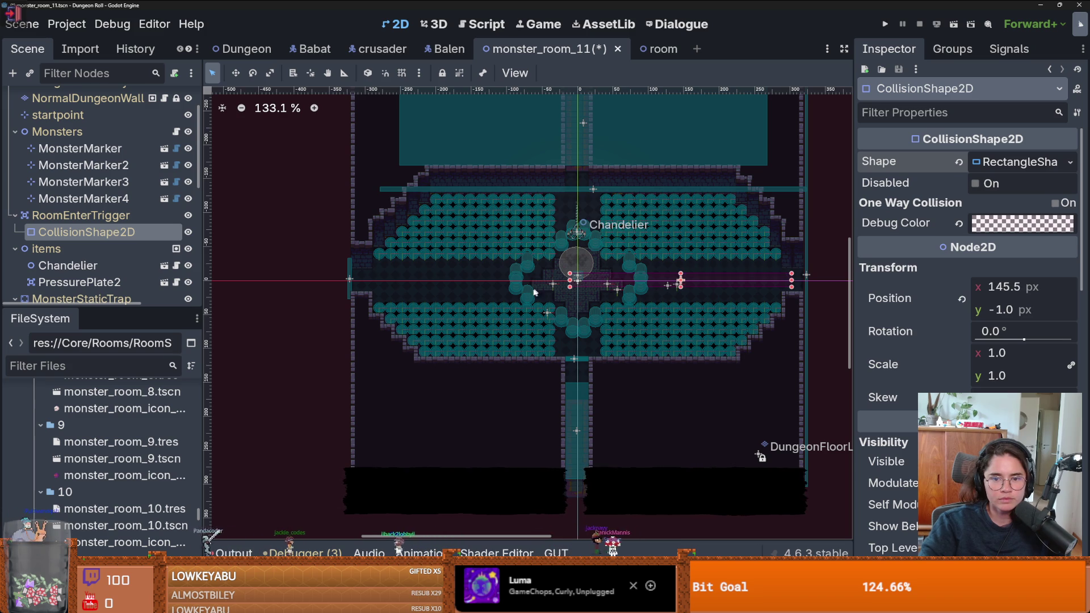
left_click_drag(570, 280, 364, 276)
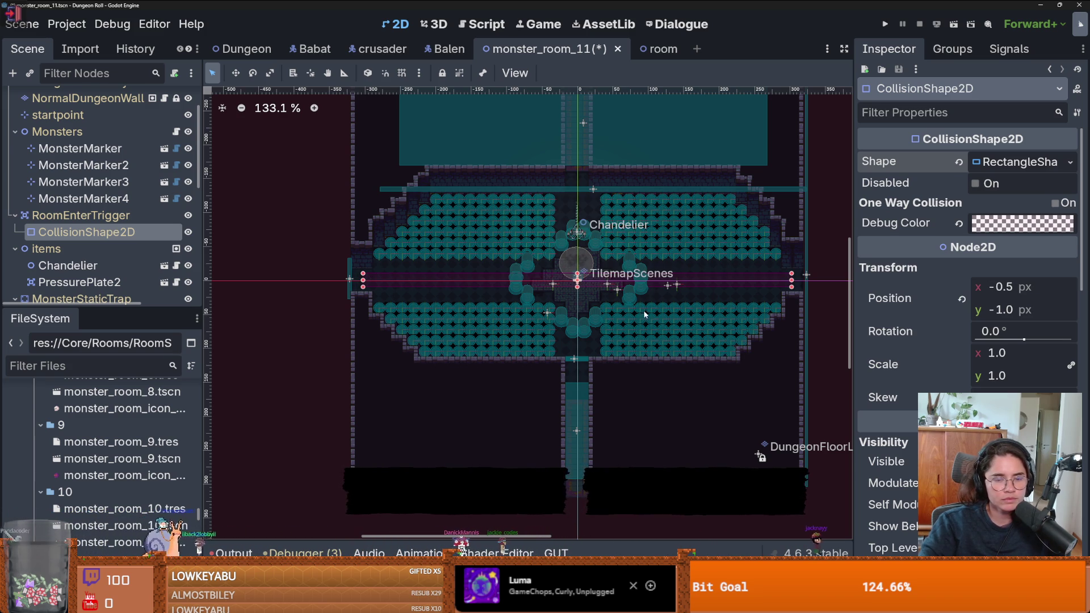
mouse_move(577, 286)
left_mouse_down()
mouse_move(580, 385)
mouse_move(580, 356)
left_mouse_up()
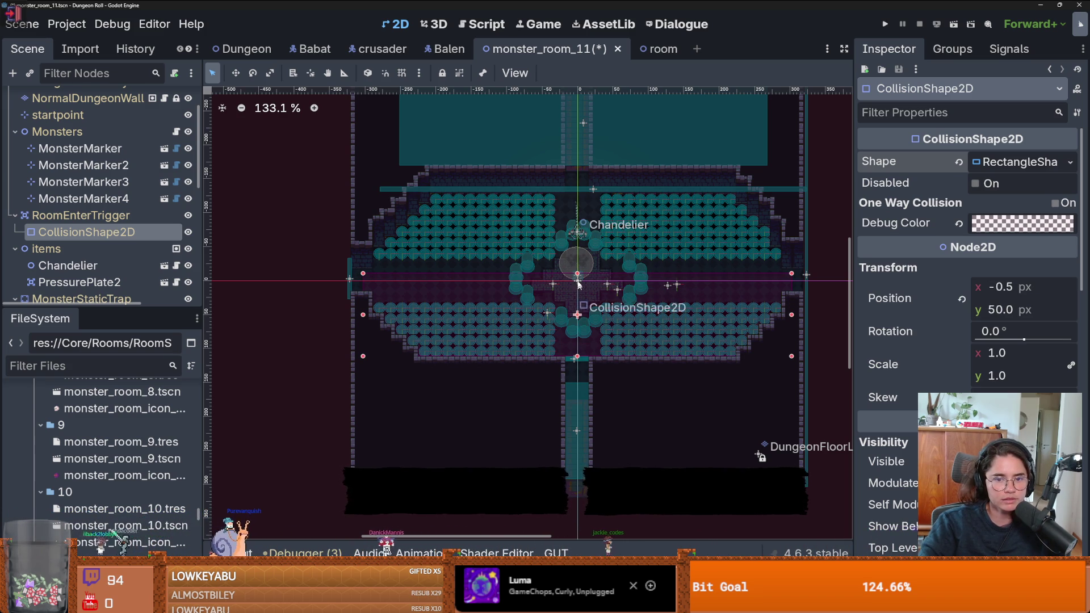
left_click_drag(578, 274, 585, 195)
key("ctrl+s")
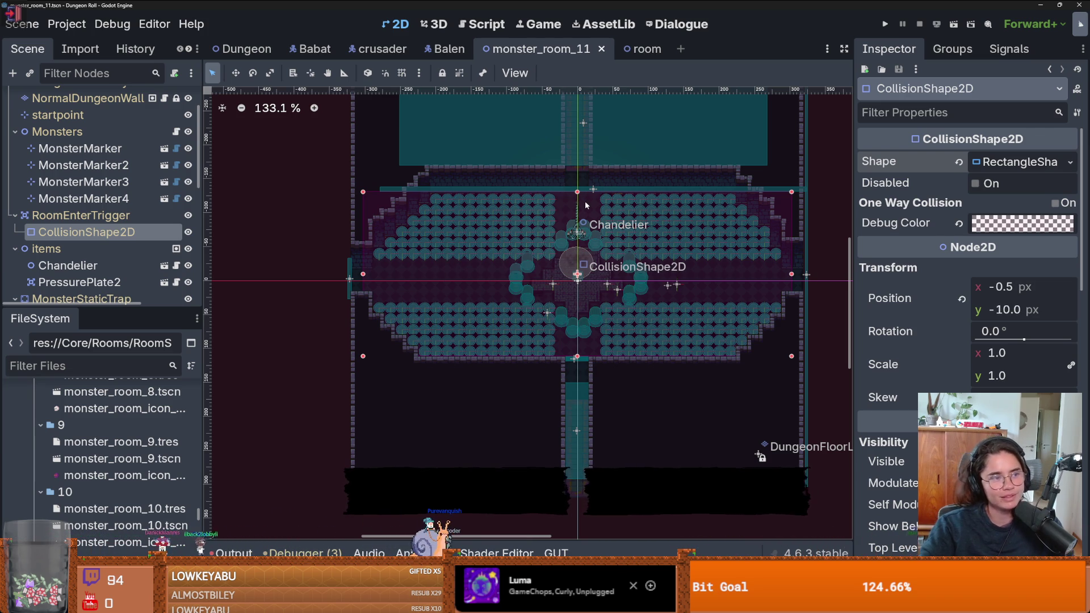
scroll(800, 318, "up", 2)
left_click(800, 332)
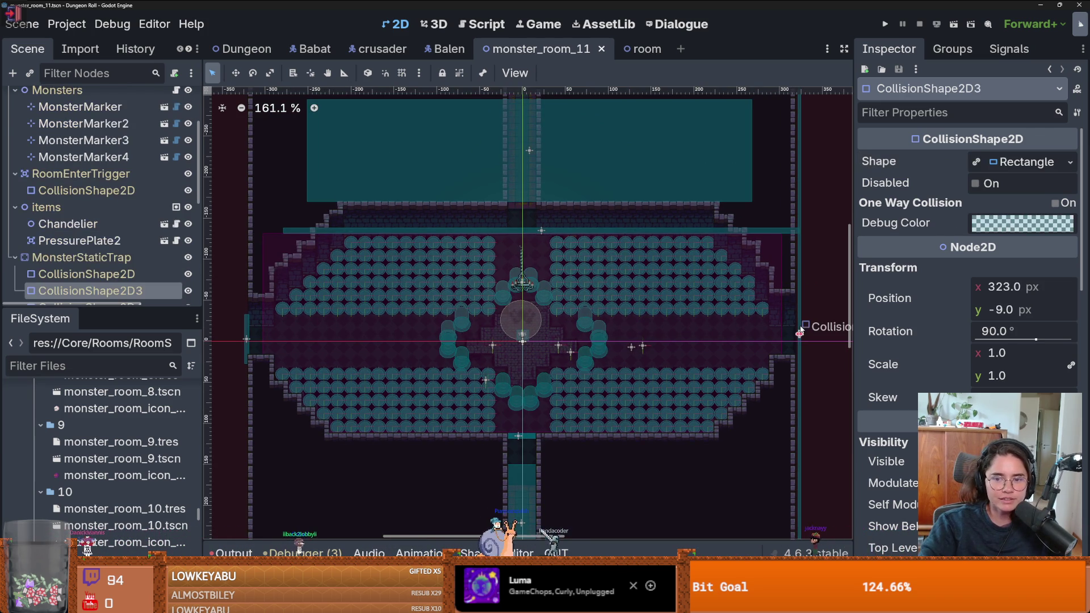
Shift the MonsterStaticTrap's right and left collision bars slightly inward and save
left_click_drag(799, 335, 784, 335)
scroll(241, 341, "up", 4)
scroll(242, 341, "up", 3)
left_click_drag(246, 355, 272, 354)
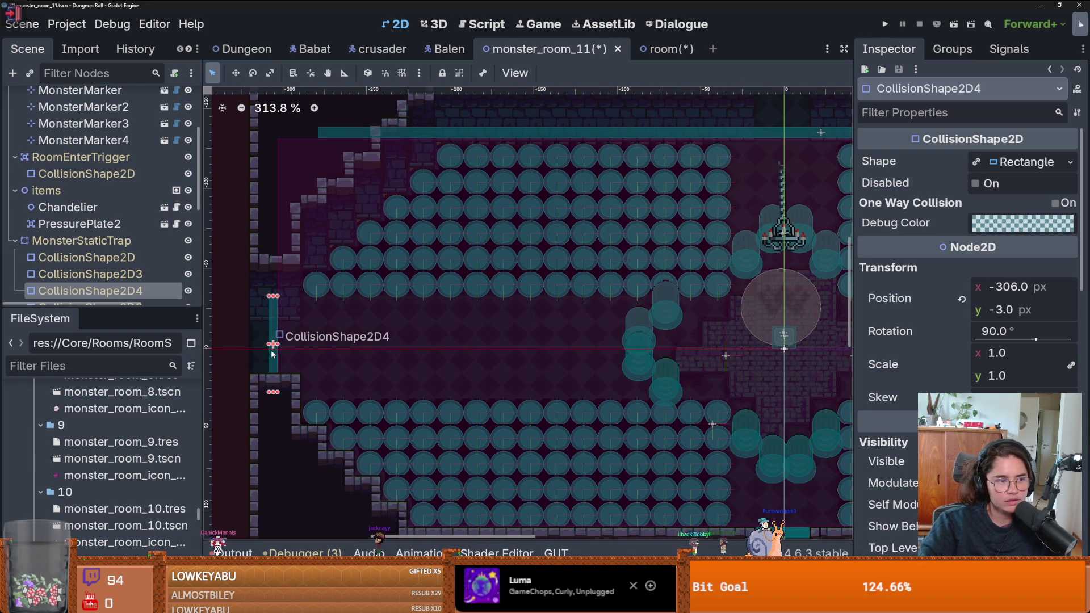
key("ctrl+s")
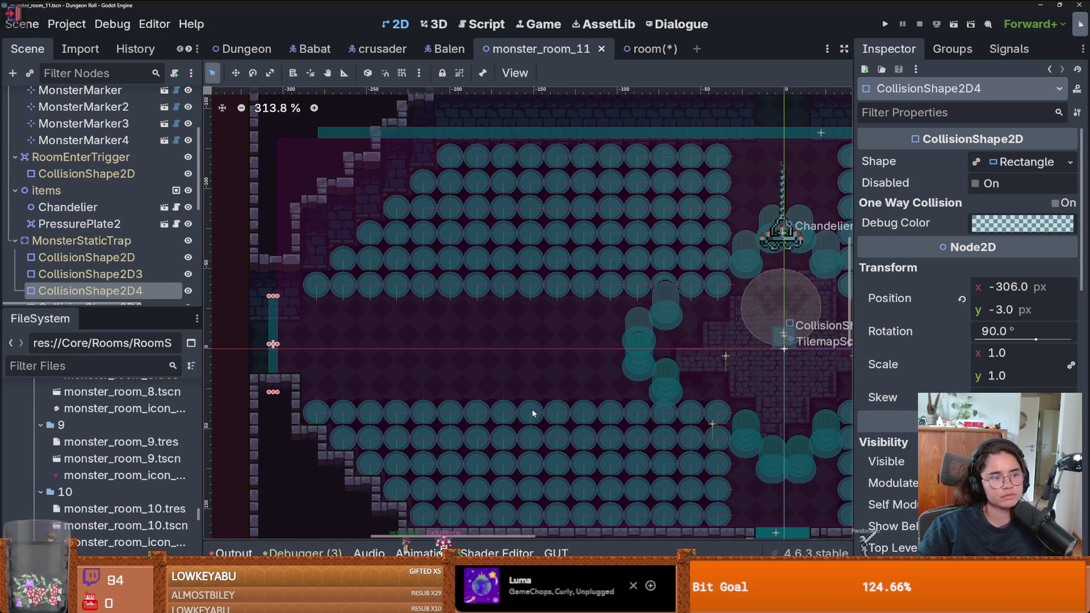
Save again, save the base room scene in its tab, and return to monster_room_11
scroll(528, 412, "down", 2)
key("ctrl+s")
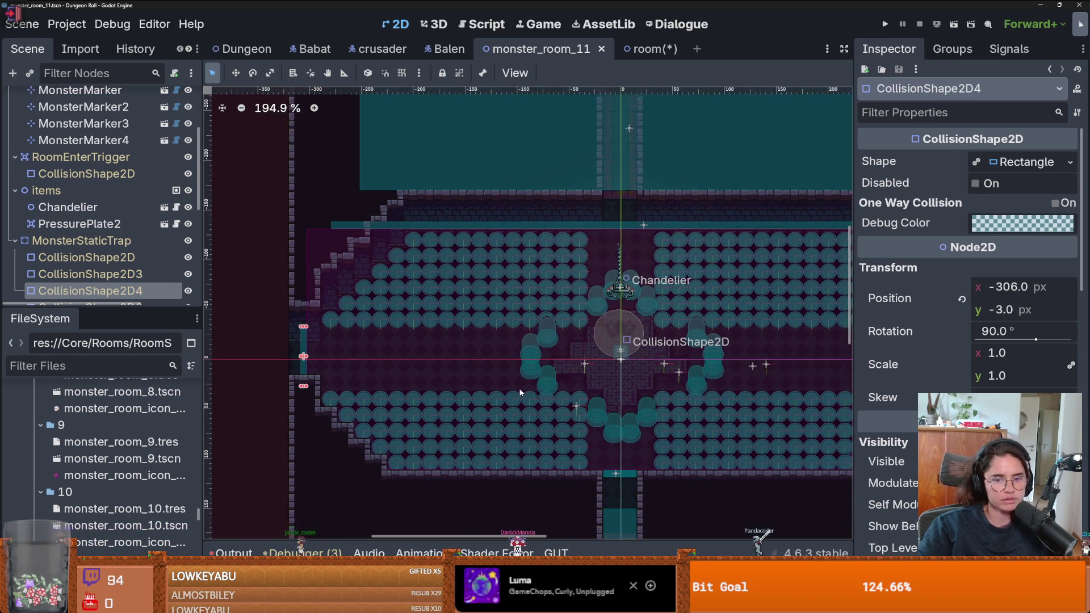
scroll(520, 391, "down", 2)
scroll(647, 404, "up", 1)
key("ctrl+s")
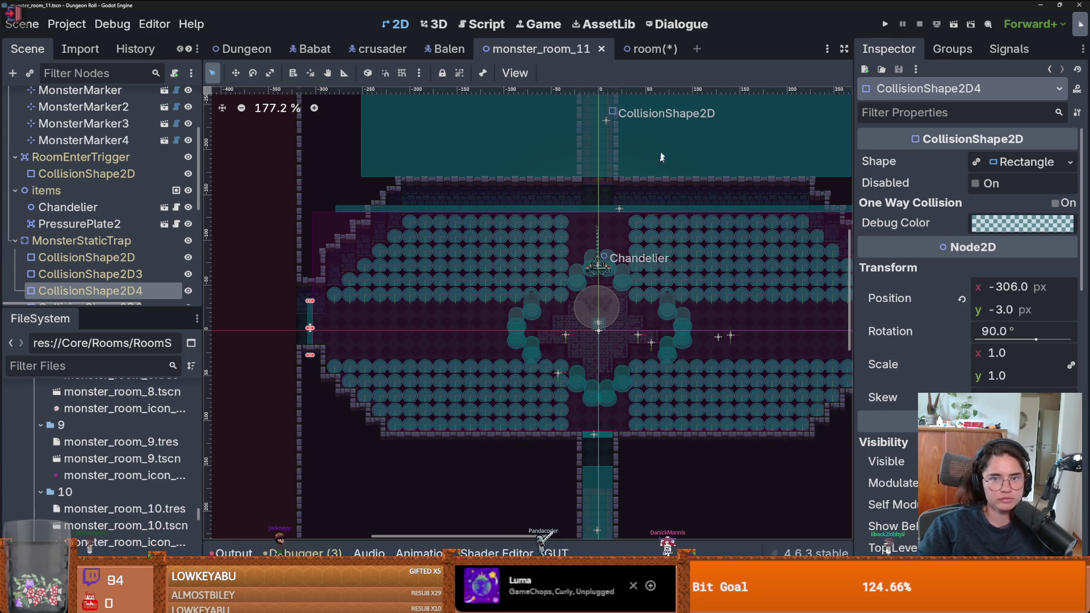
key("ctrl+Tab")
key("ctrl+s")
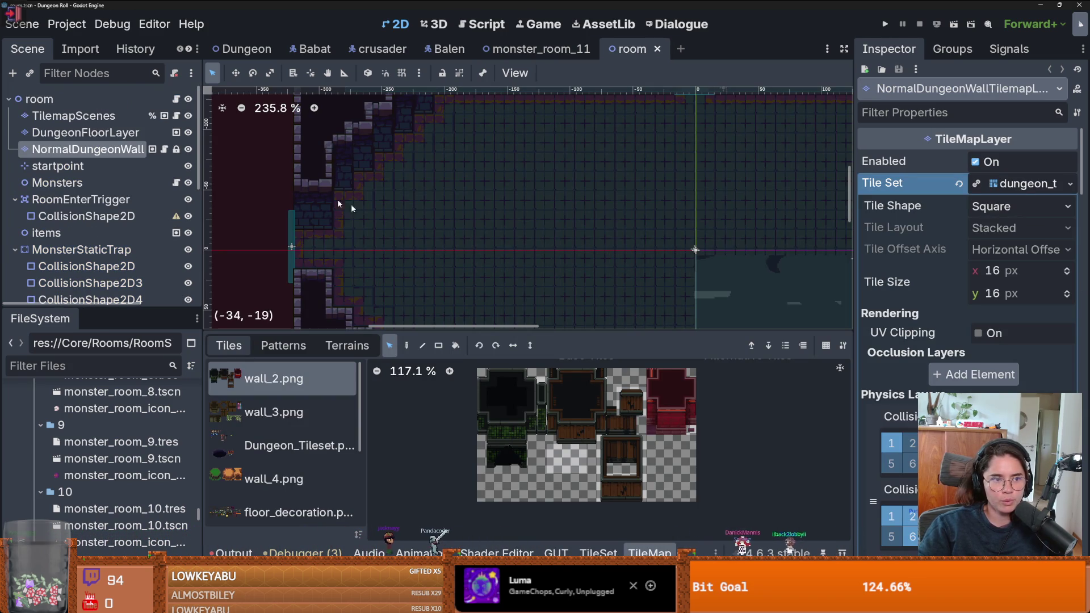
key("ctrl+shift+Tab")
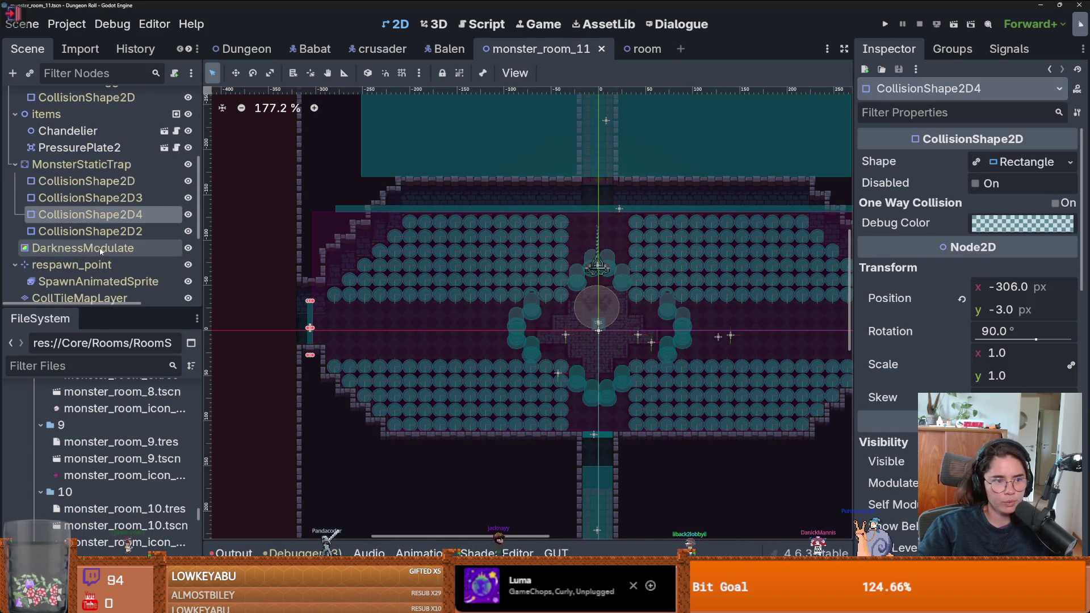
Select the CollTileMapLayer and stamp the saved collision pattern onto the map
scroll(102, 253, "down", 2)
left_click(116, 248)
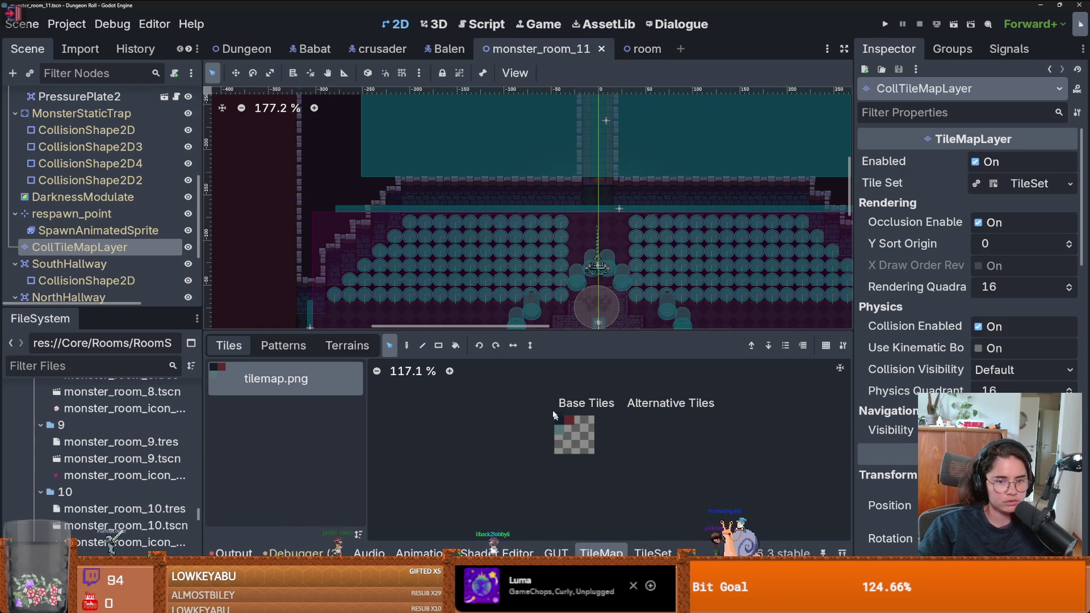
left_click(283, 345)
left_click(407, 347)
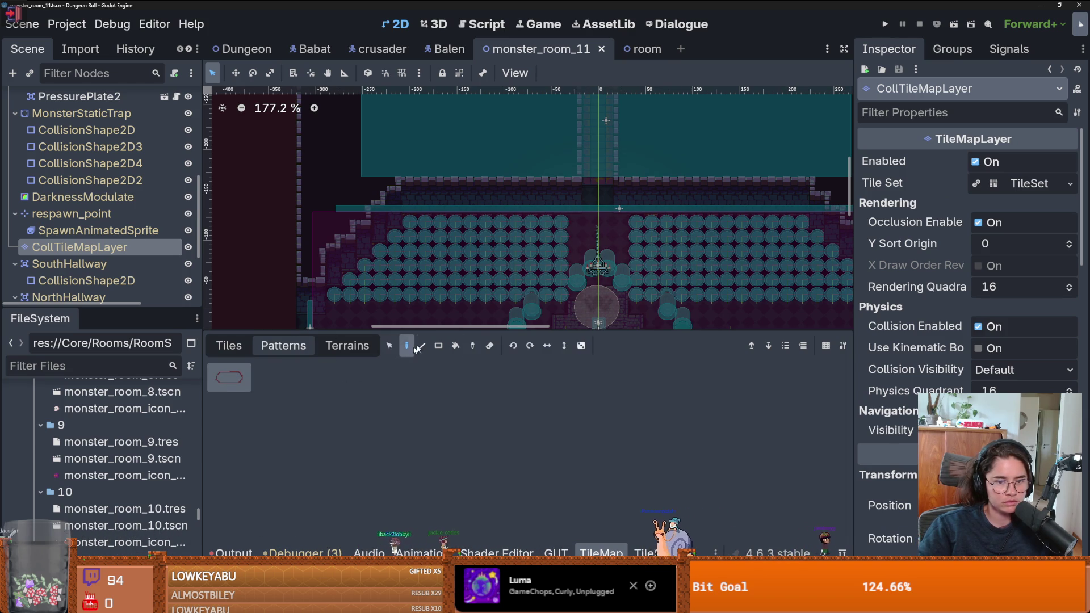
left_click_drag(457, 330, 457, 434)
scroll(533, 206, "down", 3)
scroll(583, 222, "down", 1)
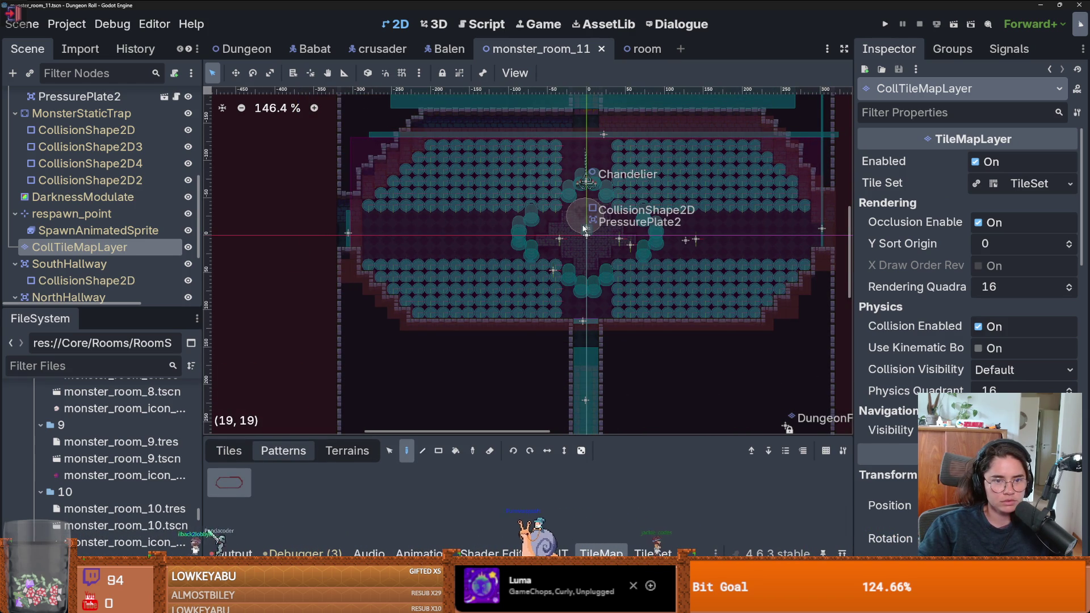
left_click(451, 256)
With the collision atlas tile in rectangle mode, clear the stray collision tiles on the left
left_click(229, 450)
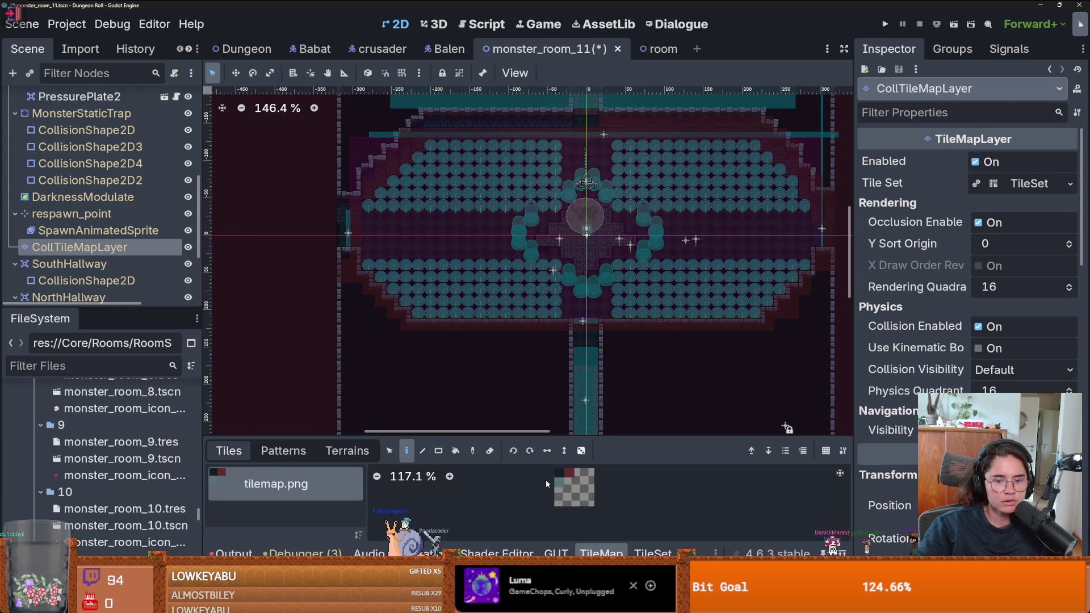
left_click(570, 473)
key("r")
scroll(519, 286, "up", 3)
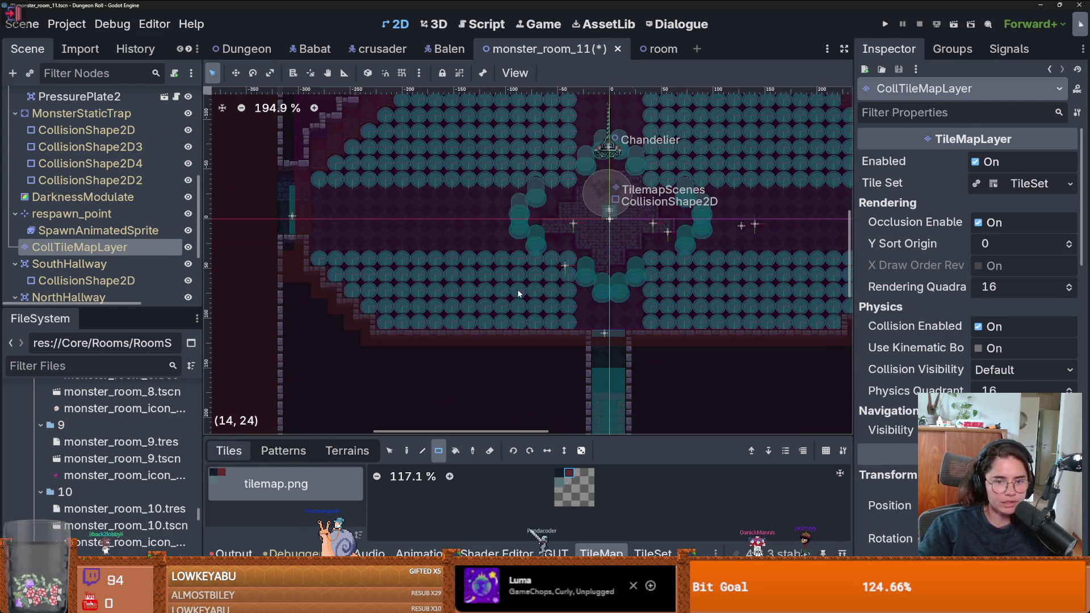
left_click_drag(569, 325, 480, 255)
left_click_drag(463, 325, 377, 259)
left_click_drag(368, 307, 368, 291)
left_click_drag(367, 259, 352, 275)
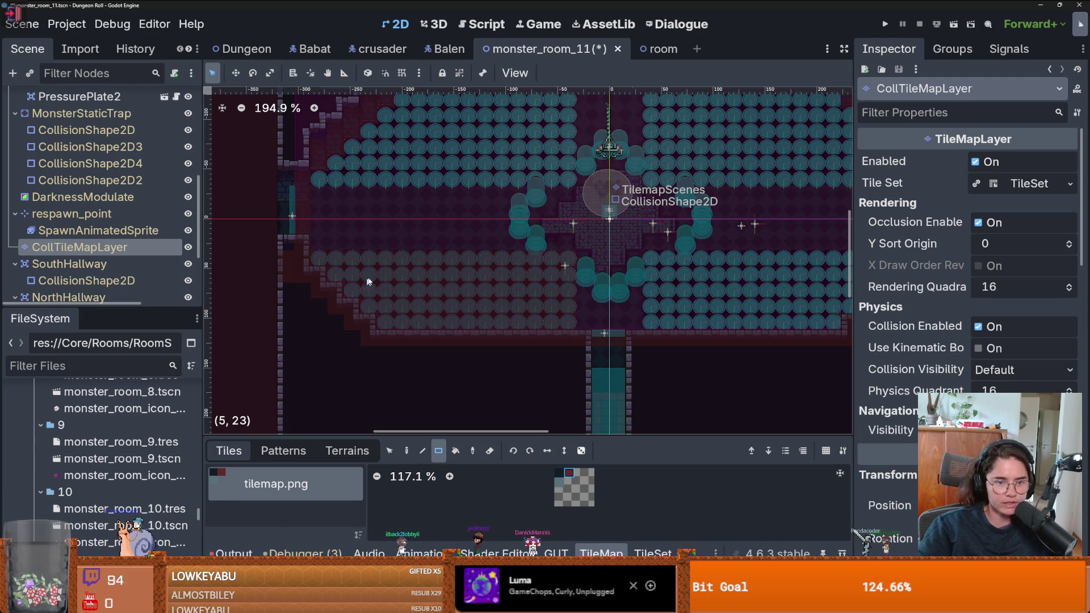
scroll(345, 263, "up", 3)
mouse_move(296, 241)
left_mouse_down()
mouse_move(540, 242)
mouse_move(533, 183)
mouse_move(356, 148)
left_mouse_up()
Erase the remaining teal collision tiles beside the ring and at the lower right
scroll(389, 221, "right", 8)
scroll(389, 221, "up", 1)
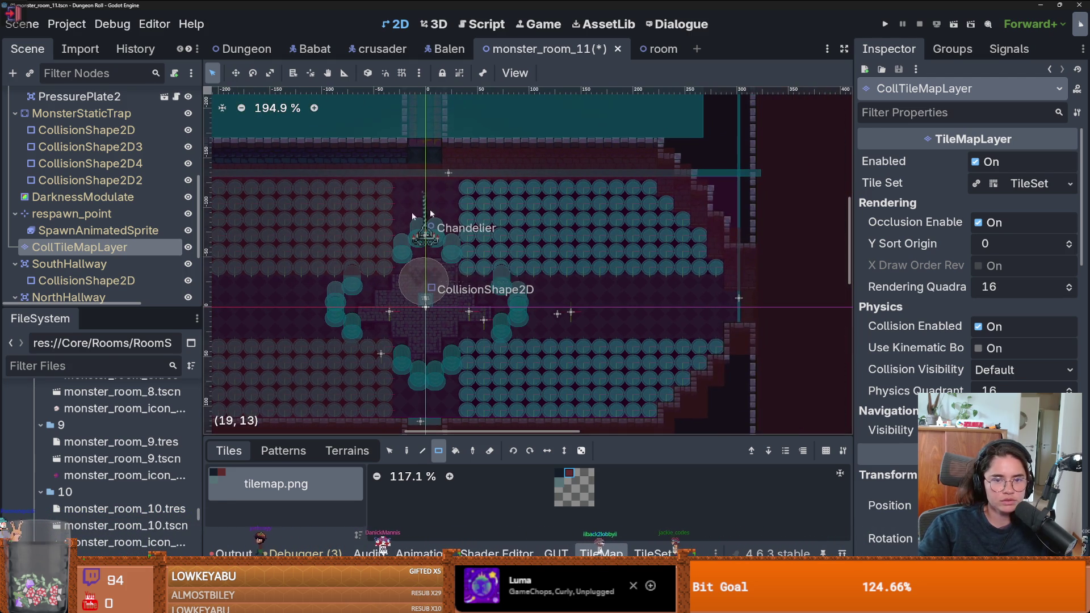
mouse_move(477, 194)
left_mouse_down()
mouse_move(424, 282)
mouse_move(600, 282)
mouse_move(699, 268)
left_mouse_up()
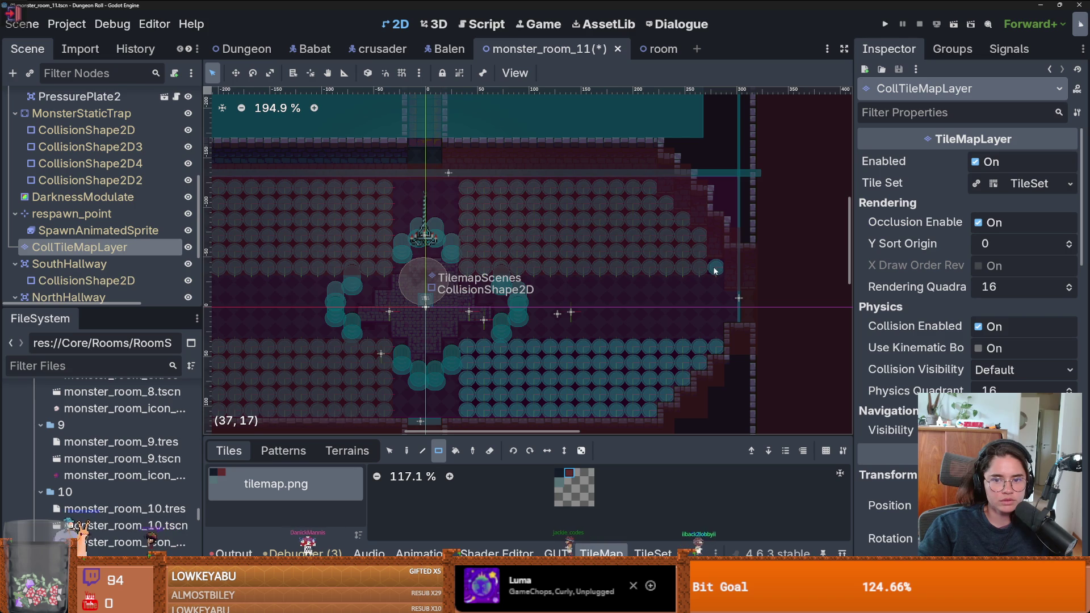
scroll(408, 261, "up", 2)
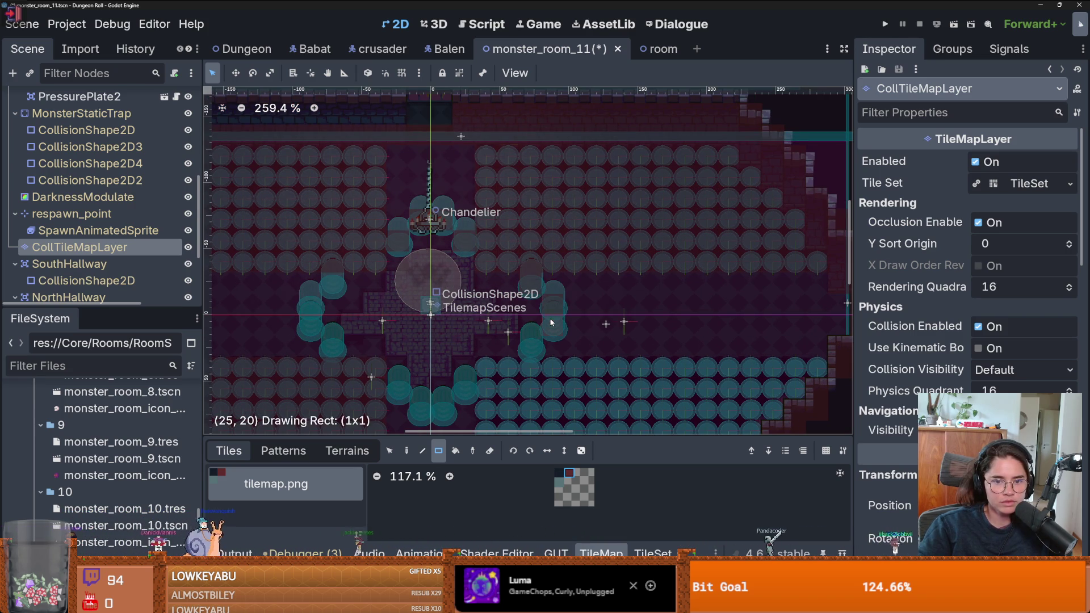
left_click_drag(519, 352, 528, 352)
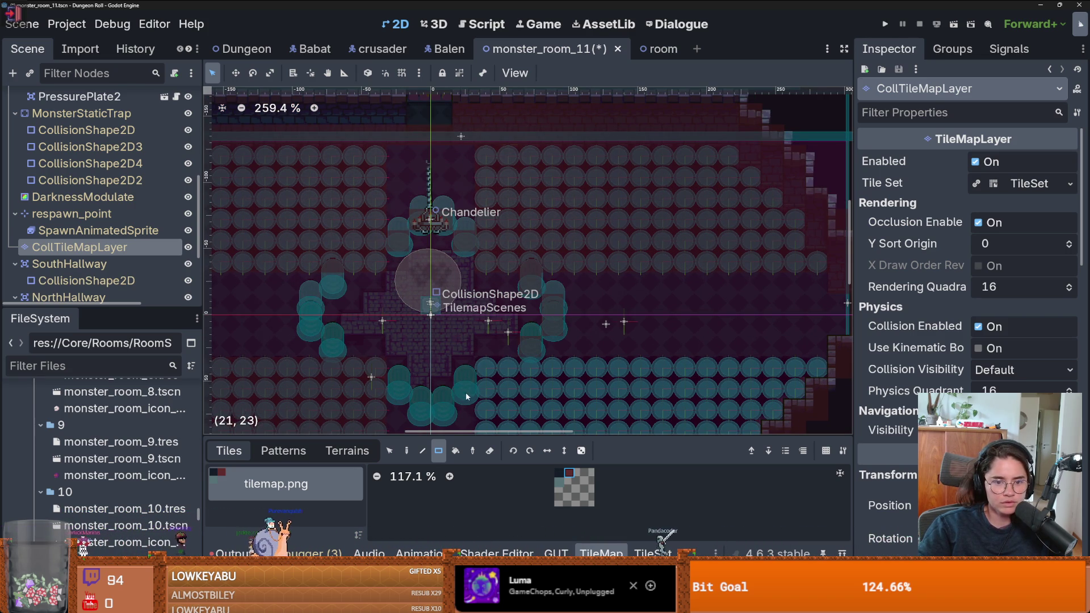
left_click_drag(401, 392, 401, 392)
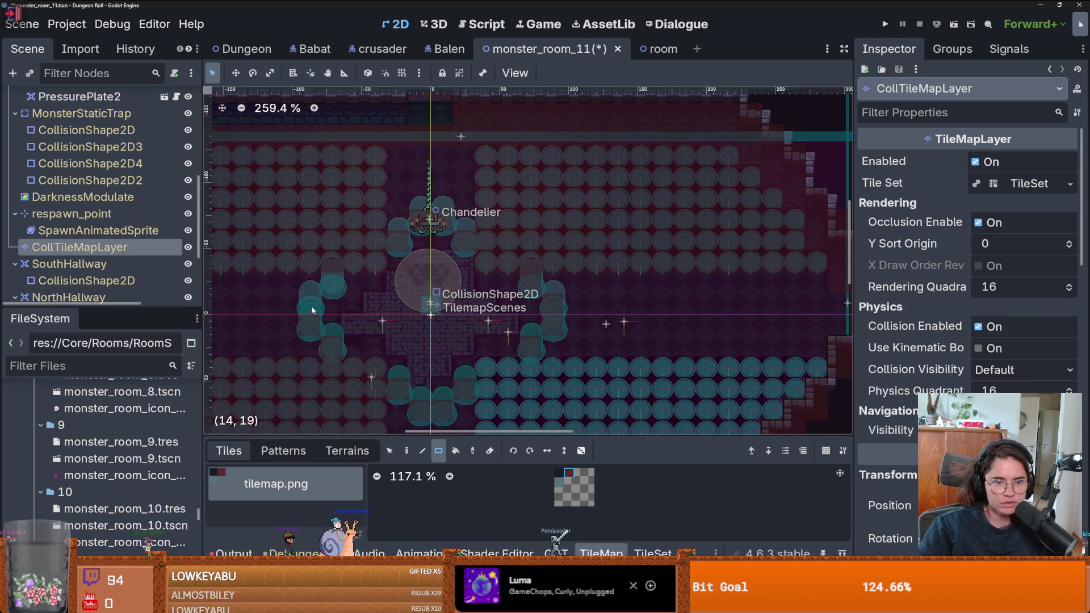
scroll(584, 242, "down", 5)
scroll(545, 351, "up", 4)
mouse_move(513, 311)
left_mouse_down()
mouse_move(750, 399)
mouse_move(741, 388)
left_mouse_up()
left_click_drag(752, 369, 752, 311)
mouse_move(773, 349)
left_mouse_down()
mouse_move(773, 311)
mouse_move(794, 311)
left_mouse_up()
Save monster_room_11 and enlarge the file browser
scroll(530, 338, "down", 4)
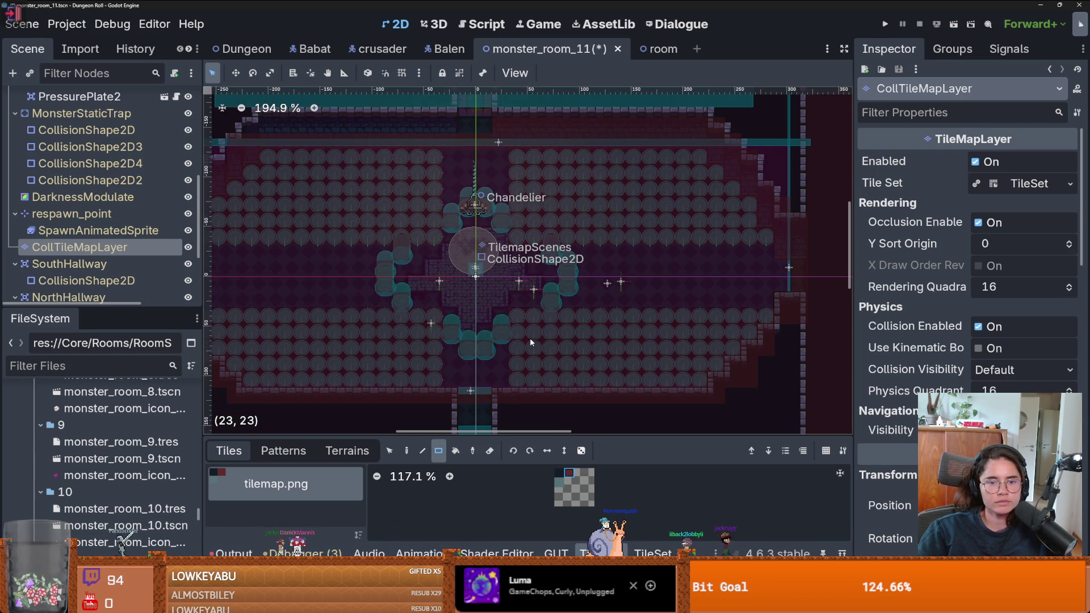
key("ctrl+s")
scroll(529, 318, "up", 2)
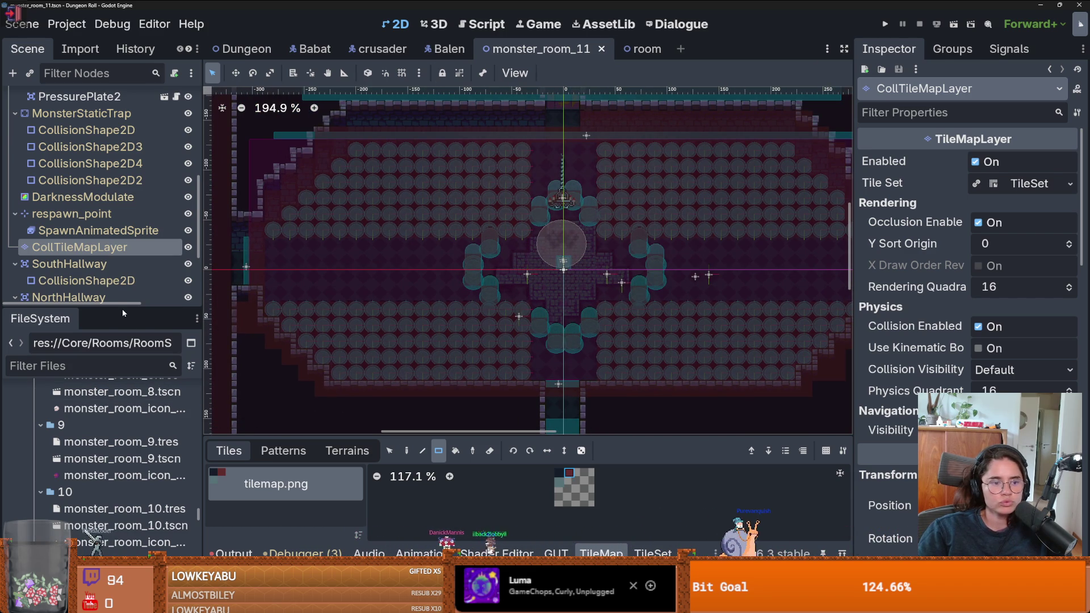
left_click_drag(170, 307, 171, 166)
Add monster_room_11.tres as a new entry on page 2 of the RoomLootTable contents
scroll(172, 322, "up", 20)
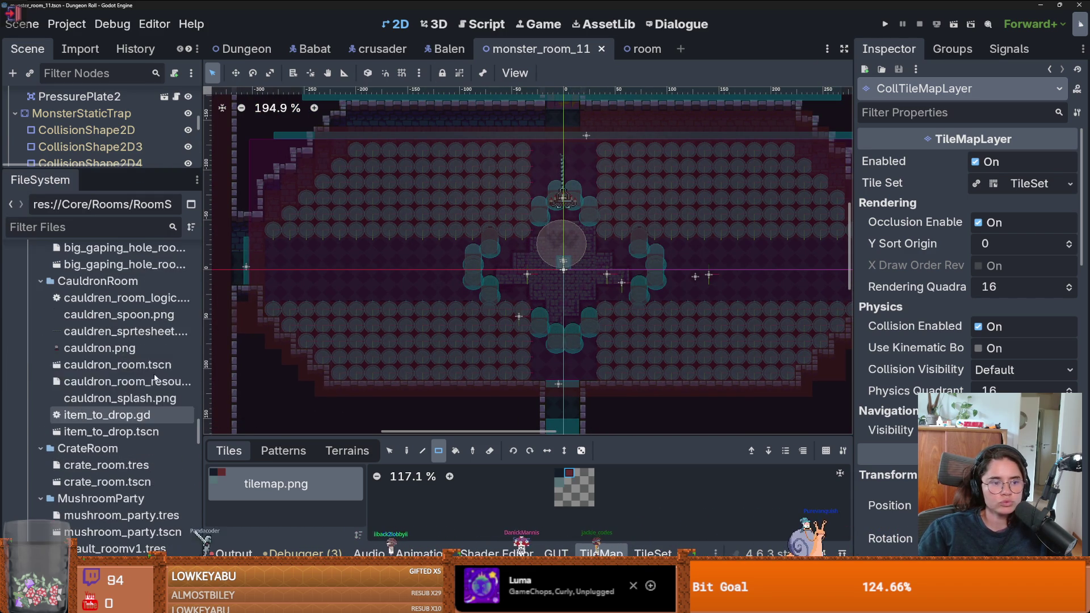
scroll(130, 364, "up", 20)
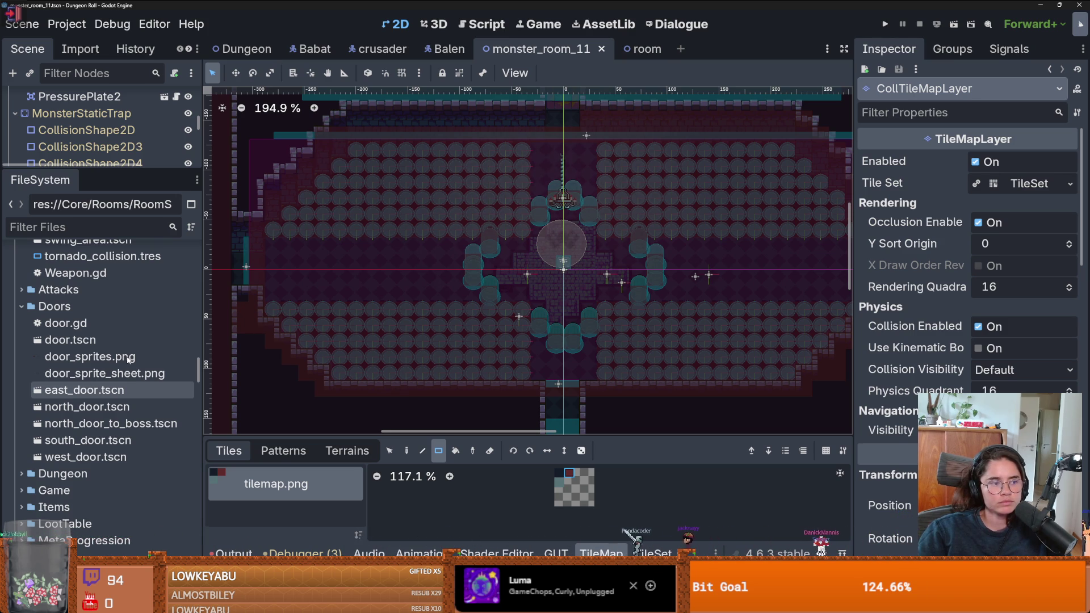
scroll(129, 359, "up", 15)
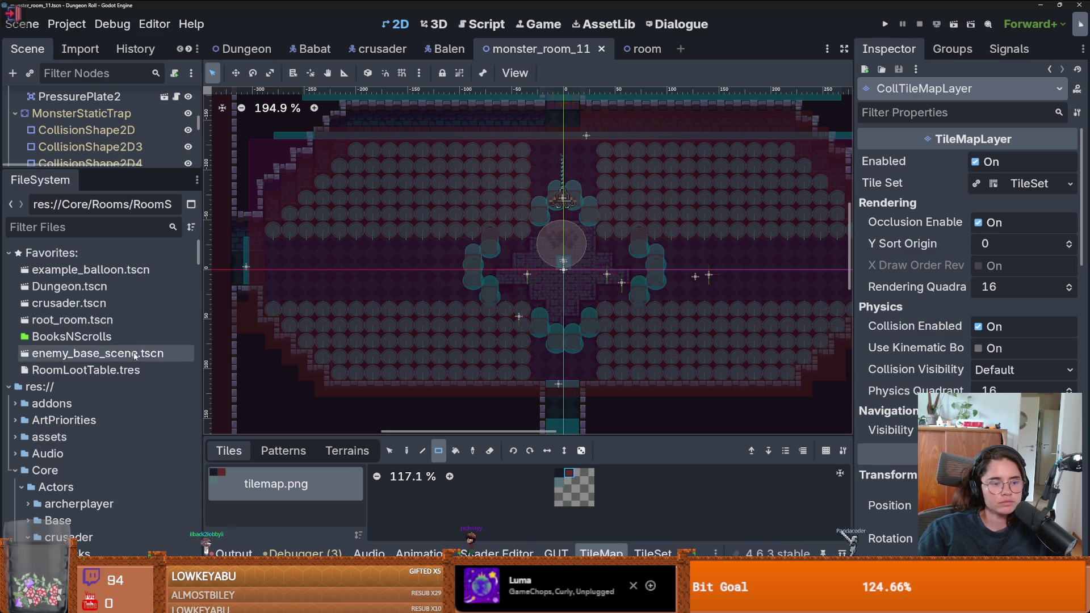
left_click(113, 370)
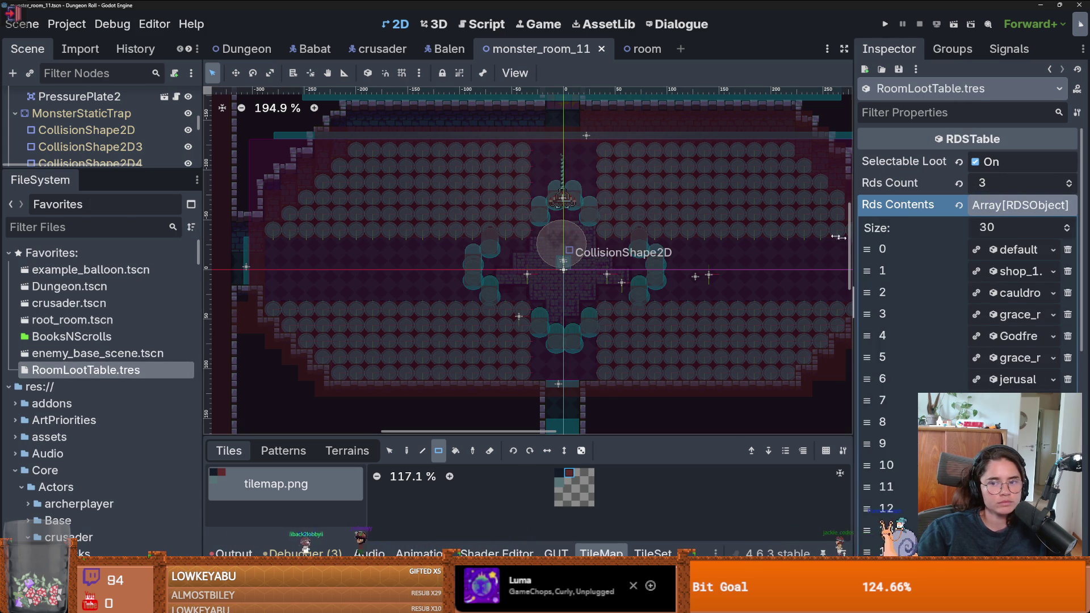
left_click_drag(851, 241, 718, 241)
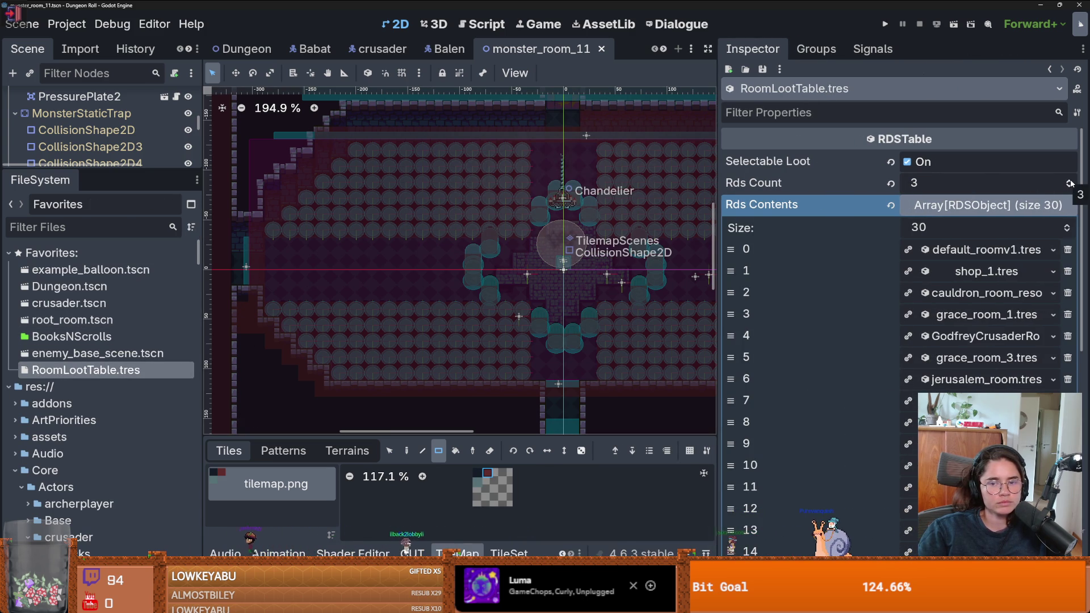
scroll(1023, 250, "down", 5)
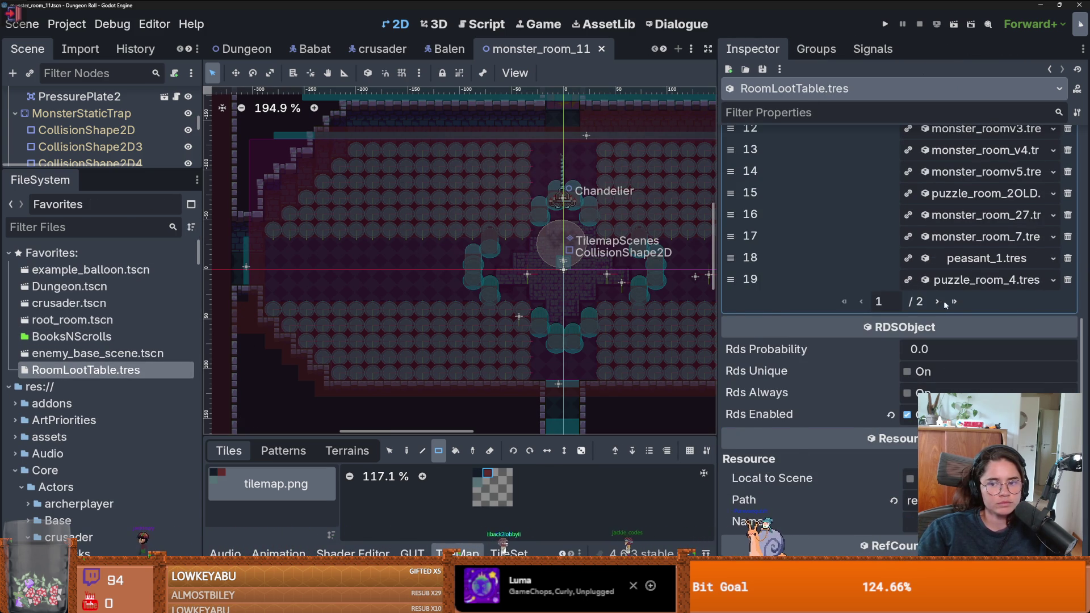
left_click(947, 303)
scroll(1025, 233, "up", 5)
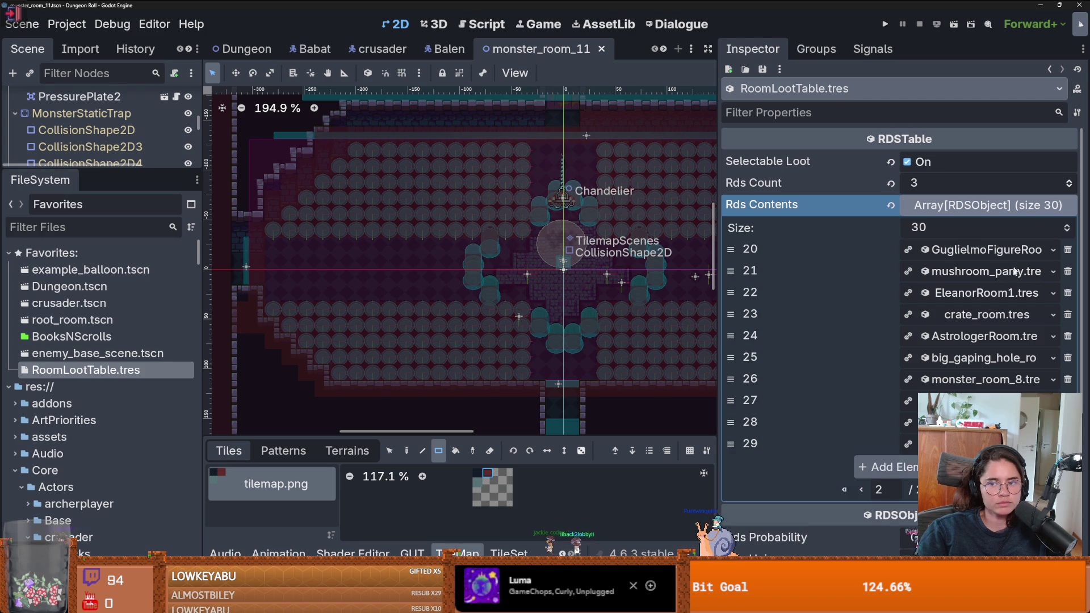
left_click(885, 466)
left_click(1053, 465)
left_click(965, 542)
type("11")
key("Return")
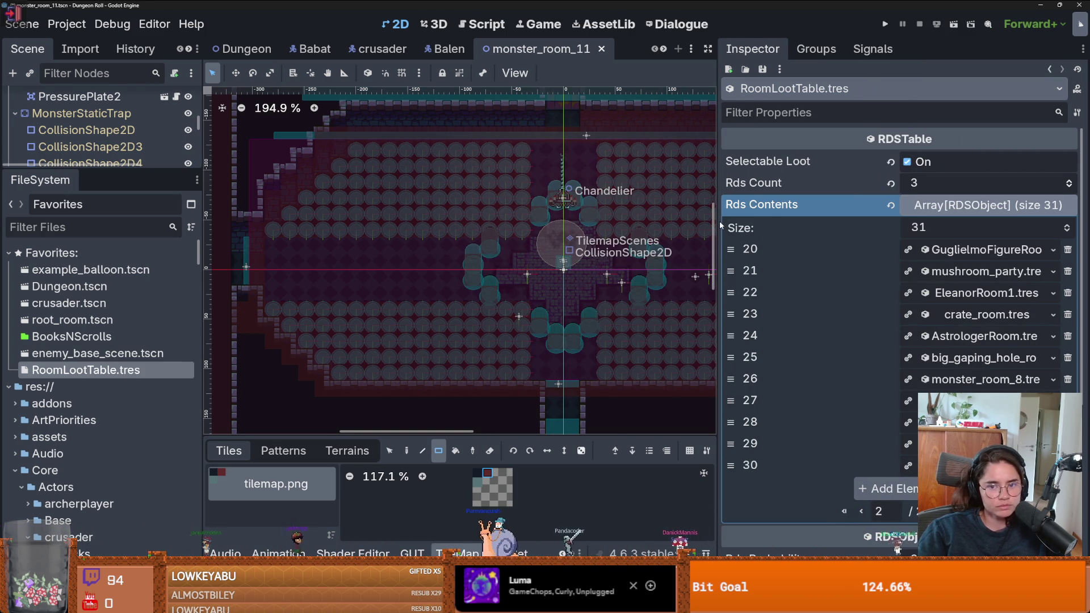
Narrow the properties panel, collapse the loot contents list, and save the RoomLootTable
left_click_drag(720, 226, 752, 222)
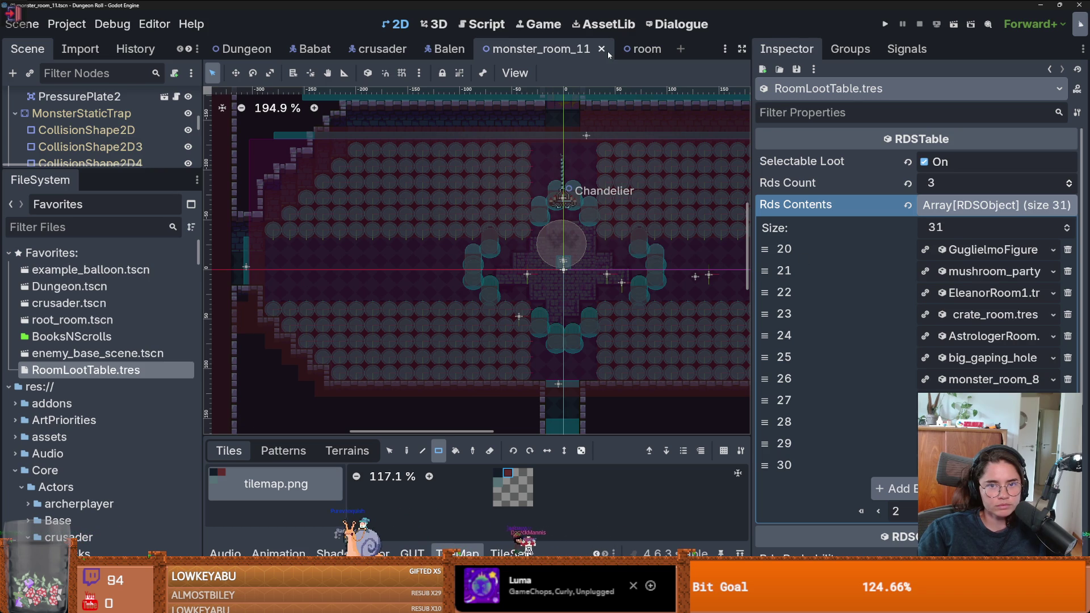
left_click(965, 205)
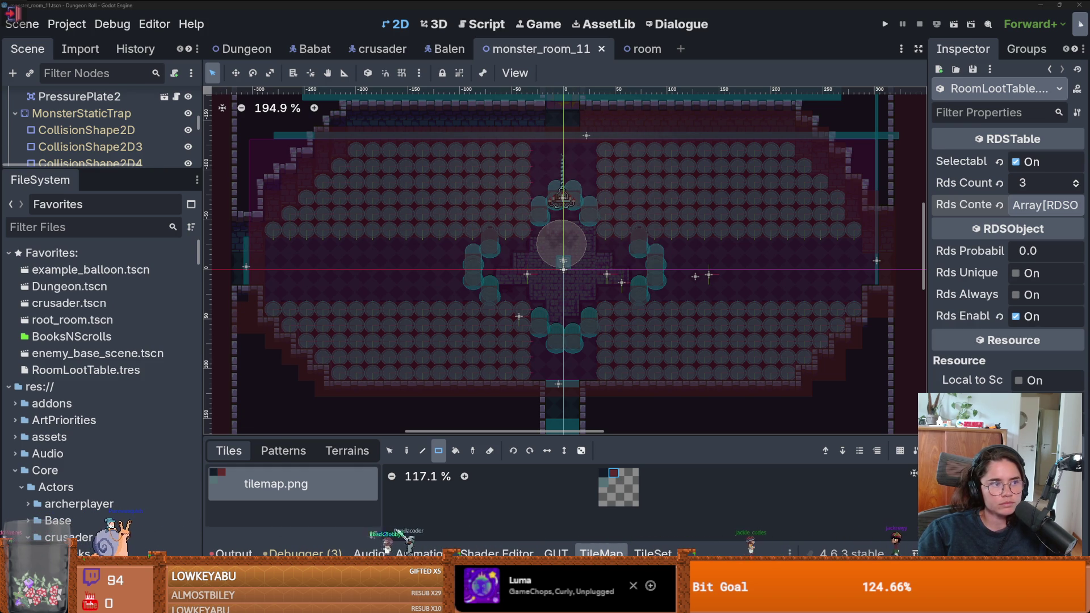
scroll(485, 131, "down", 1)
scroll(486, 131, "up", 2)
key("ctrl+s")
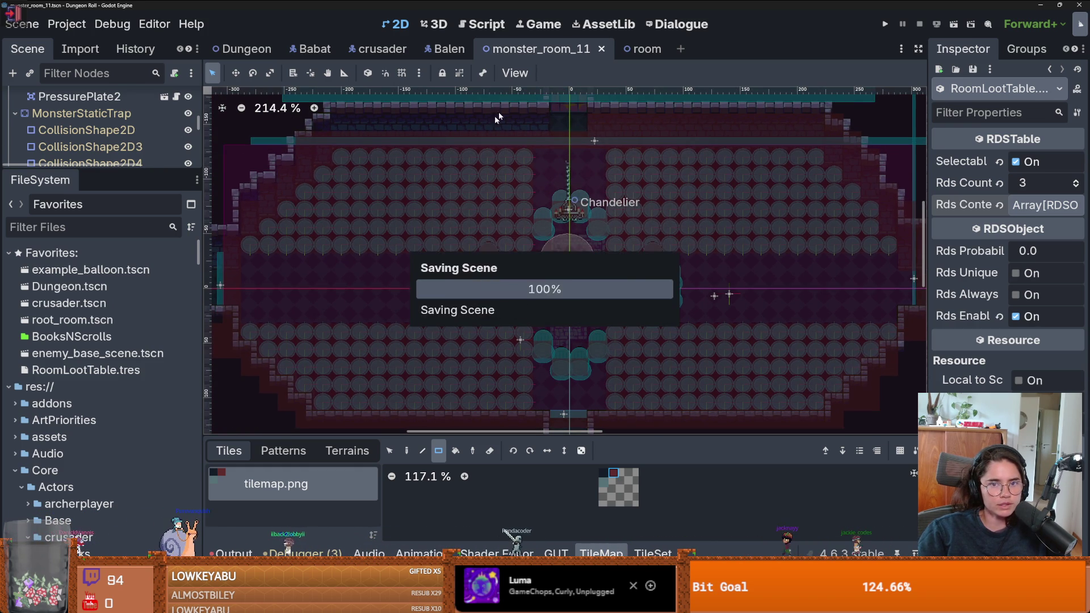
Raise MonsterRoom11's Room Res Version from 14 to 15, save, and switch to the Dungeon scene
scroll(120, 319, "down", 5)
scroll(120, 319, "up", 5)
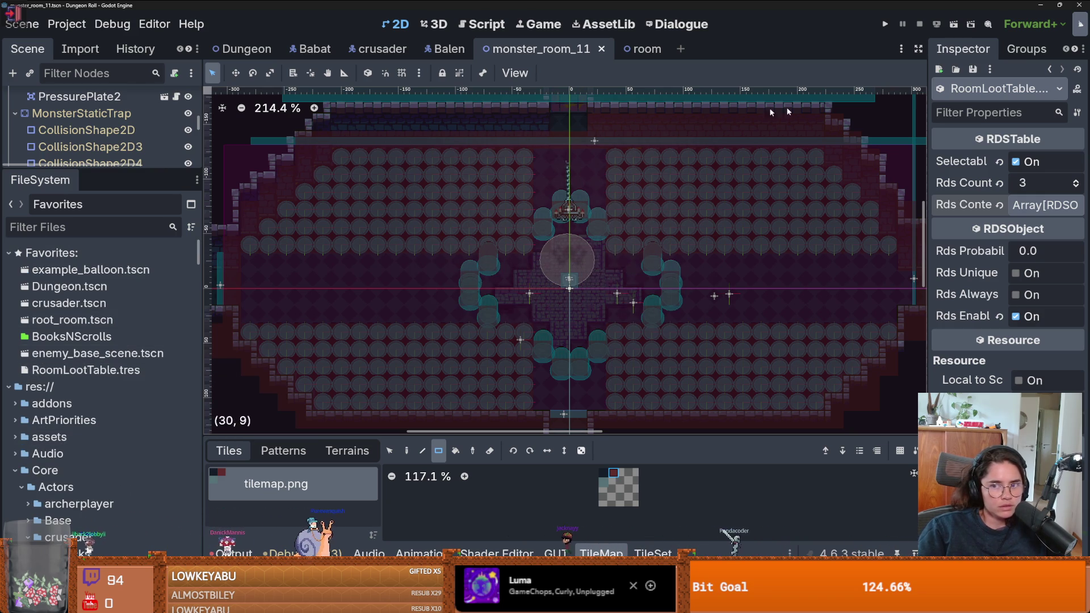
scroll(139, 120, "up", 3)
scroll(139, 121, "up", 5)
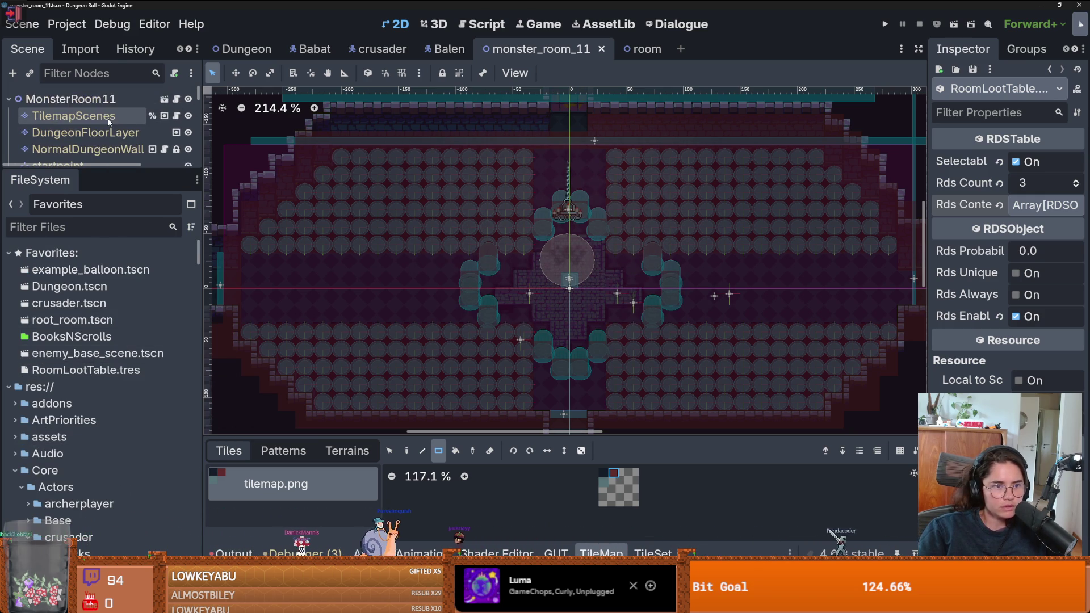
left_click(70, 99)
left_click(1037, 164)
left_click(1038, 165)
left_click(1041, 165)
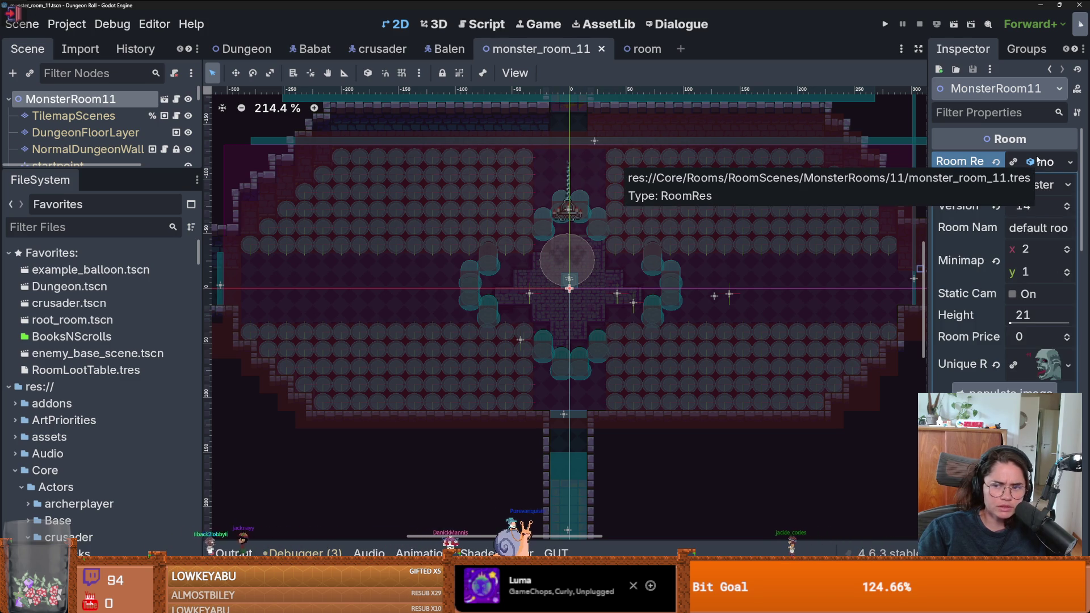
left_click(1038, 161)
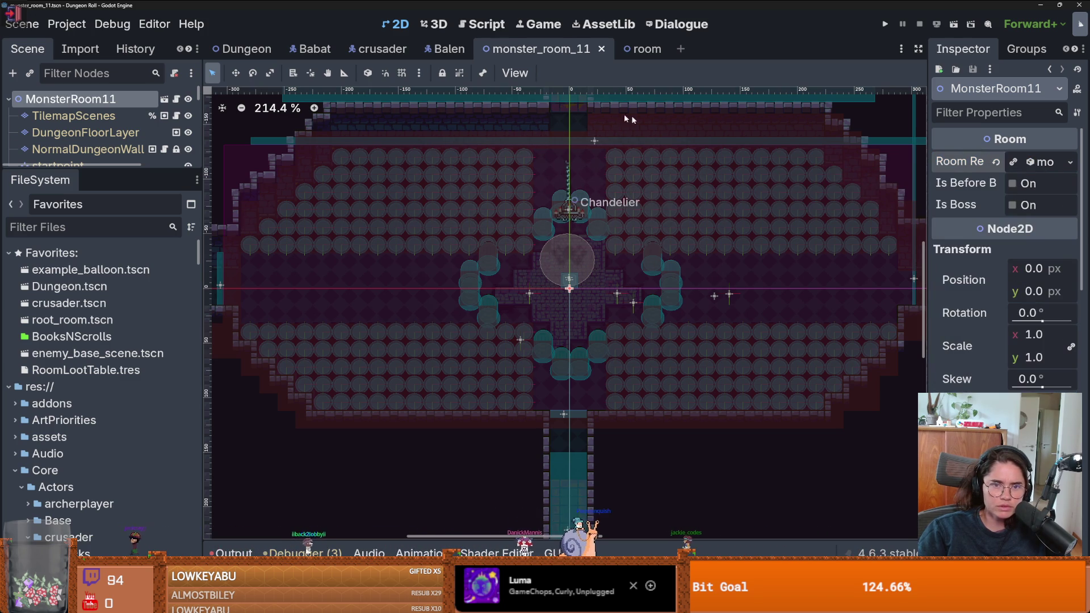
left_click(1039, 162)
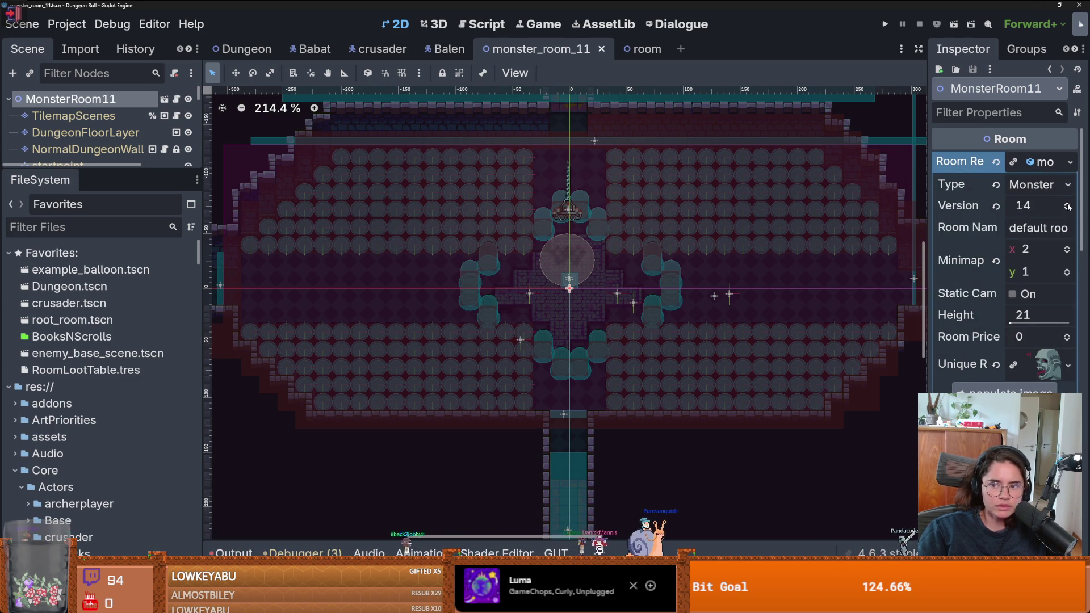
left_click(1067, 206)
key("ctrl+s")
left_click(244, 49)
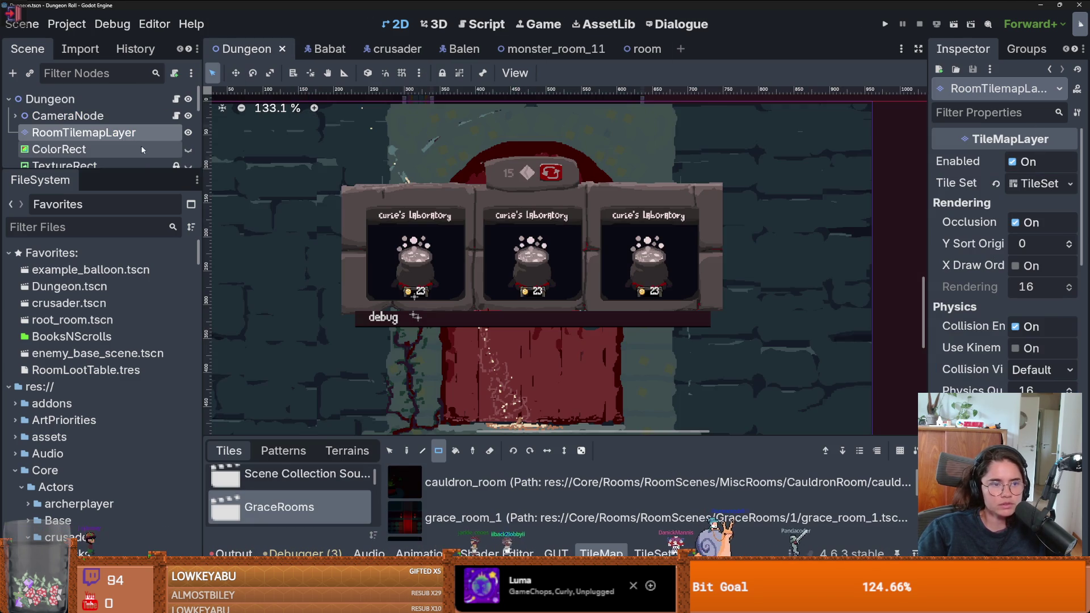
Add MonsterRooms/11/monster_room_11.tscn to the tileset's Monster scene collection and run the project
left_click(652, 553)
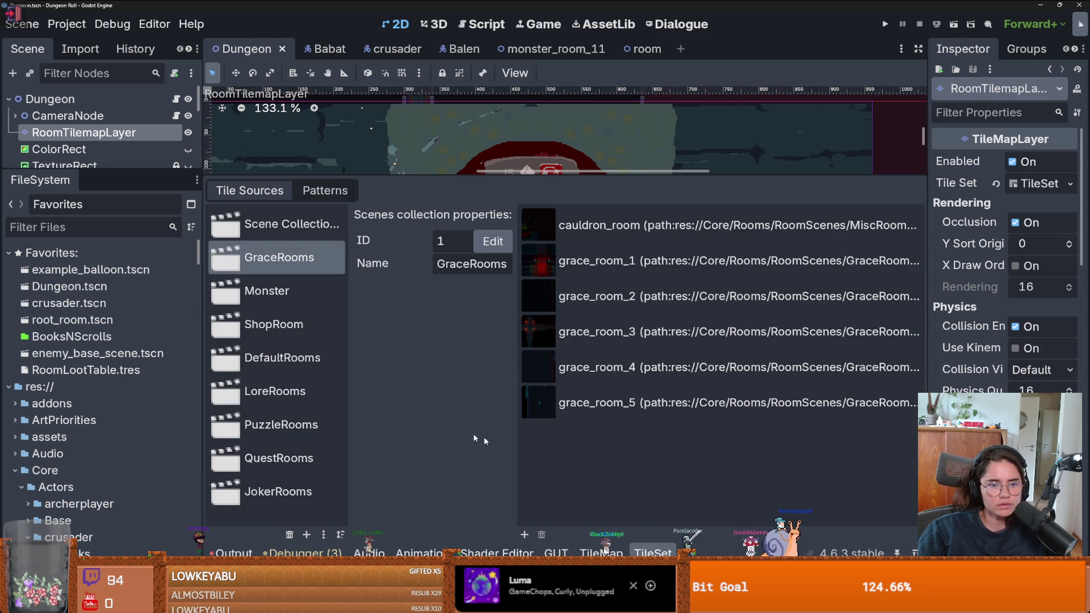
left_click(272, 290)
scroll(533, 454, "down", 5)
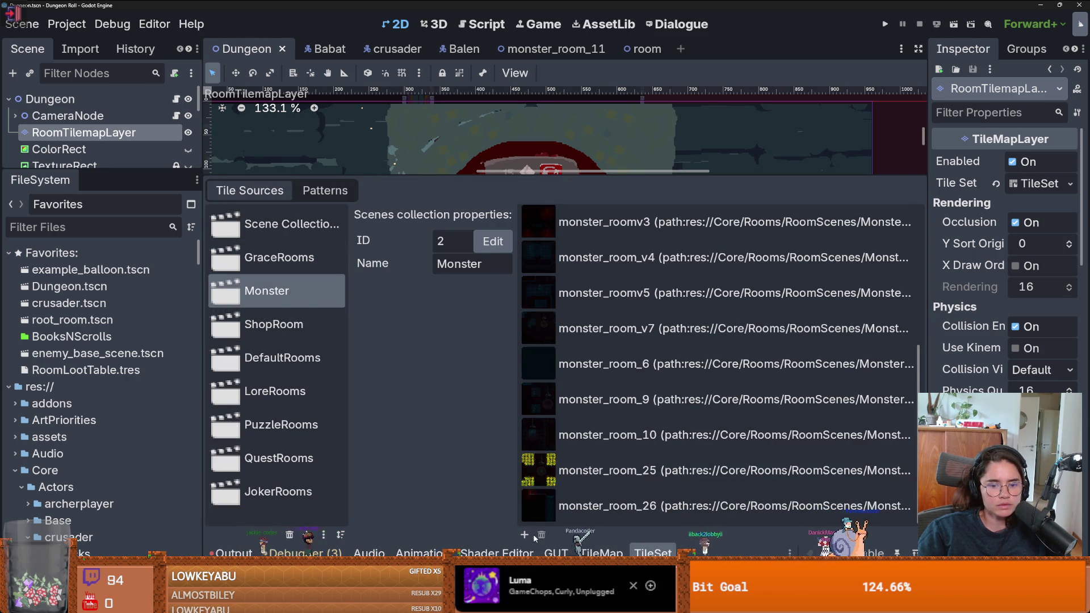
left_click(525, 535)
left_click(304, 132)
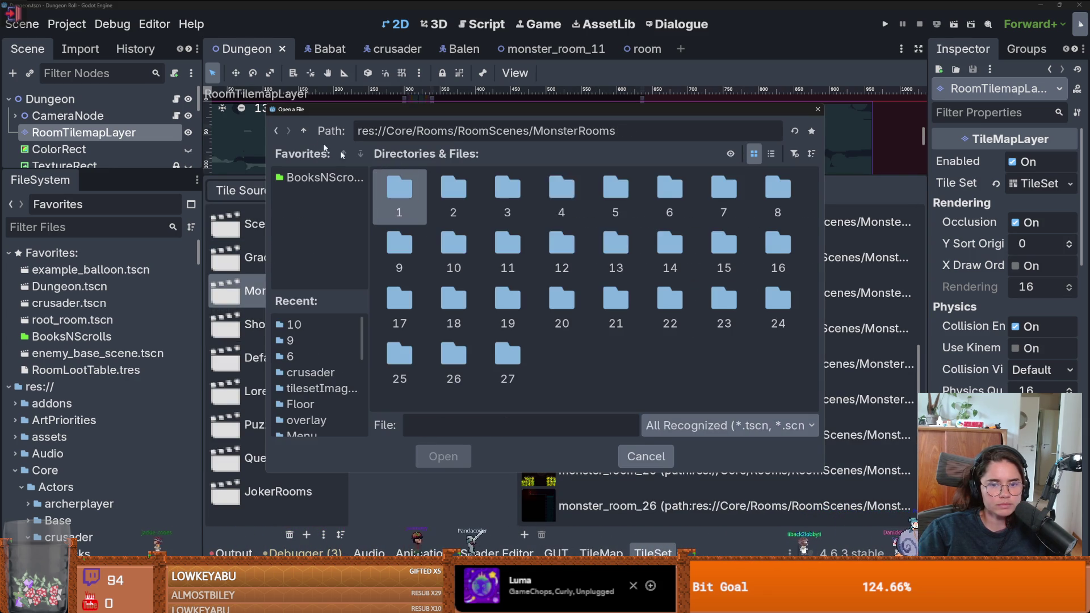
double_click(508, 247)
double_click(413, 210)
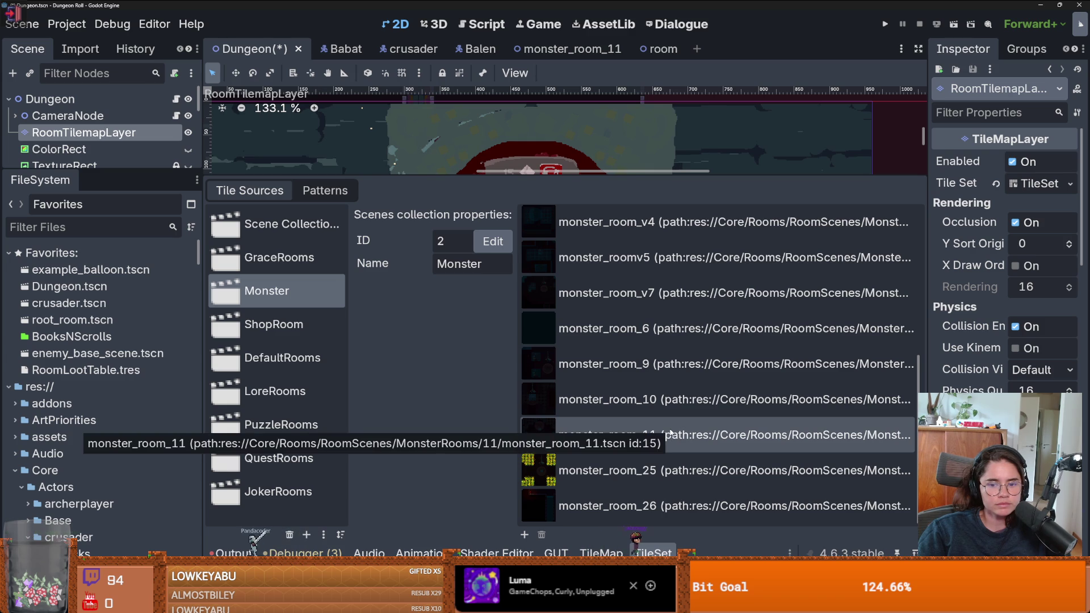
left_click(885, 27)
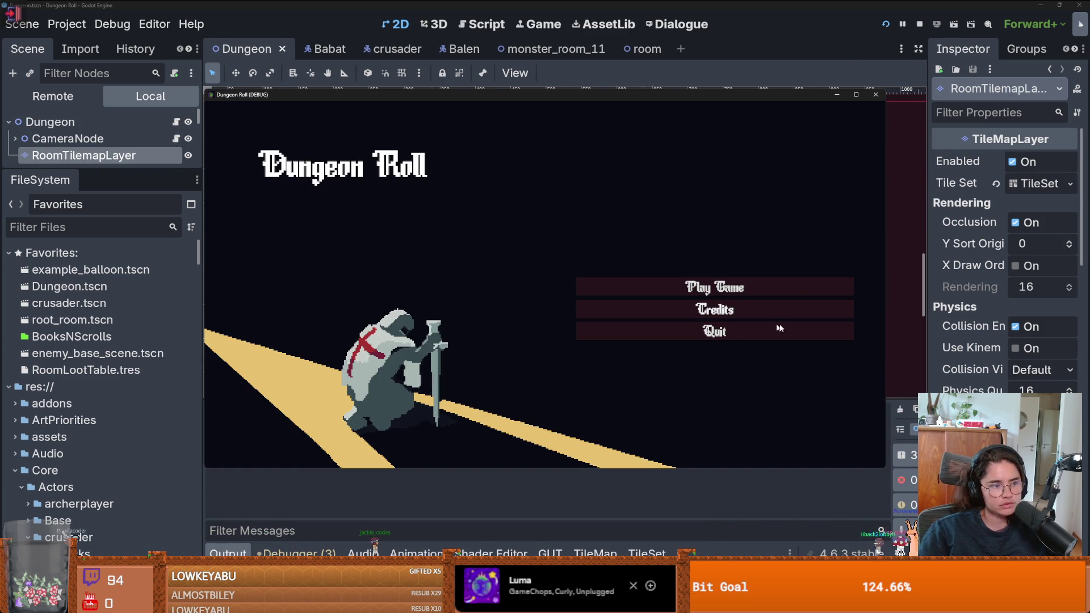
Start a new game in a maximized window, equip the armour, and enable the debug room list
left_click(764, 287)
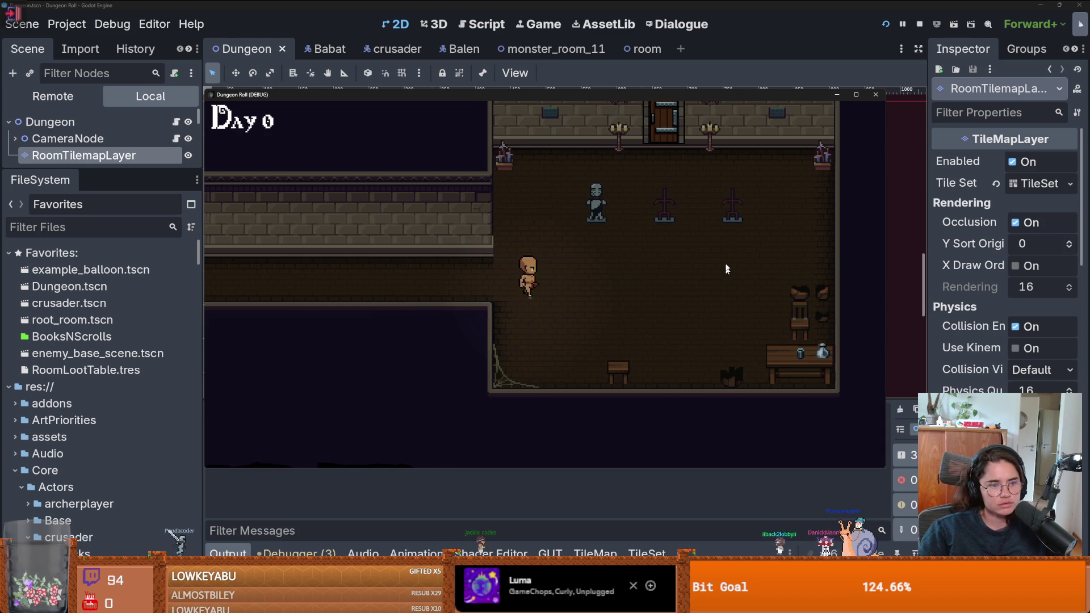
left_click(856, 95)
key("w")
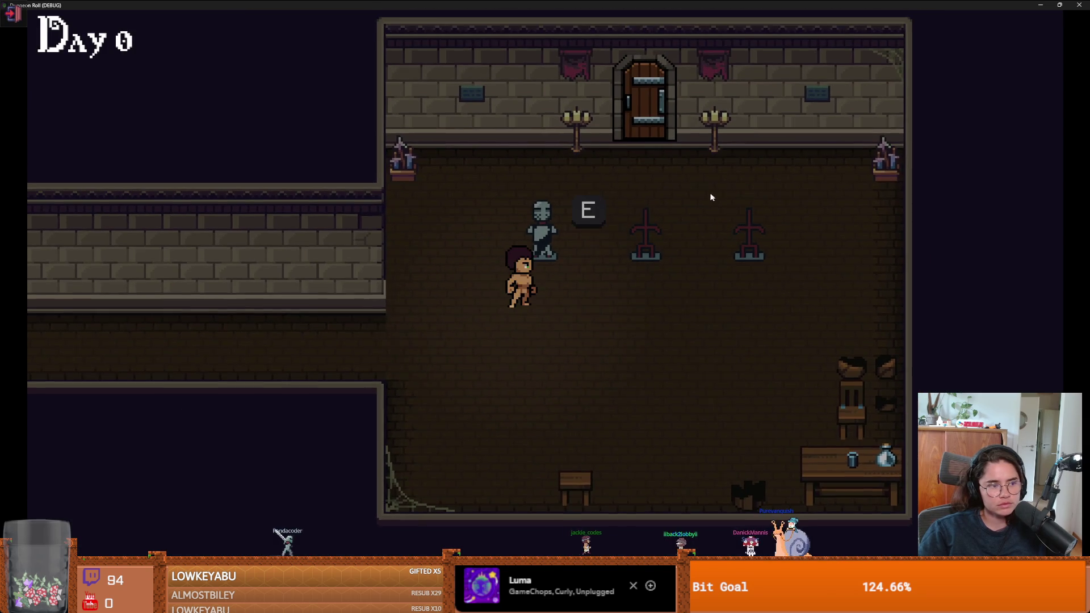
key("e")
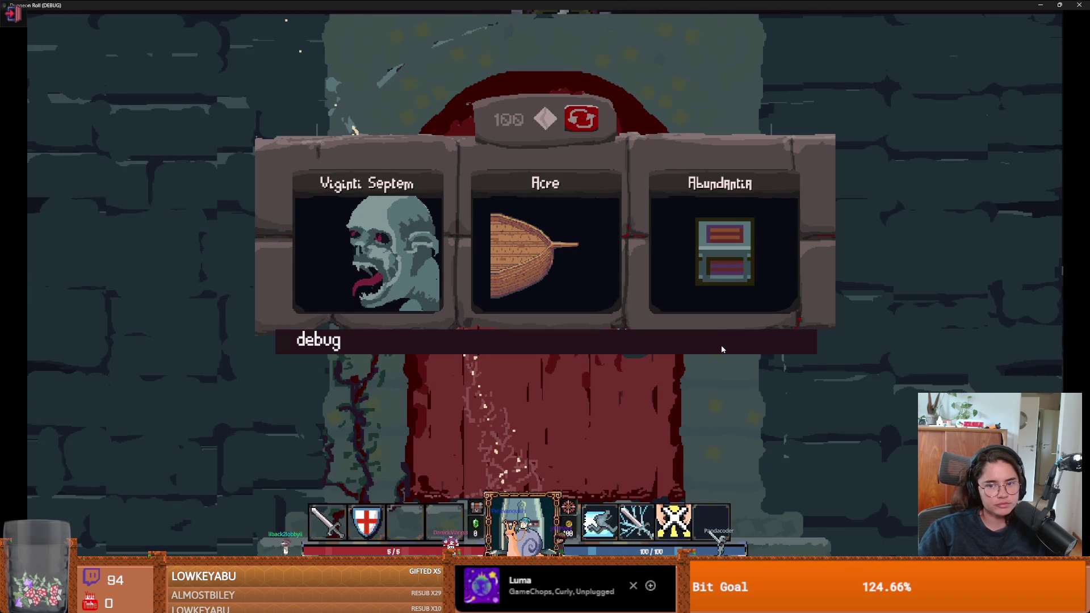
left_click(721, 345)
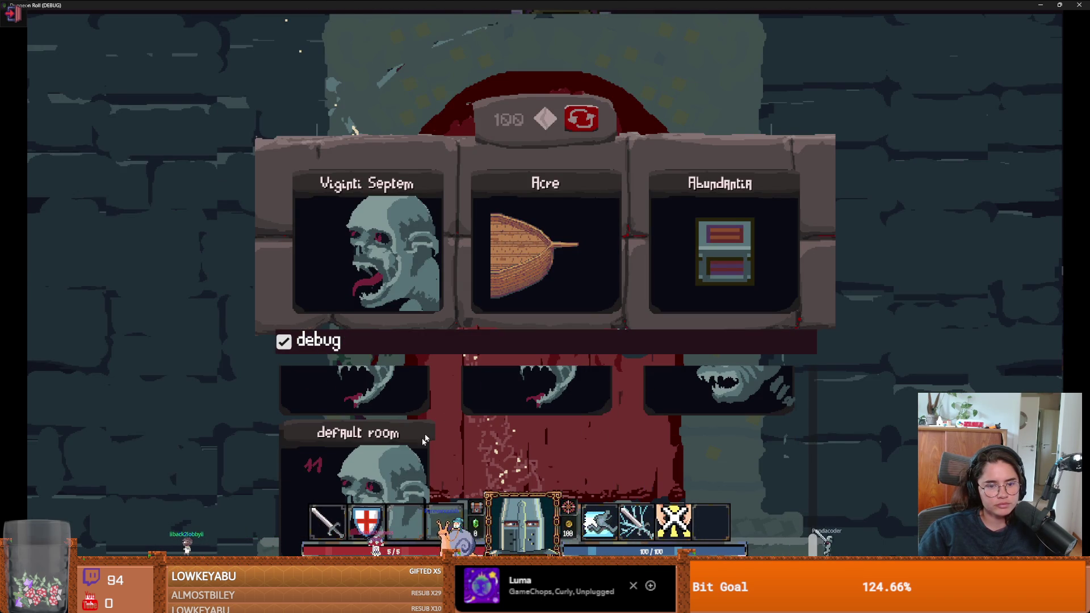